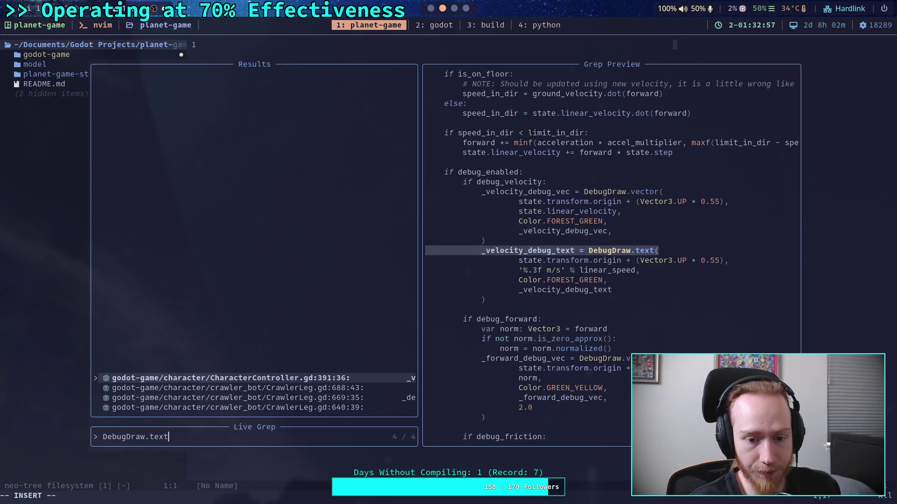
Bring Godot forward and open CrawlerCharacter.gd from the scripts list.
key(super+1)
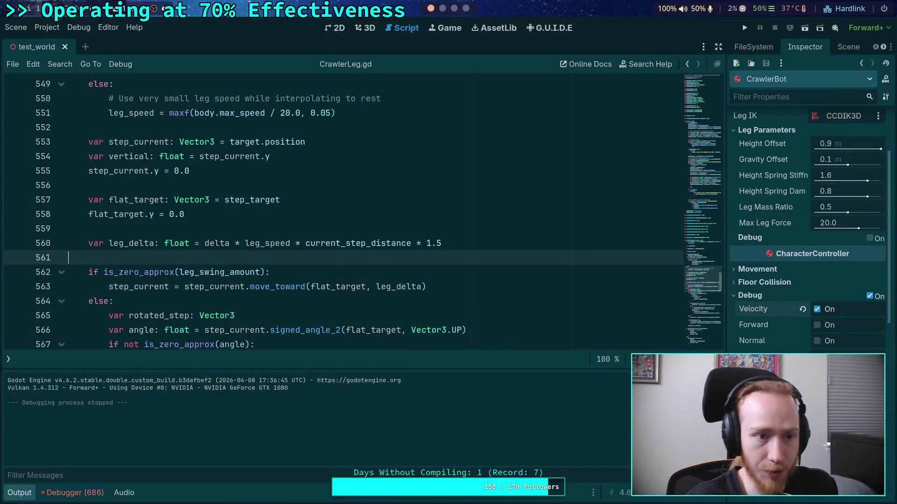
click(8, 359)
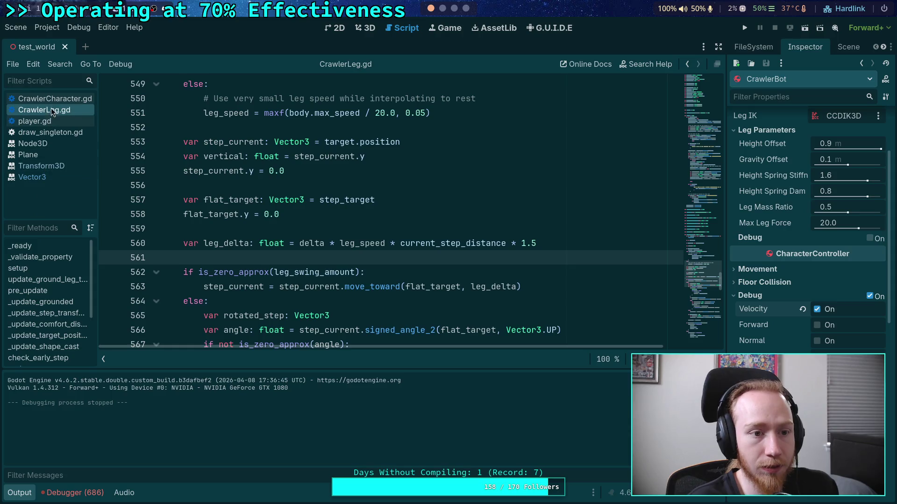
click(74, 99)
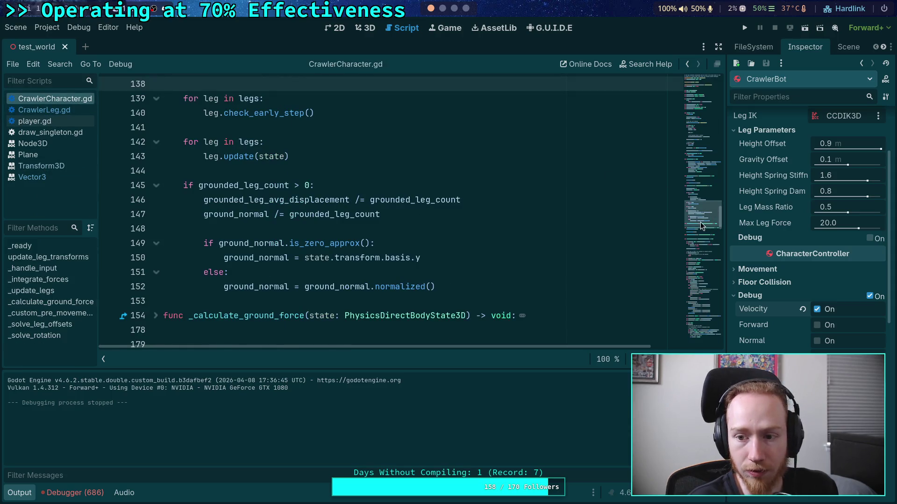
Use Lookup Symbol to jump into CharacterController.gd, then search for '.te'.
scroll(700, 222, up, 20)
right_click(416, 100)
click(419, 245)
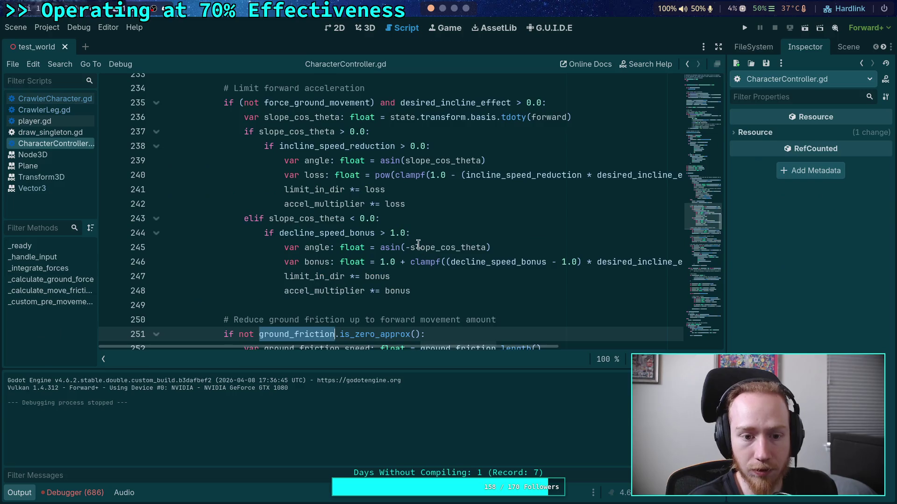
key(ctrl+f)
text(.)
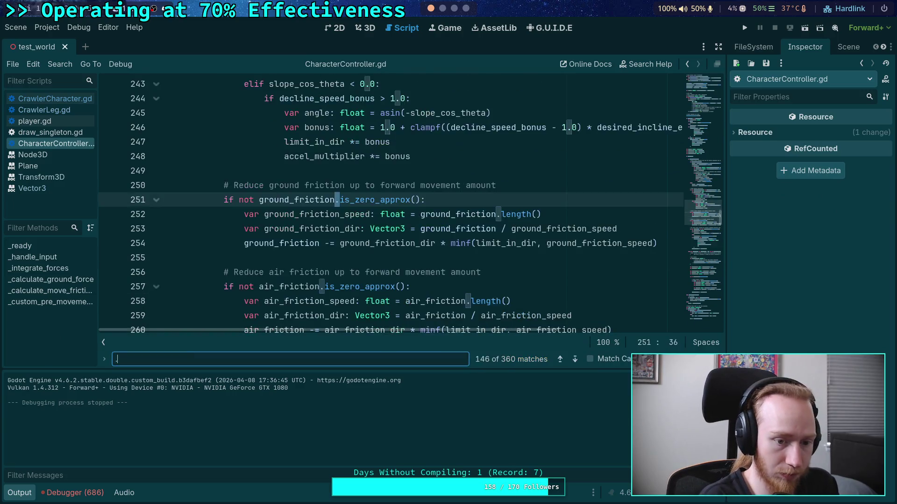
text(text)
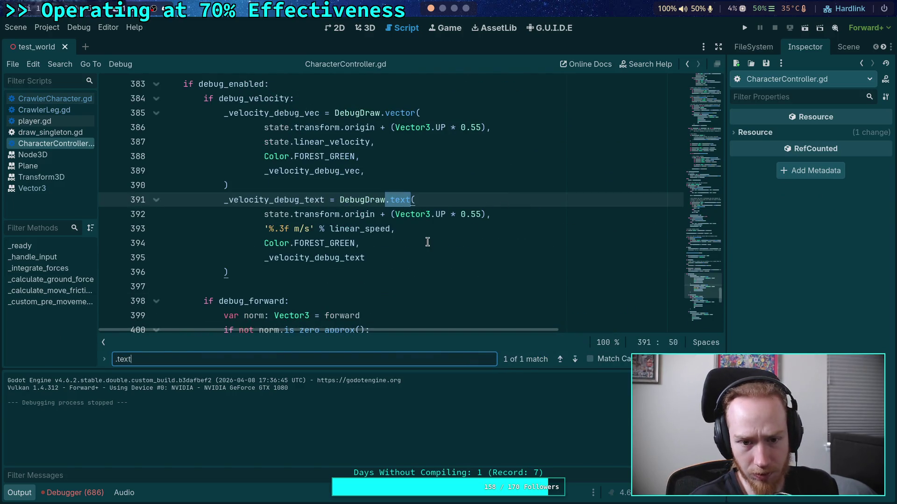
Add a new line after line 393 for the 18.0 size value and save to check errors.
click(406, 232)
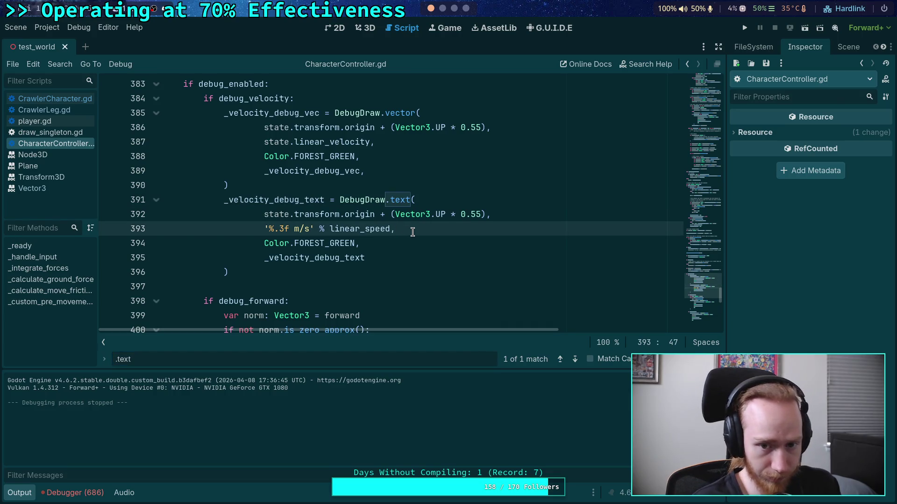
mouse_move(399, 199)
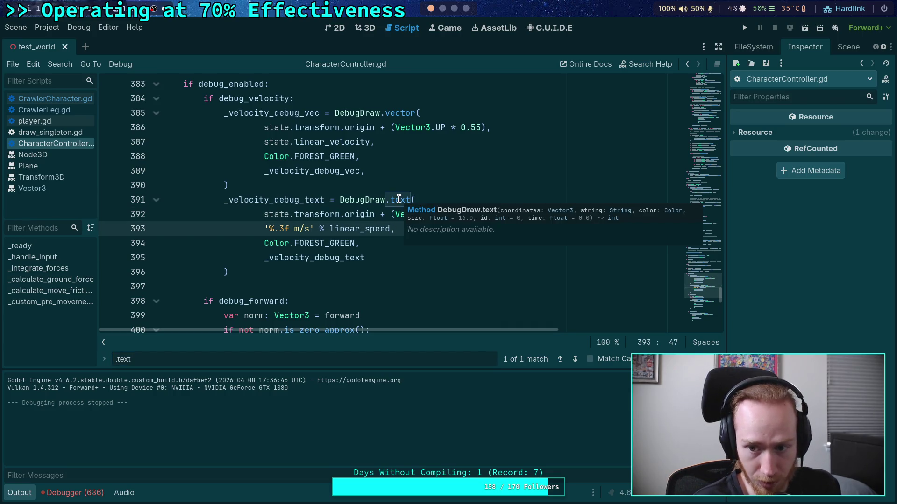
key(Return)
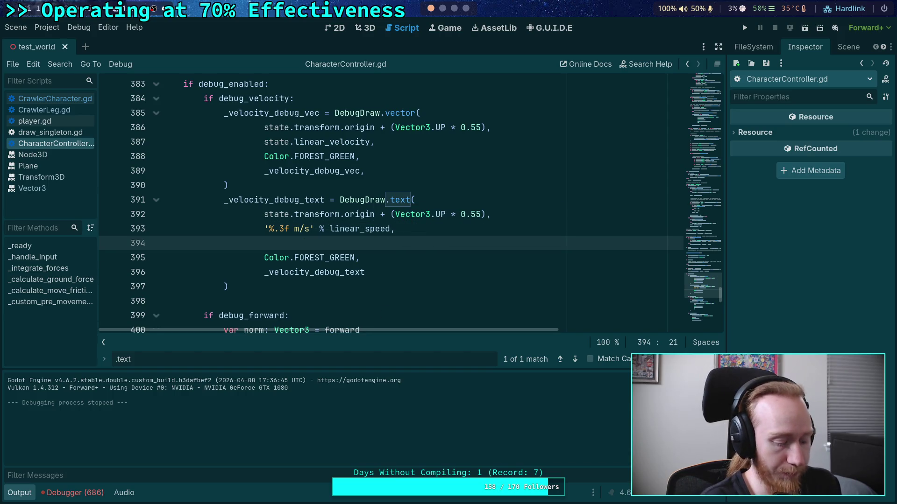
text(18.0)
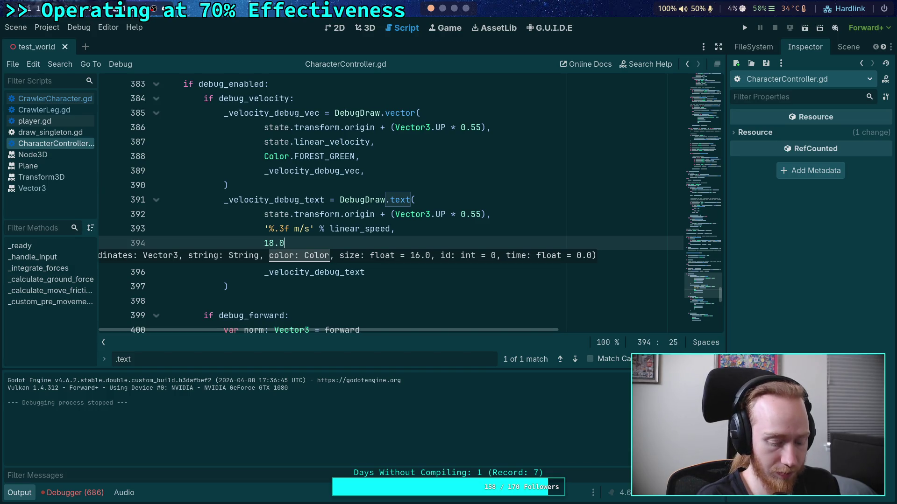
key(ctrl+s)
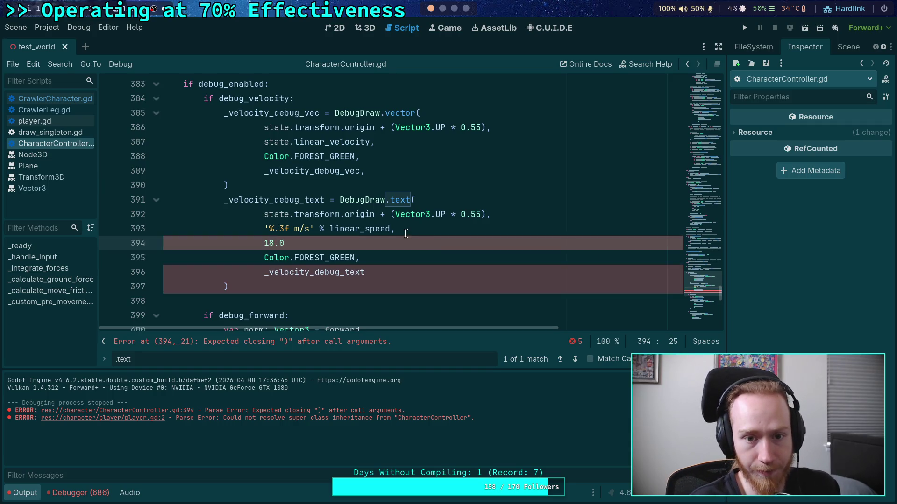
Fix the argument commas, move the Color.FOREST_GREEN line above 18.0, and run the game.
click(409, 137)
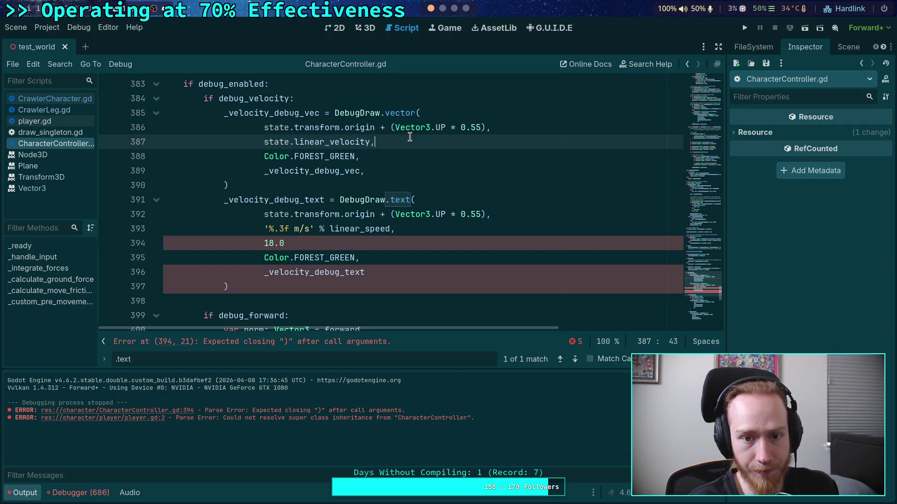
click(349, 243)
text(,)
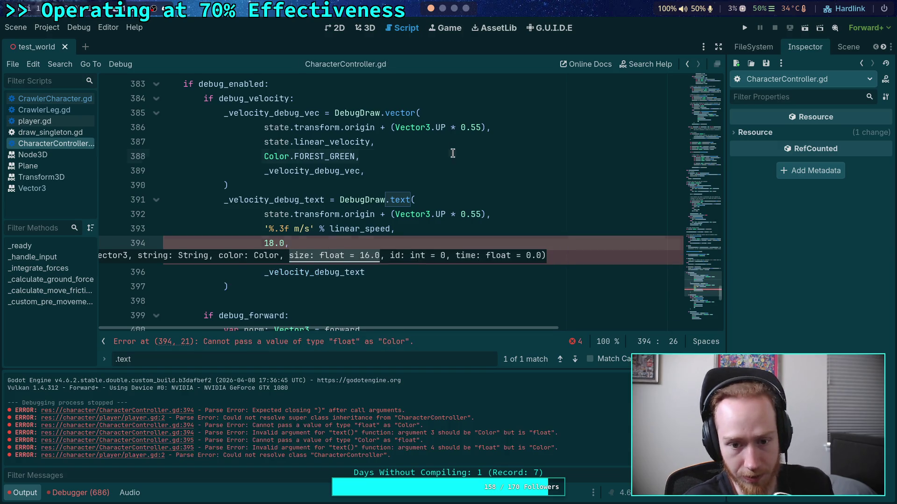
click(453, 153)
click(357, 240)
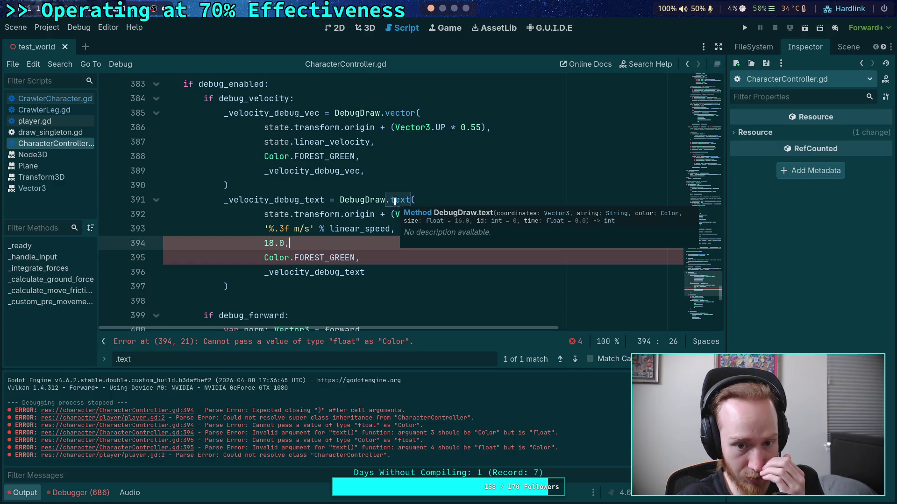
click(366, 252)
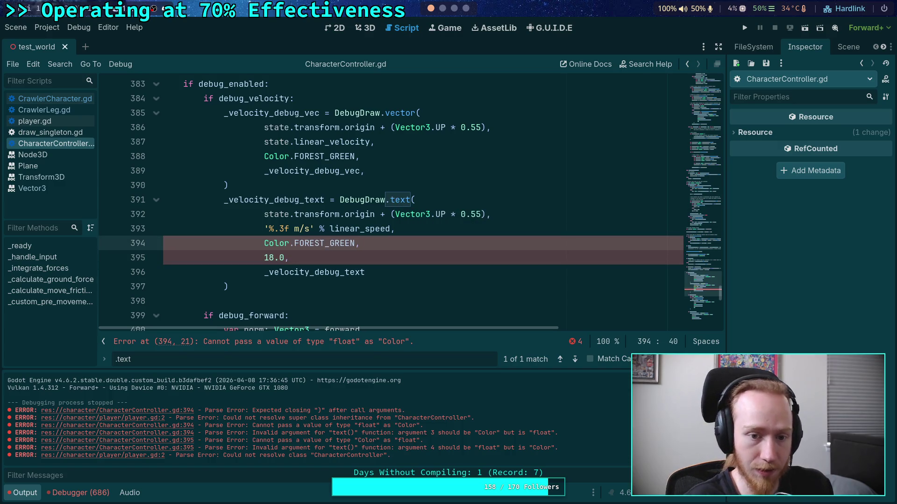
key(alt+Up)
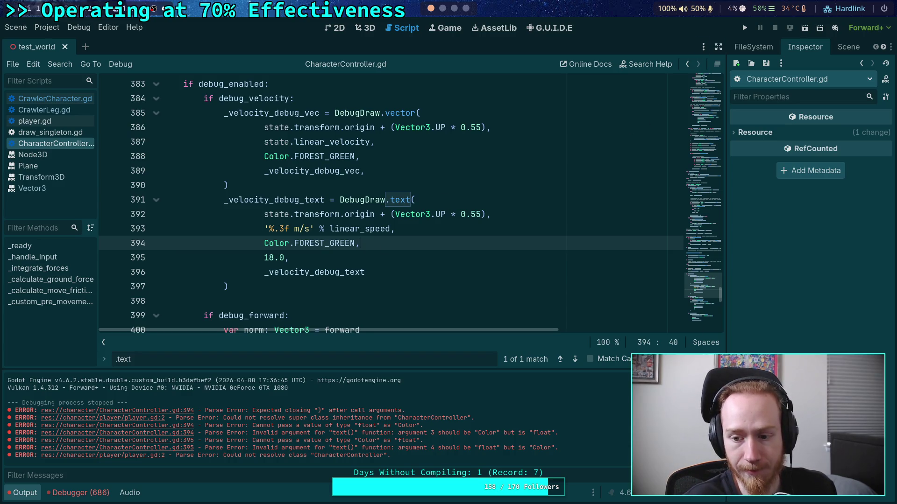
key(F5)
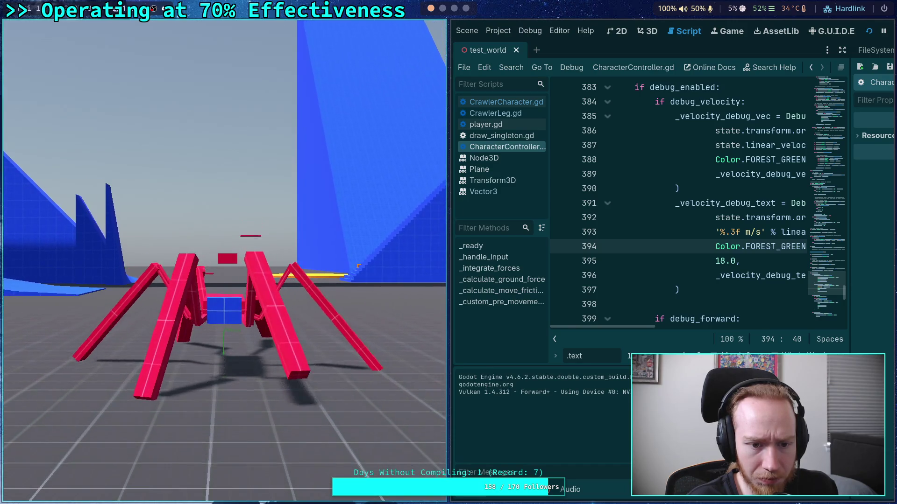
Change the debug text size from 18.0 to 24.0, save, and test-run the game.
key(F8)
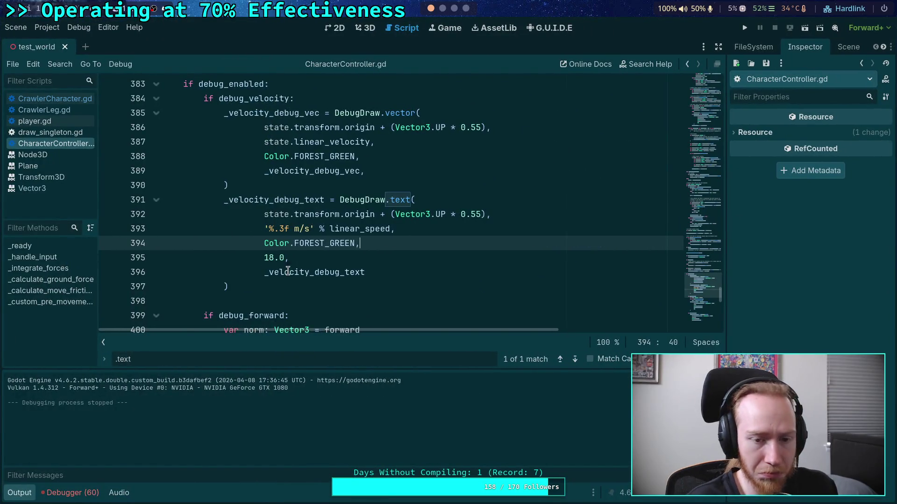
click(270, 257)
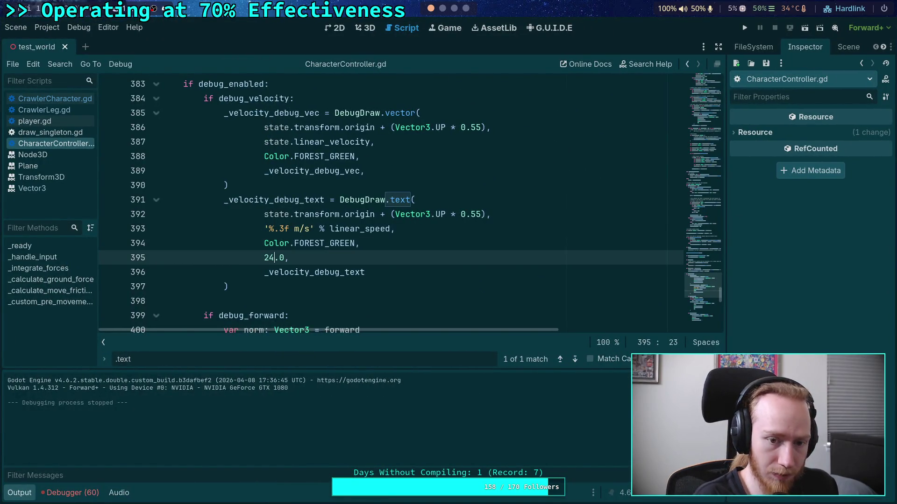
key(ctrl+s)
click(745, 28)
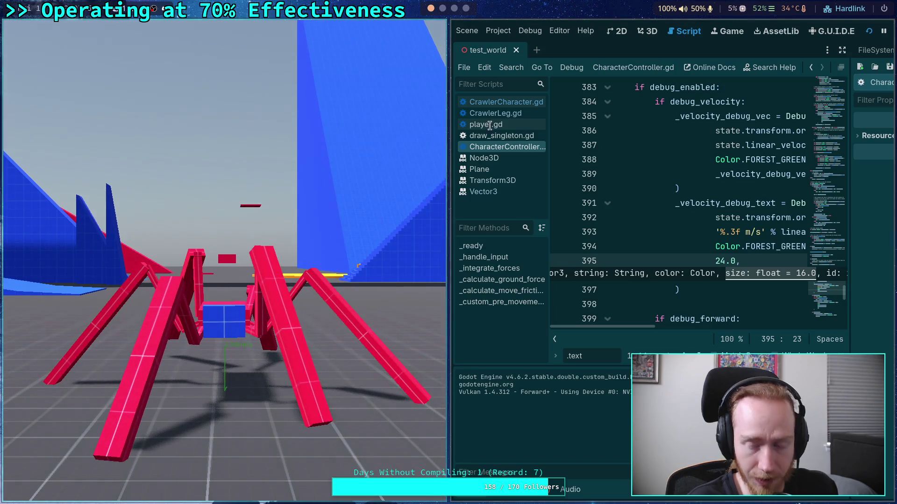
key(super+ctrl+Left)
click(805, 31)
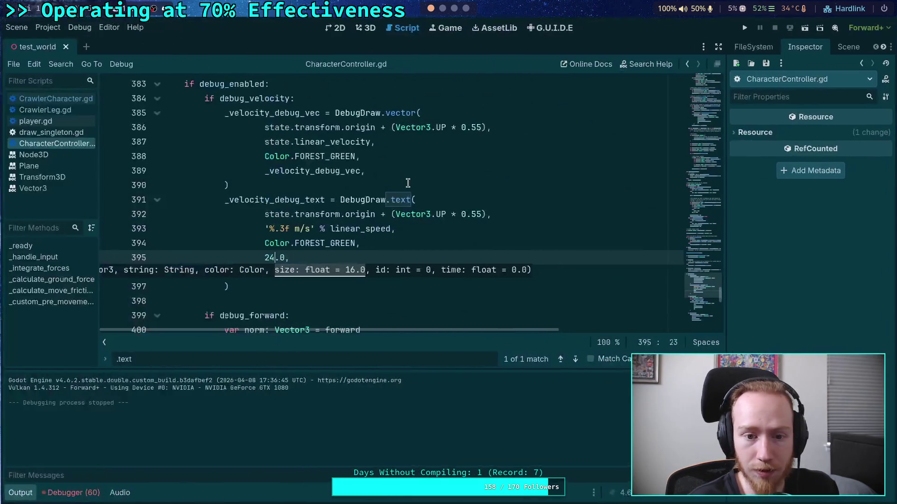
In CrawlerLeg.gd, change the leg_delta multiplier from 1.5 to 1.0 and run the game.
click(53, 110)
drag(537, 244, 531, 243)
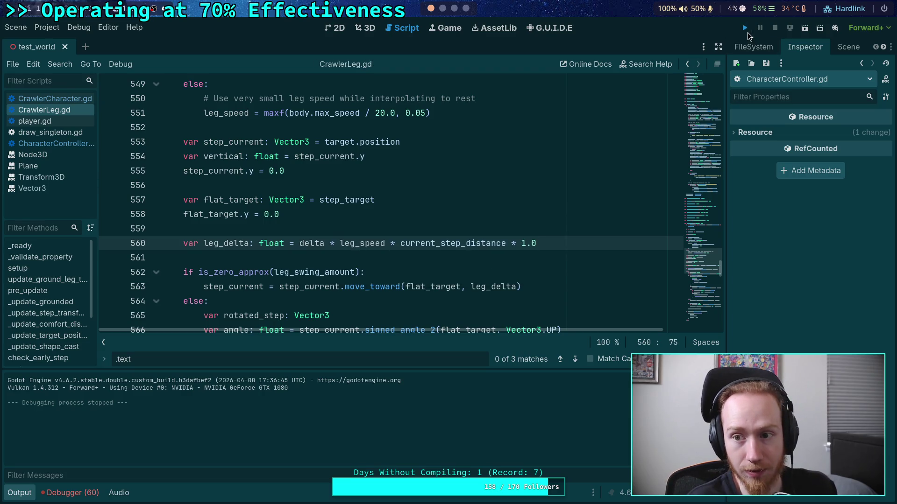
key(F5)
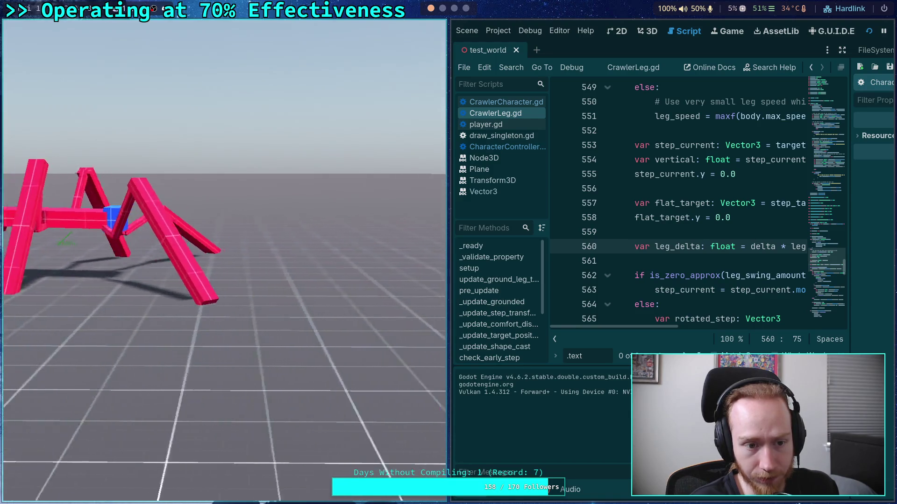
Stop the crawler test run and launch the game again.
key(Escape)
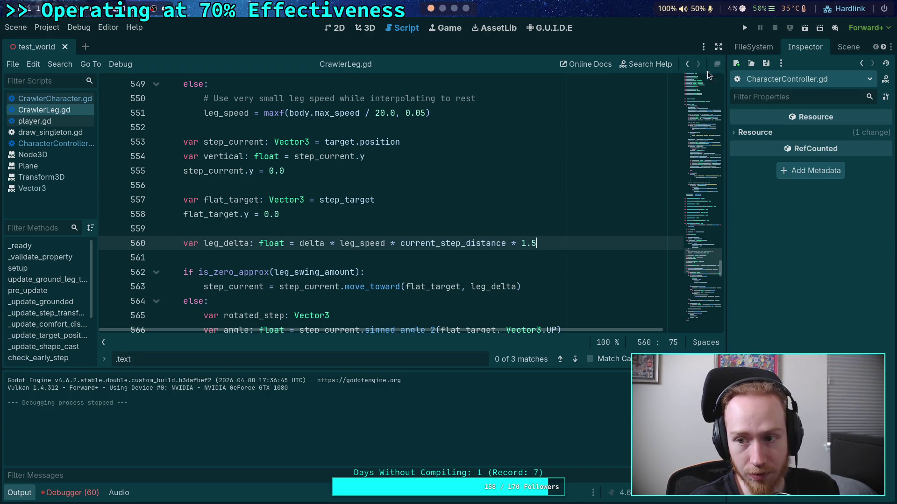
click(744, 29)
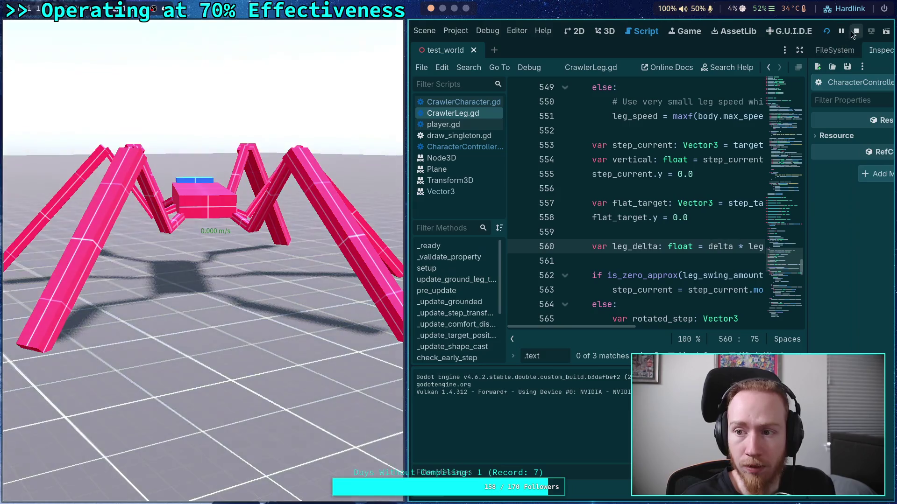
click(854, 31)
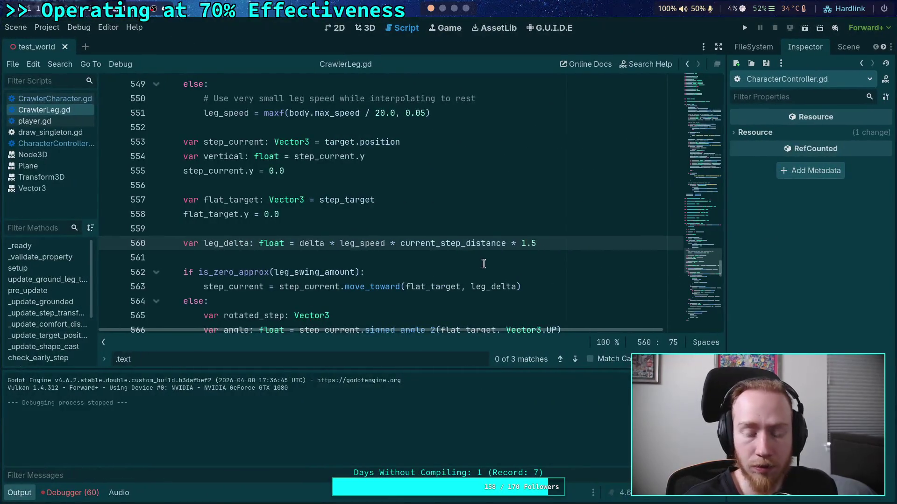
Test-run the crawler, then save the 1.24 leg_delta multiplier and test it again.
key(ctrl+s)
click(745, 28)
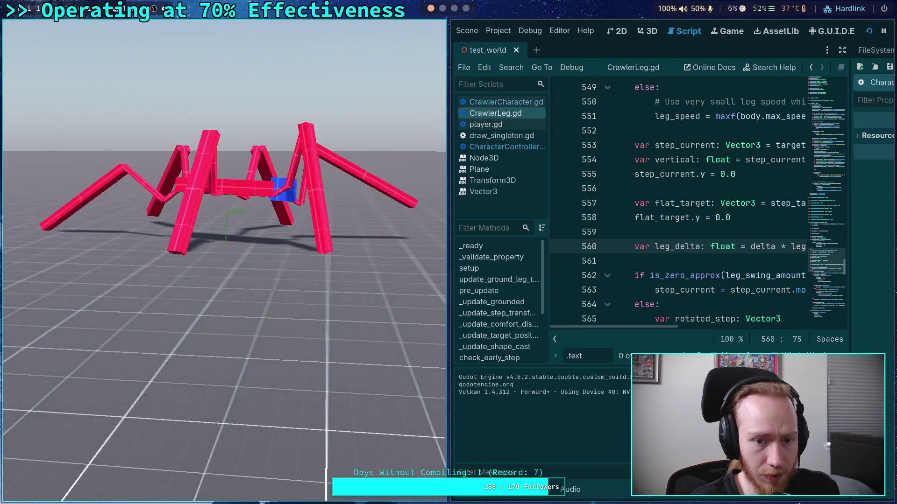
key(F8)
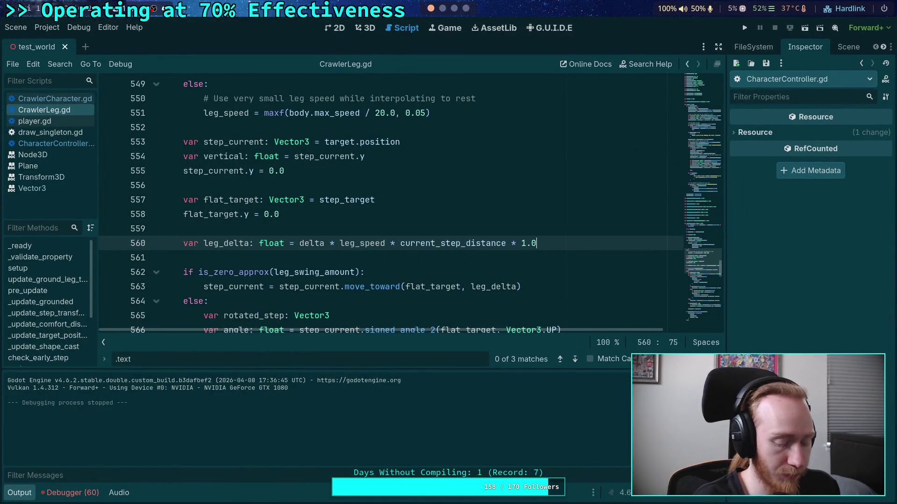
text(24)
key(ctrl+s)
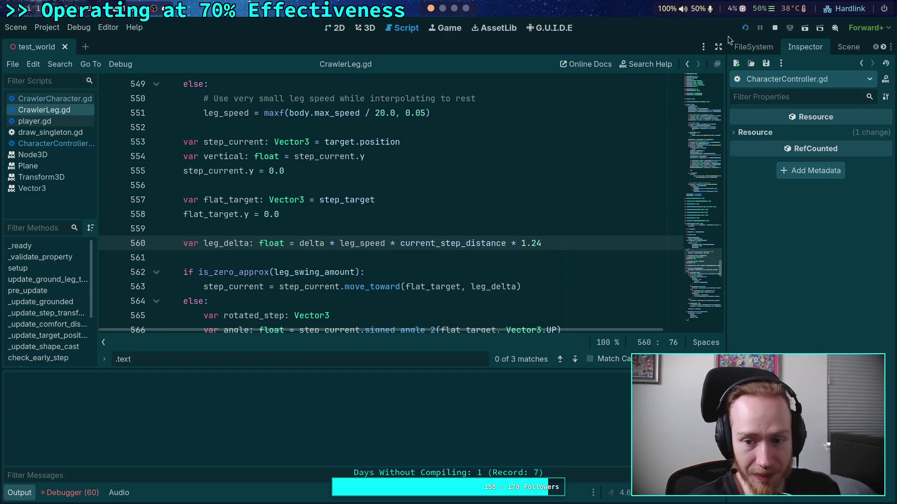
key(F5)
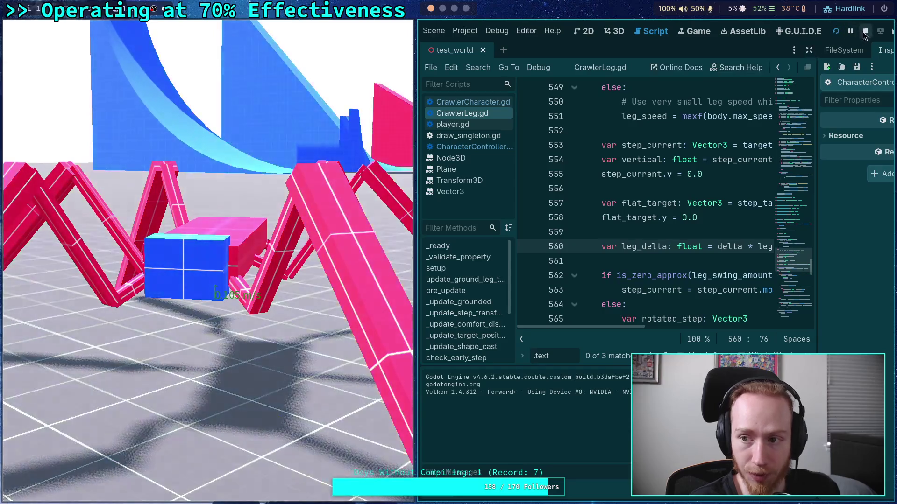
click(865, 33)
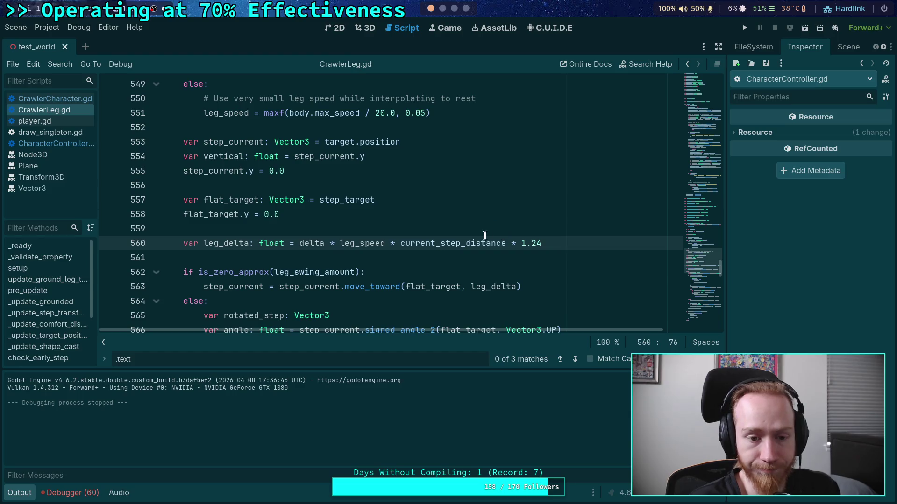
drag(696, 269, 694, 132)
Set leg_swing_amount on line 66 to 0.5, save, and walk the crawler in the running game.
scroll(380, 198, up, 4)
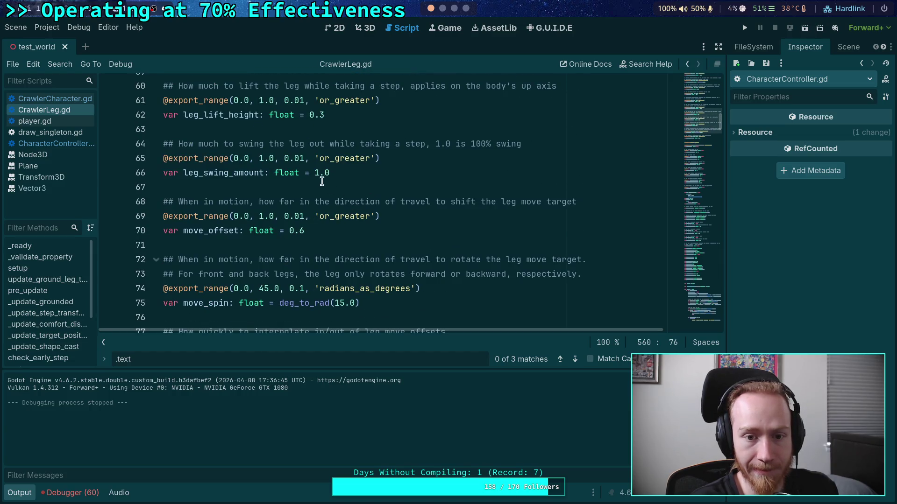
drag(337, 171, 313, 174)
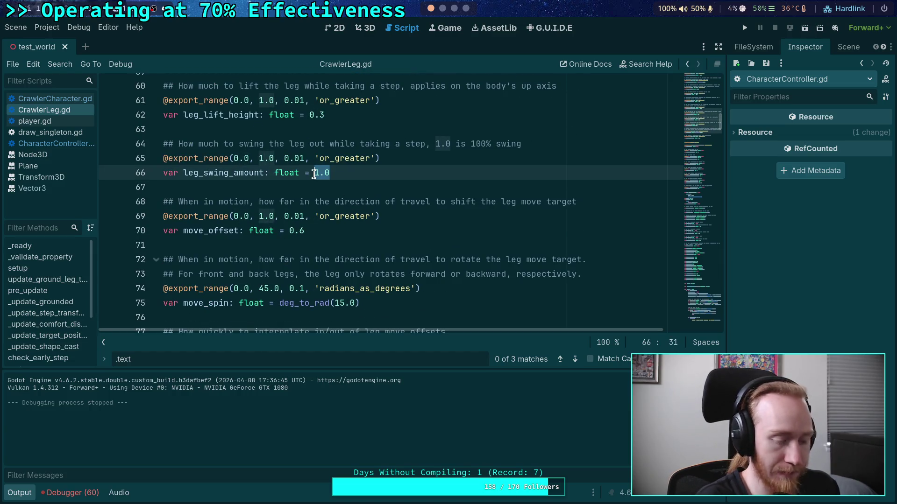
key(ctrl+s)
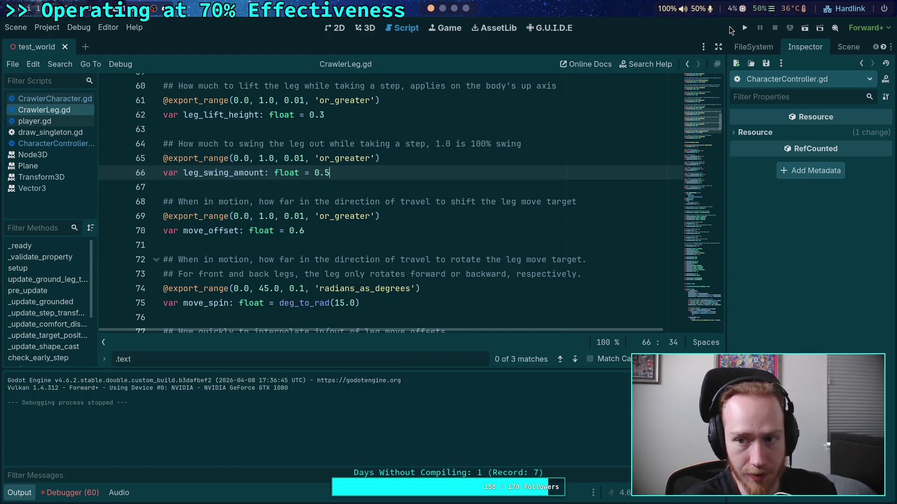
click(745, 28)
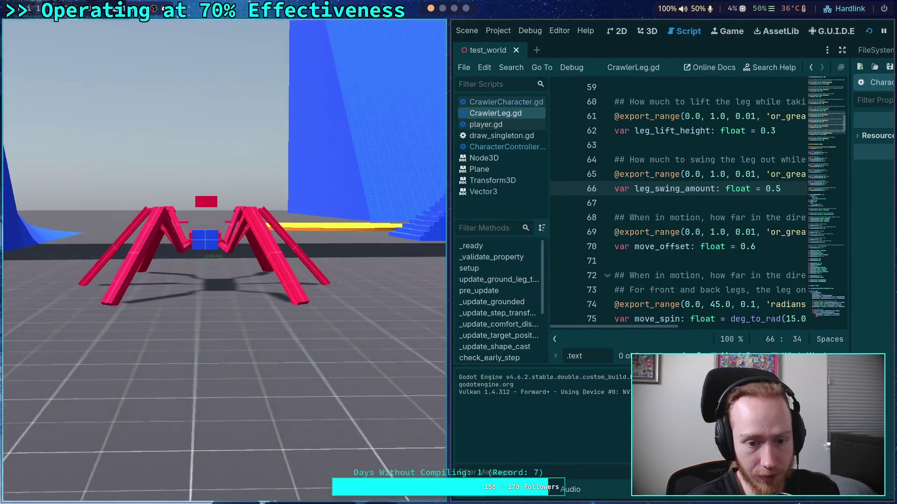
key(w)
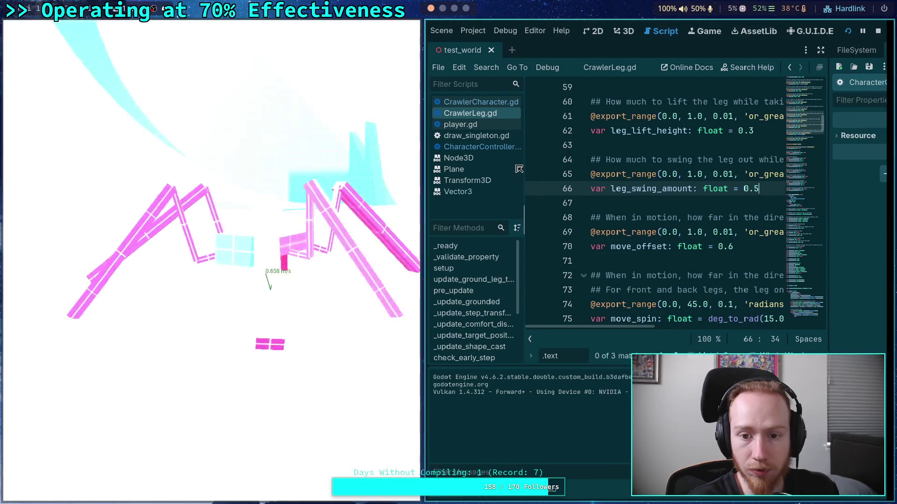
mouse_move(823, 35)
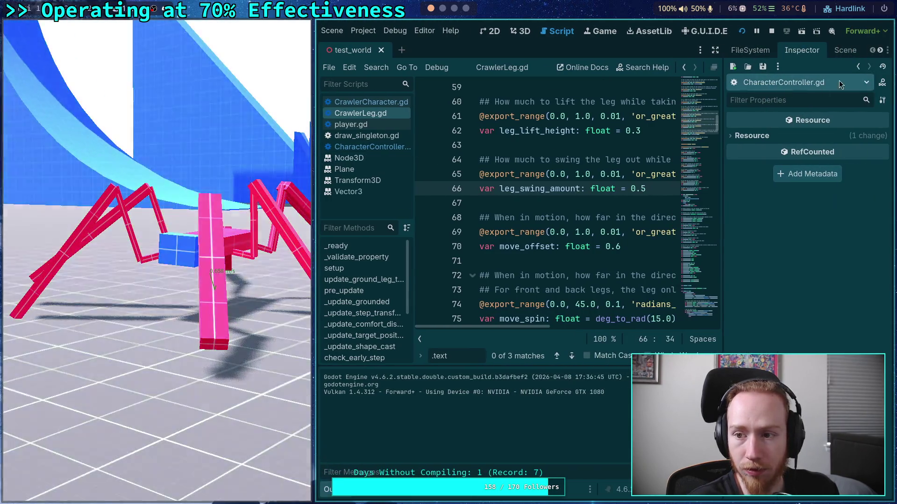
Select CrawlerBot and set its Max Speed to 1.0 under the Inspector's movement settings.
click(843, 51)
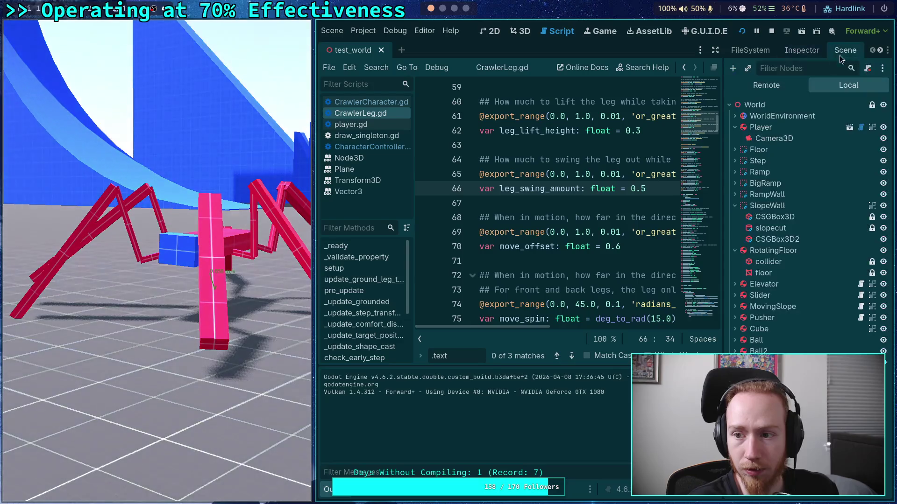
click(789, 52)
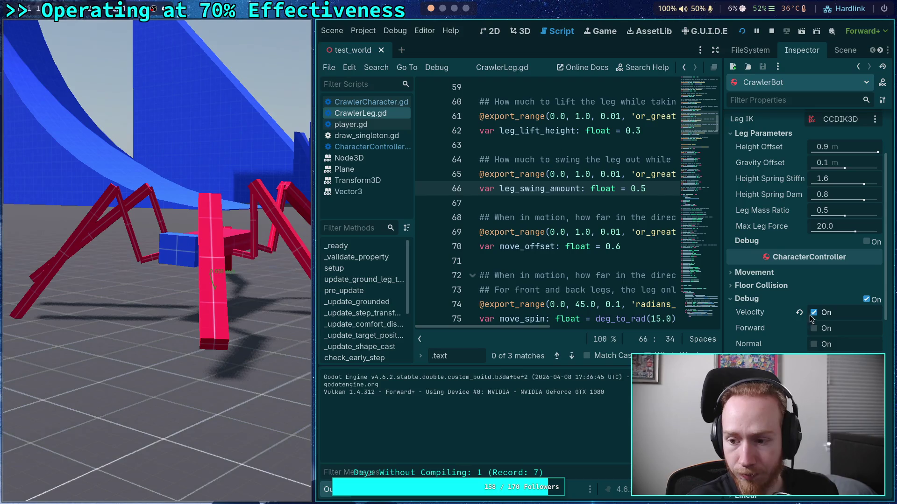
click(760, 298)
click(761, 274)
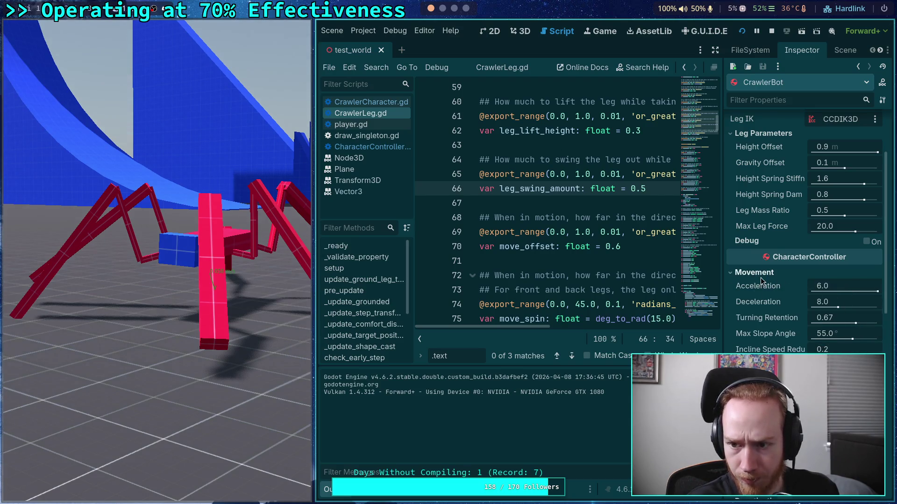
scroll(797, 185, up, 4)
click(825, 136)
text(1-)
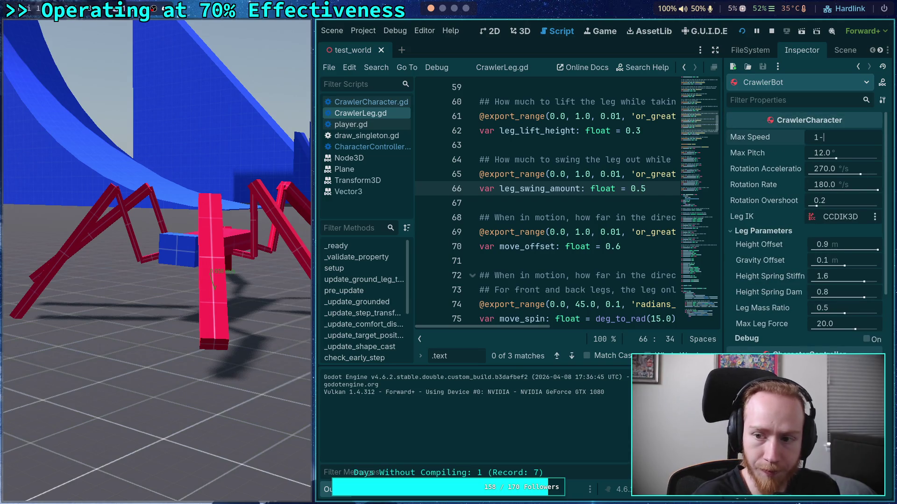
key(Return)
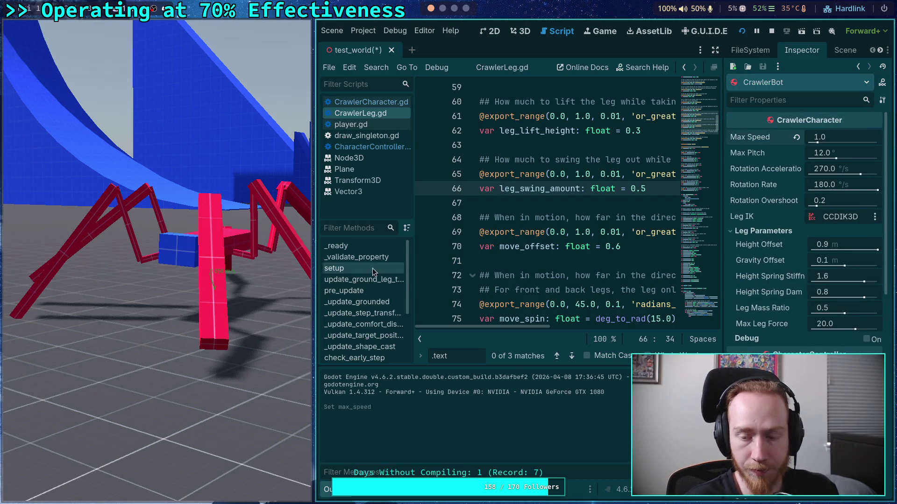
Test the Max Speed 1.0 crawler over two runs, stop the game, and hide the output panel.
key(F5)
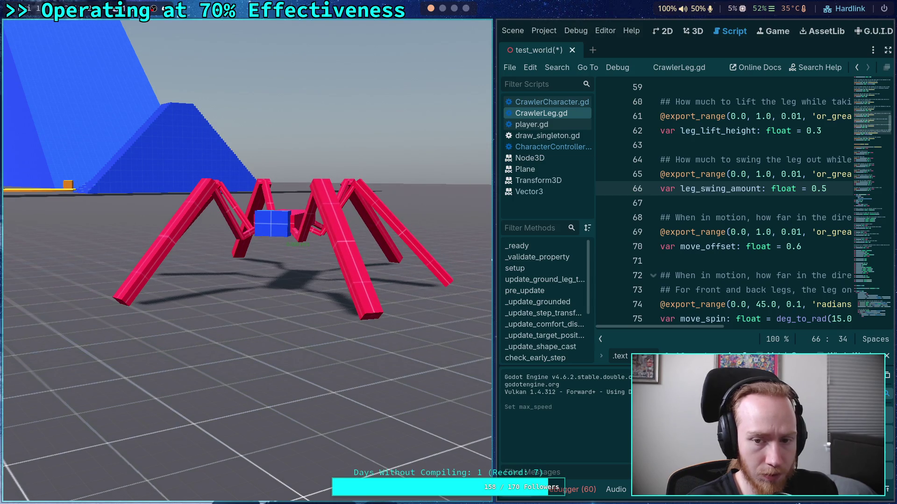
key(F5)
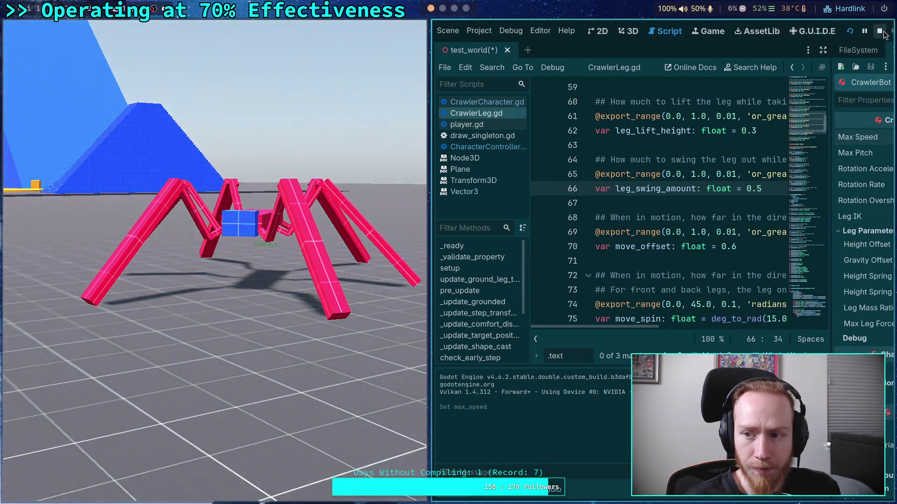
click(881, 32)
click(24, 496)
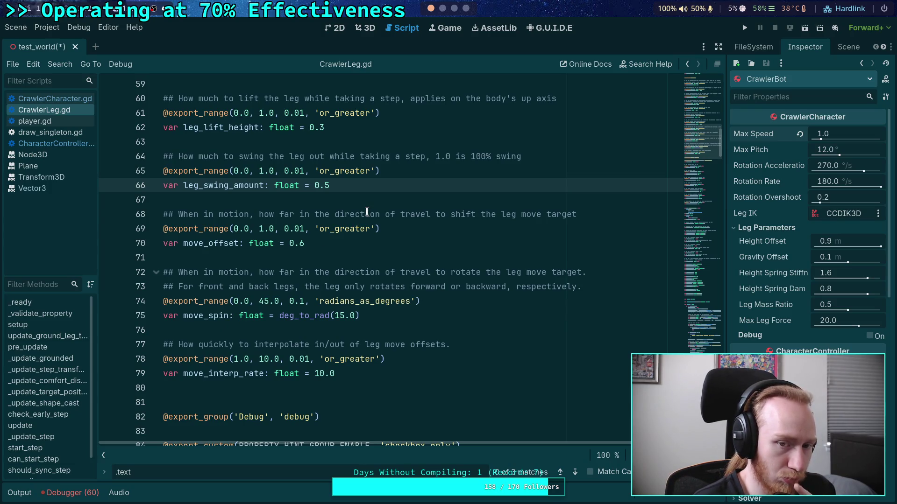
Scroll through CrawlerLeg.gd, folding away the setup function.
scroll(367, 212, down, 20)
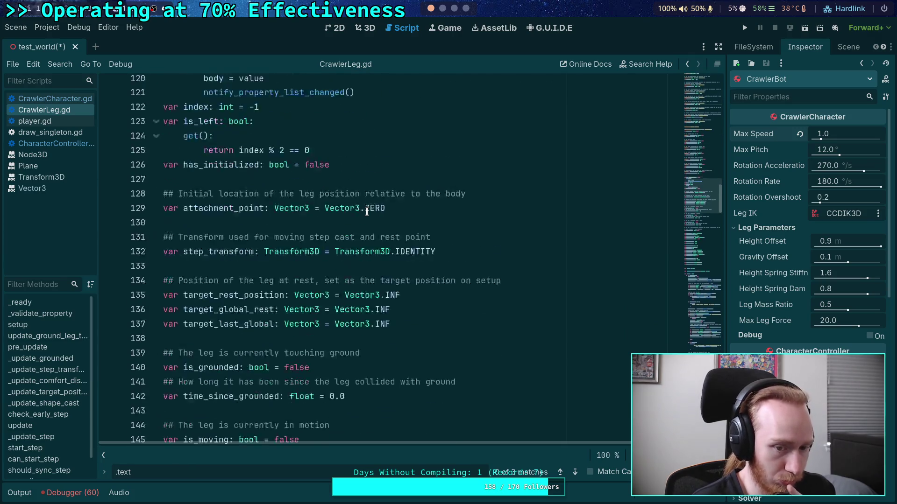
scroll(367, 211, down, 8)
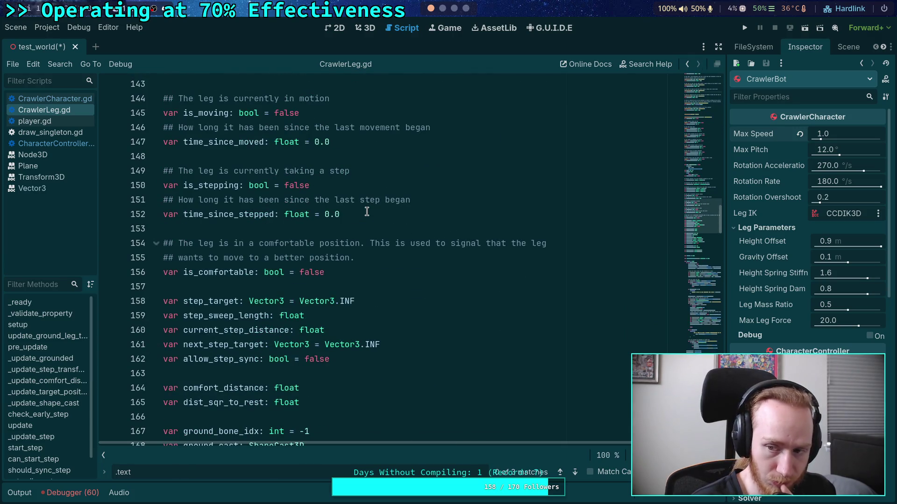
scroll(366, 211, down, 3)
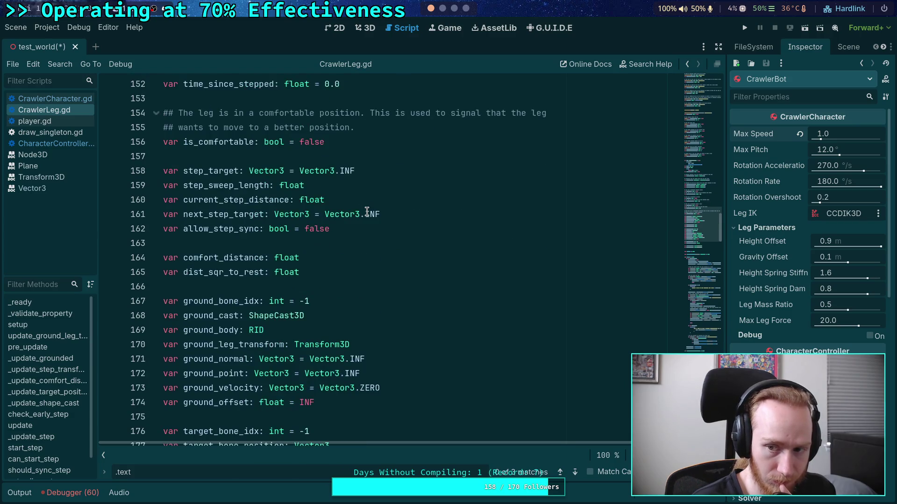
scroll(367, 212, down, 14)
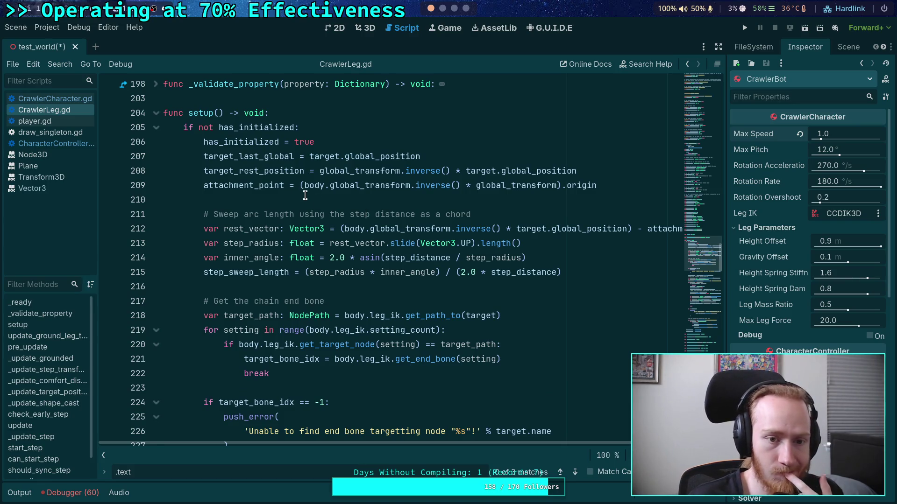
scroll(305, 195, down, 8)
scroll(305, 195, up, 8)
click(156, 113)
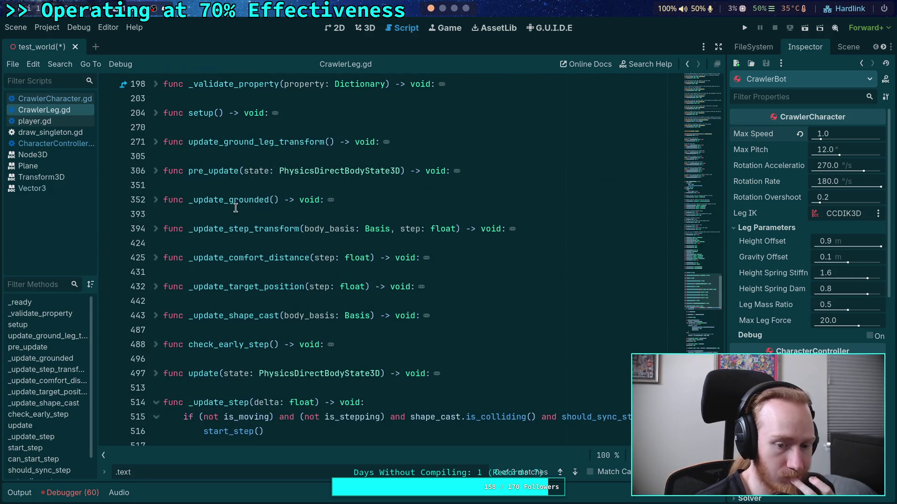
scroll(235, 208, down, 6)
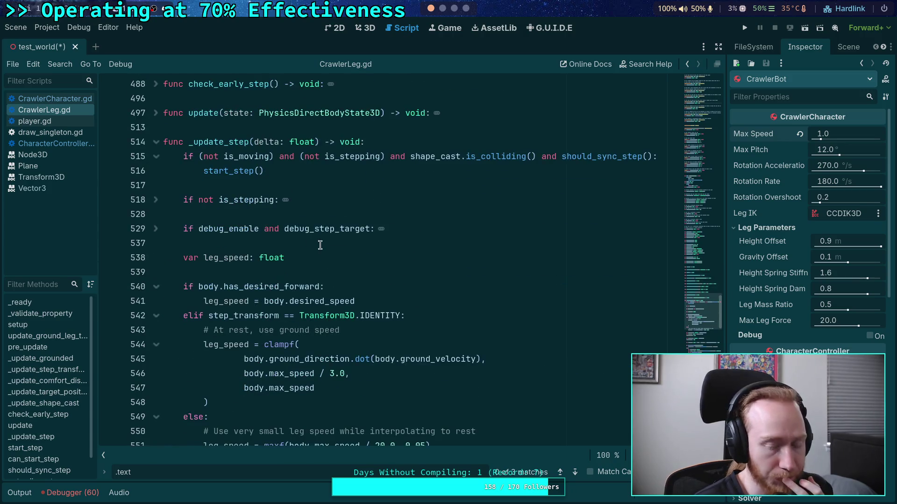
scroll(320, 245, down, 3)
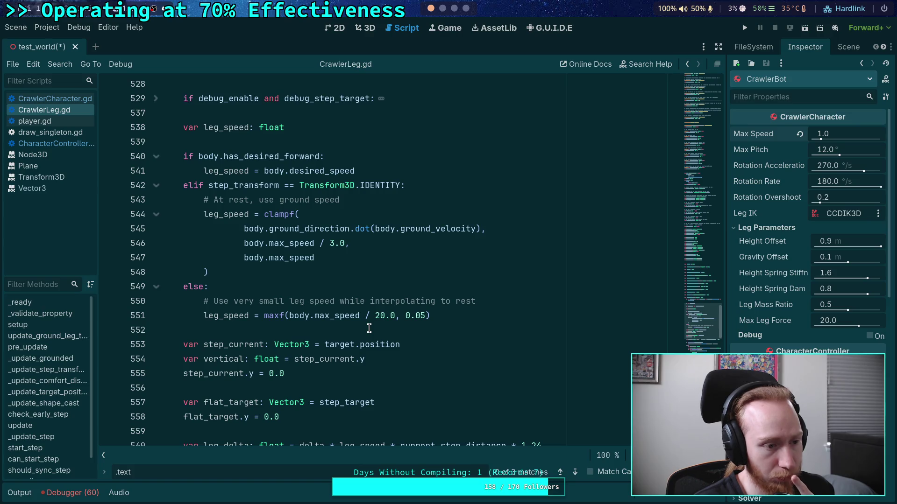
scroll(369, 329, down, 10)
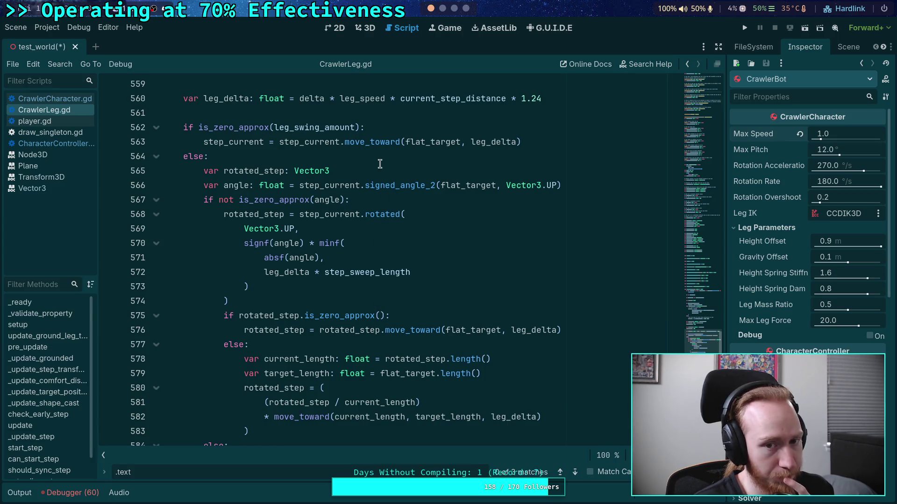
mouse_move(404, 145)
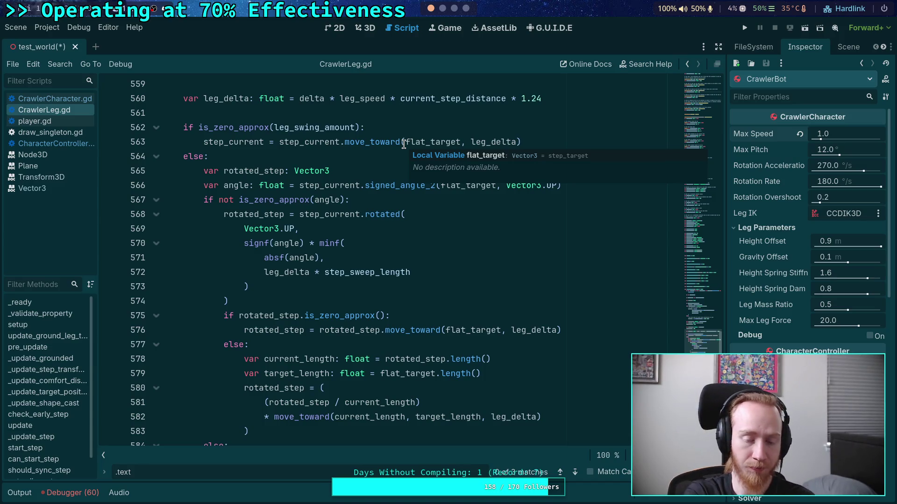
Peek inside _update_target_position and _update_shape_cast, then fold them and check_early_step.
scroll(277, 271, up, 15)
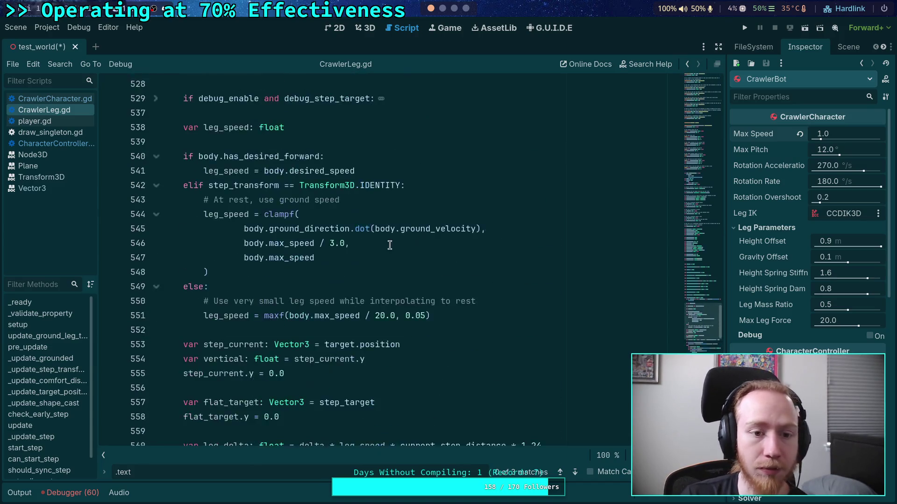
scroll(202, 207, up, 1)
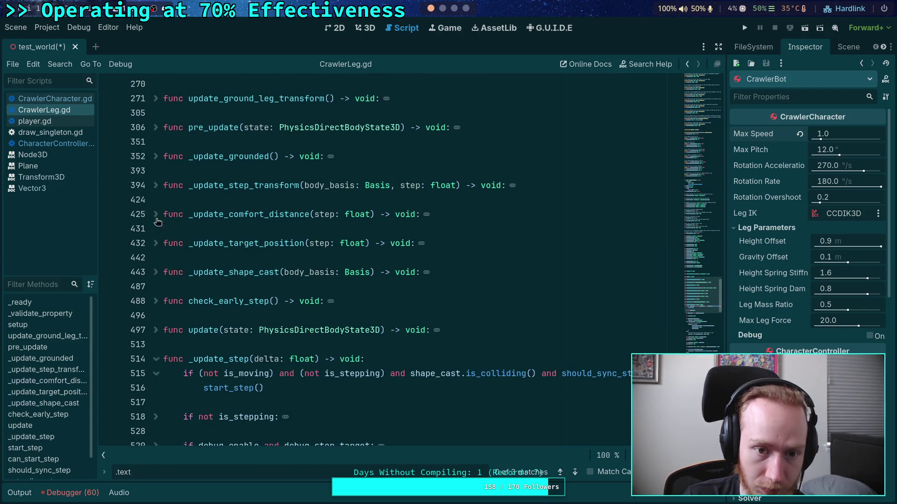
click(157, 244)
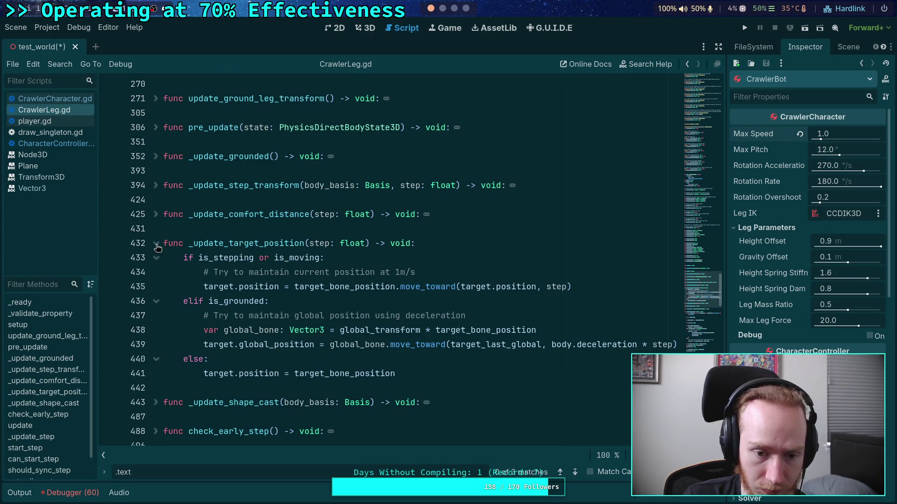
click(156, 244)
click(157, 273)
scroll(379, 274, down, 9)
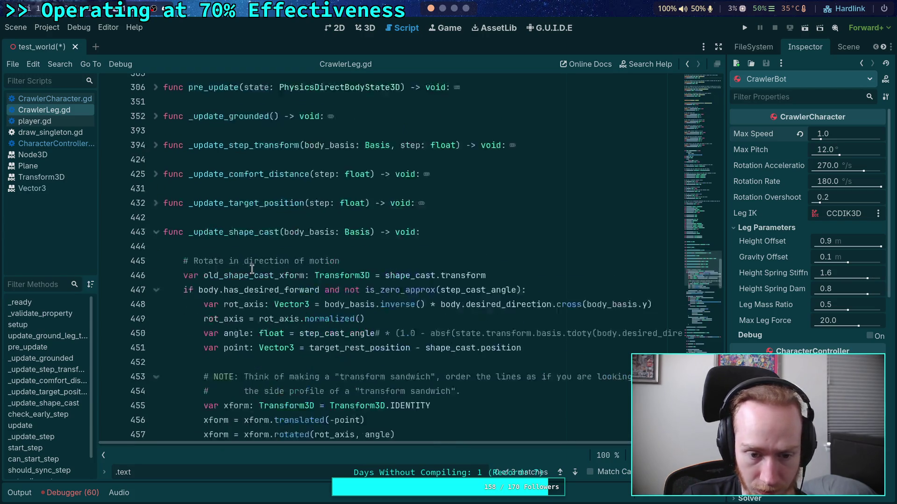
scroll(379, 274, up, 10)
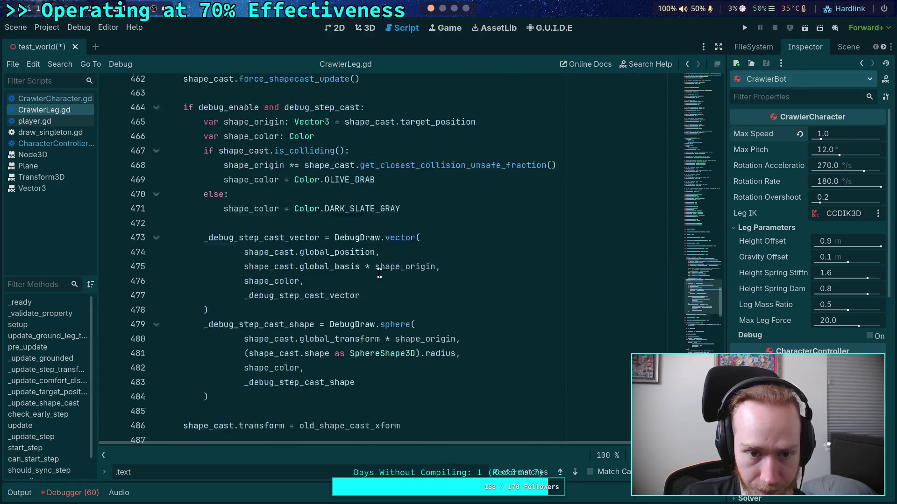
click(156, 228)
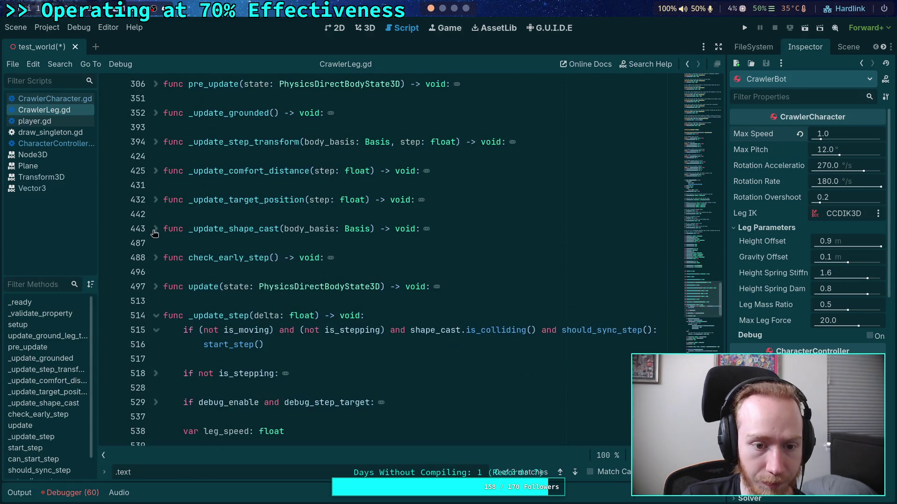
click(156, 257)
Glance at _update_step_transform, then expand pre_update and read its body.
scroll(164, 245, up, 2)
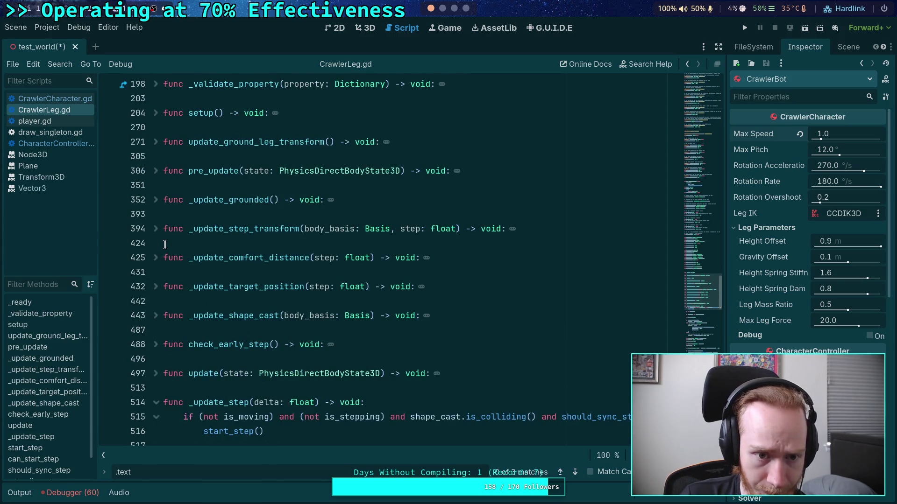
click(156, 229)
click(155, 229)
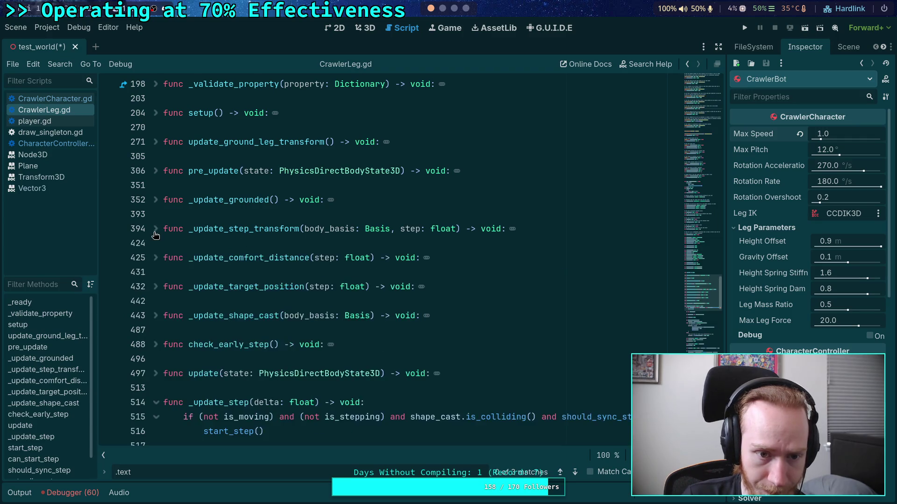
scroll(156, 238, up, 2)
click(156, 254)
scroll(157, 252, down, 5)
scroll(158, 249, down, 7)
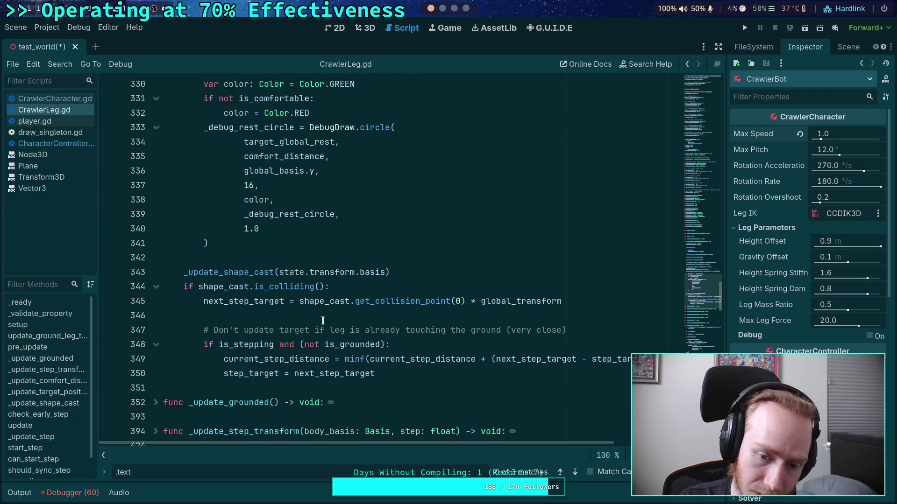
Fold all CrawlerLeg.gd functions except _update_step, and revert CrawlerBot's Max Speed to 3.0.
drag(412, 444, 514, 444)
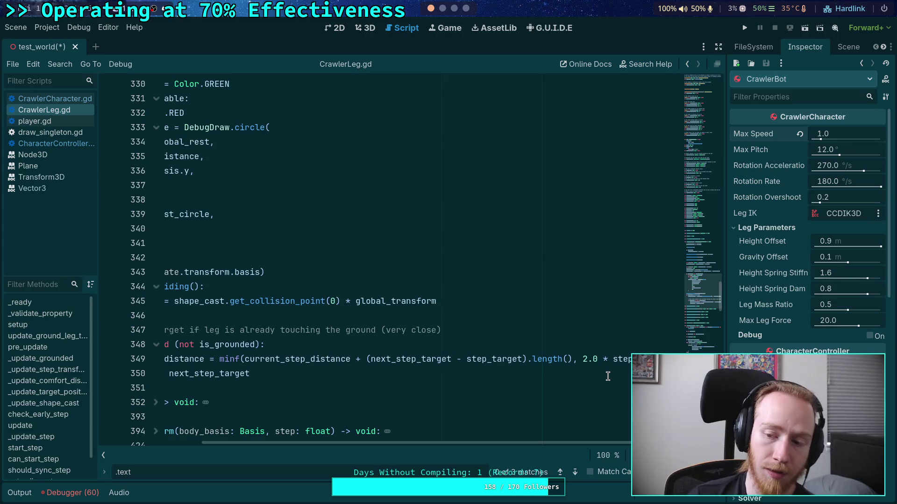
drag(511, 443, 408, 443)
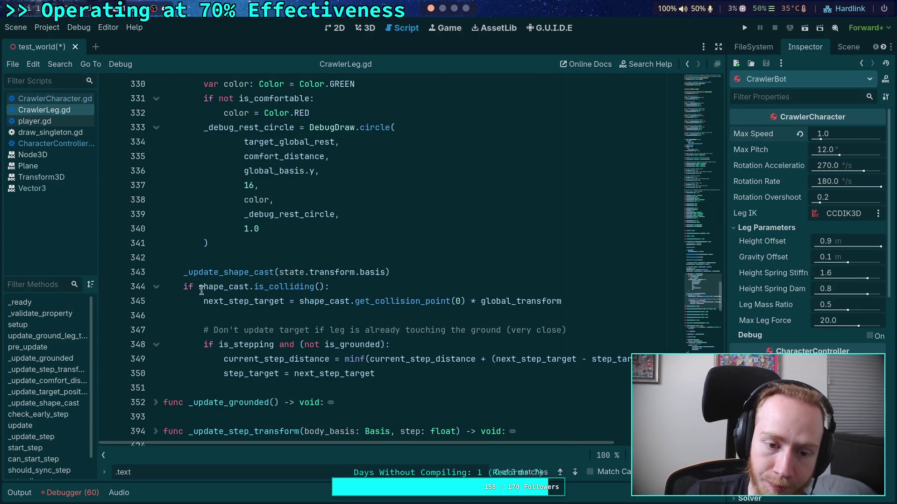
scroll(214, 290, up, 6)
scroll(214, 289, up, 20)
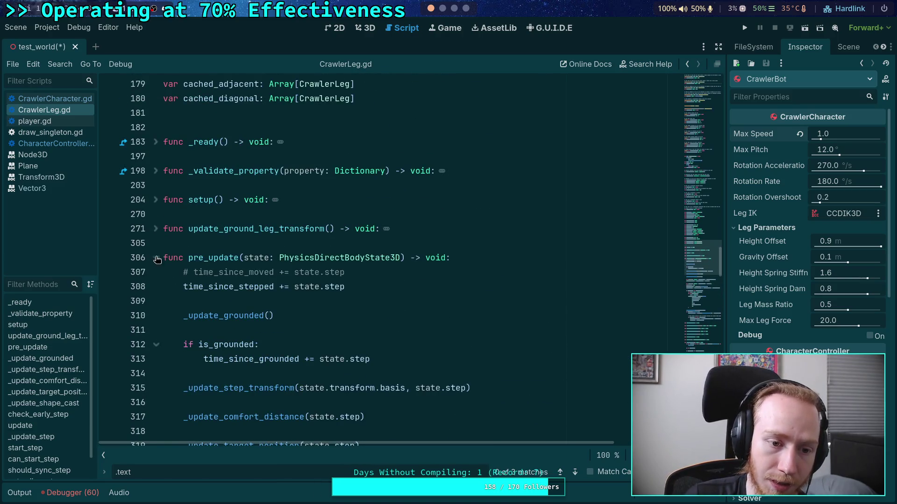
key(ctrl+alt+f)
click(179, 244)
scroll(190, 274, down, 5)
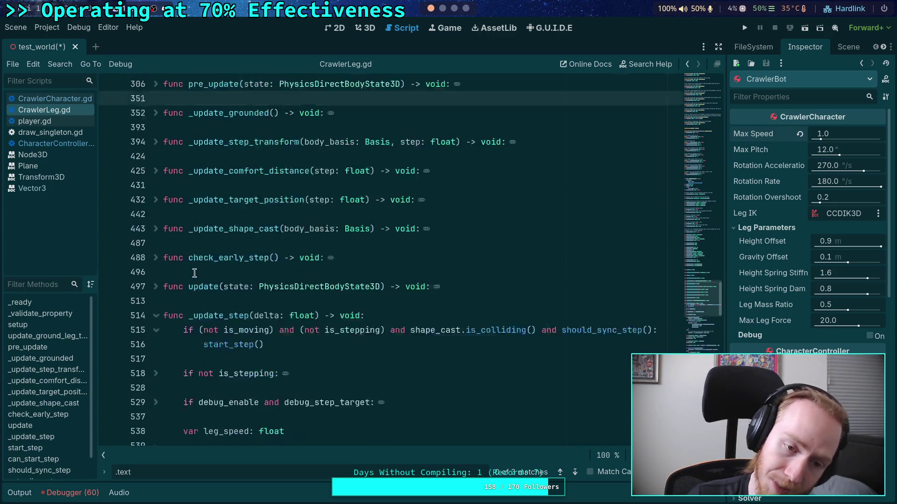
scroll(190, 275, down, 3)
click(213, 214)
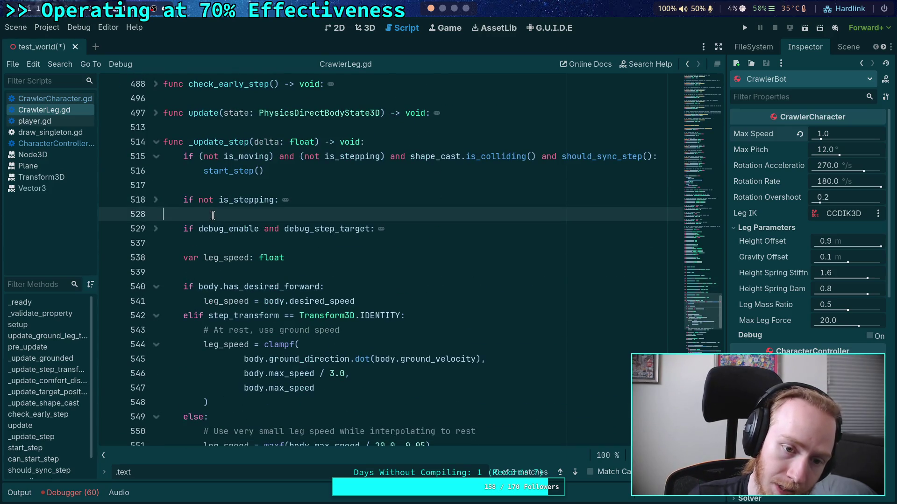
click(799, 134)
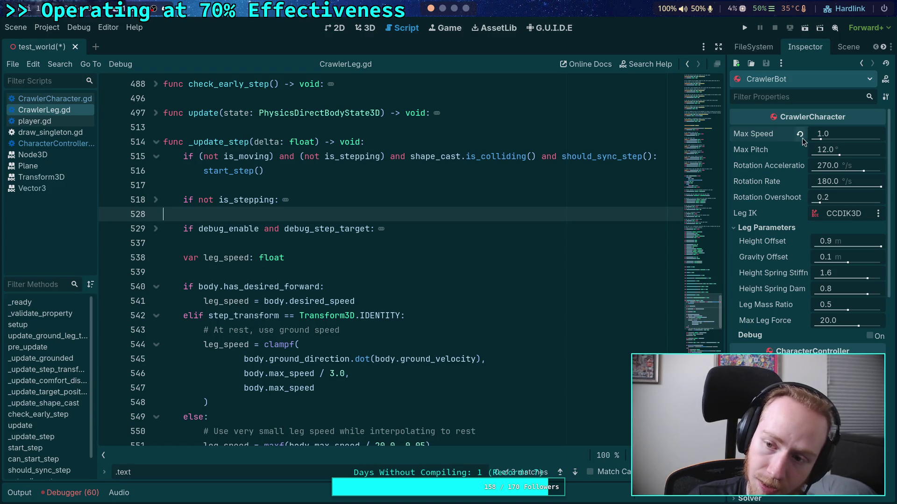
Save the test_world scene, change leg_swing_amount on line 66 to 0.8, and launch the project.
key(ctrl+s)
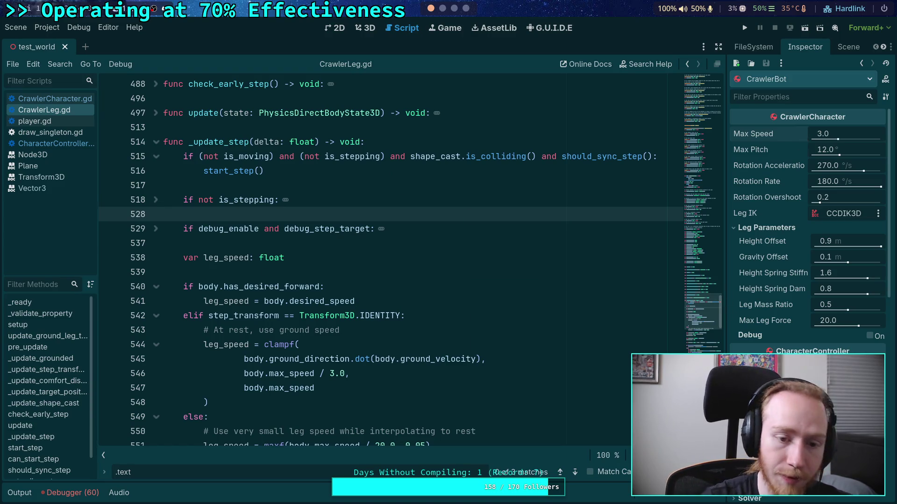
scroll(374, 211, up, 20)
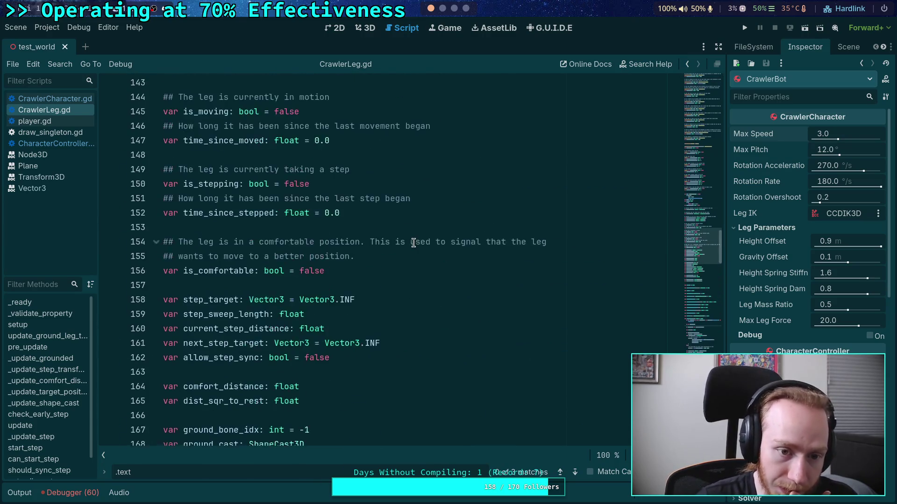
scroll(409, 243, up, 15)
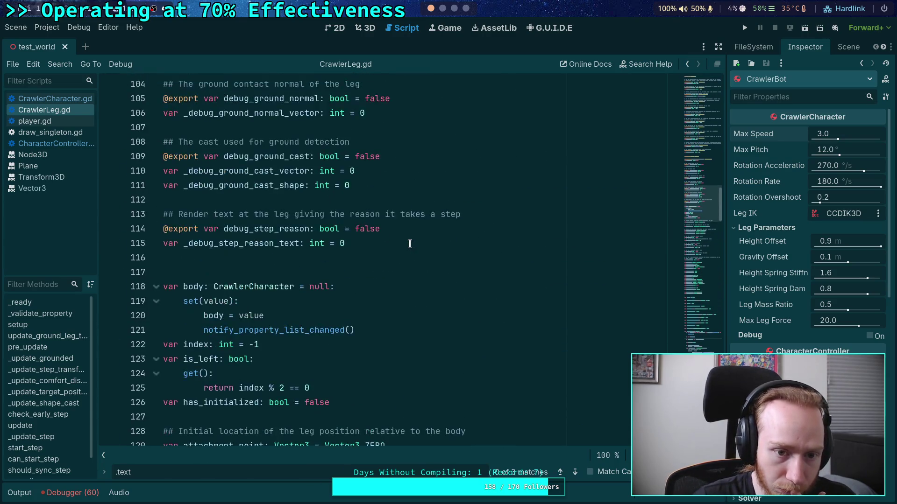
scroll(370, 256, up, 7)
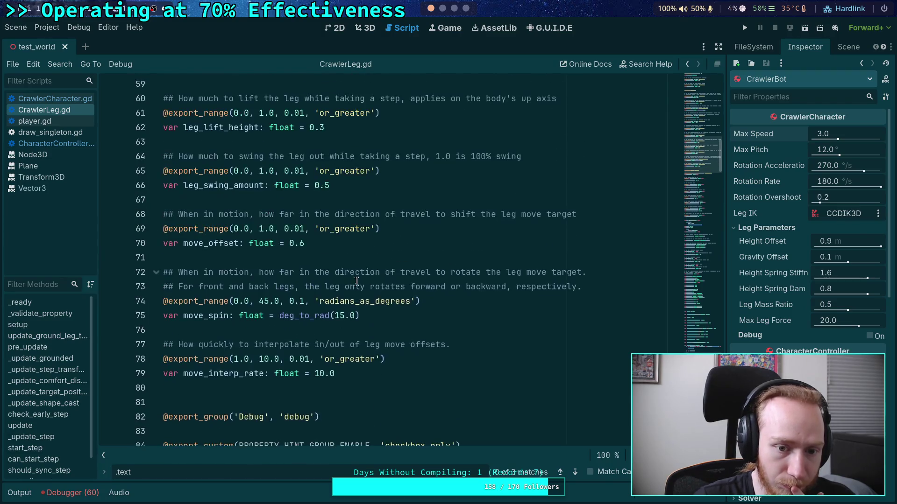
scroll(295, 264, up, 2)
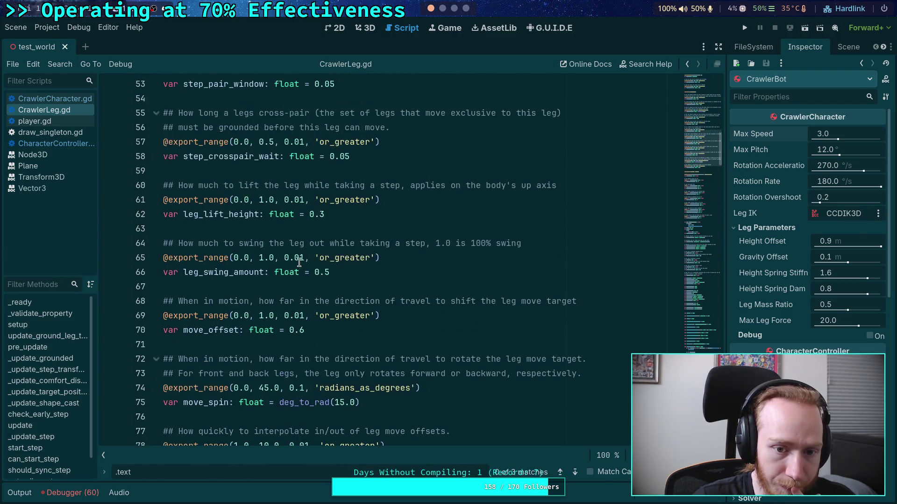
click(326, 273)
text(7)
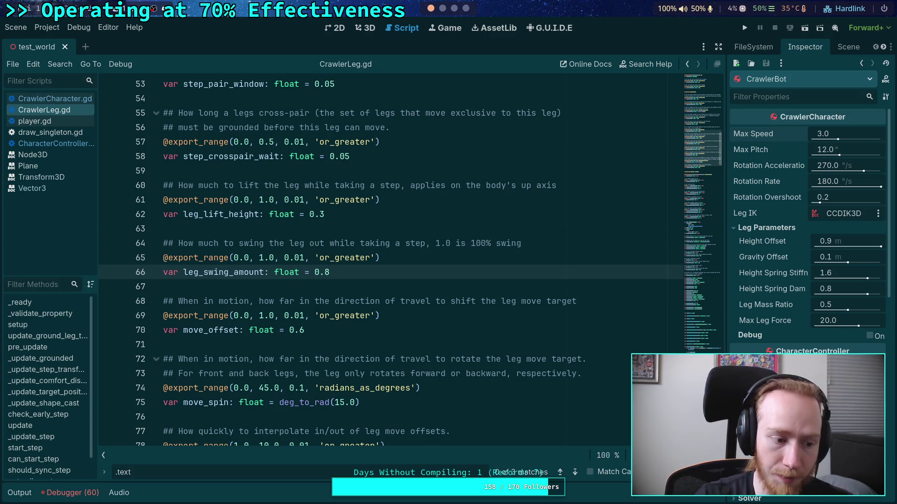
click(744, 27)
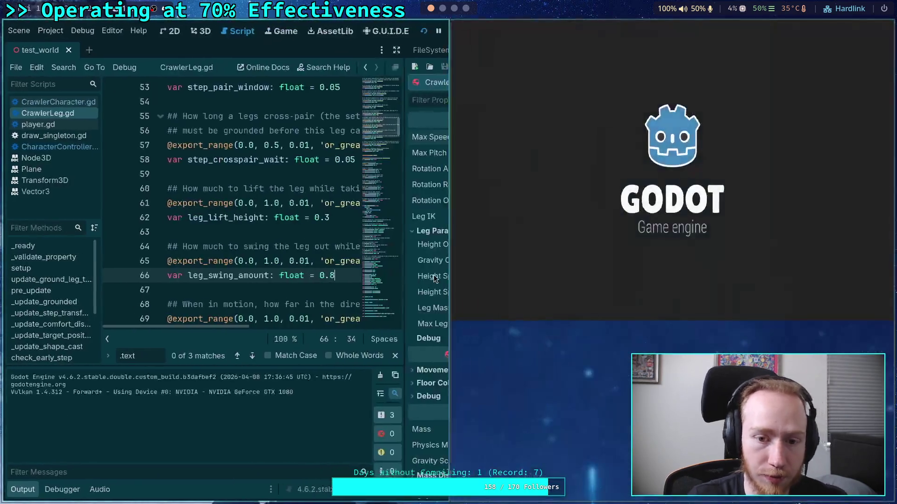
Snap the game window to the left half, watch the crawler walk, then close it and return to the editor.
key(super+shift+Left)
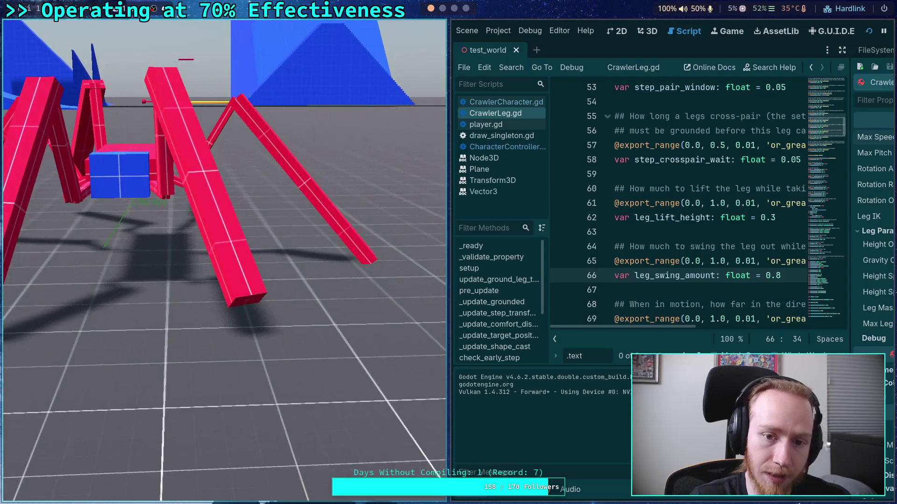
key(Escape)
click(800, 33)
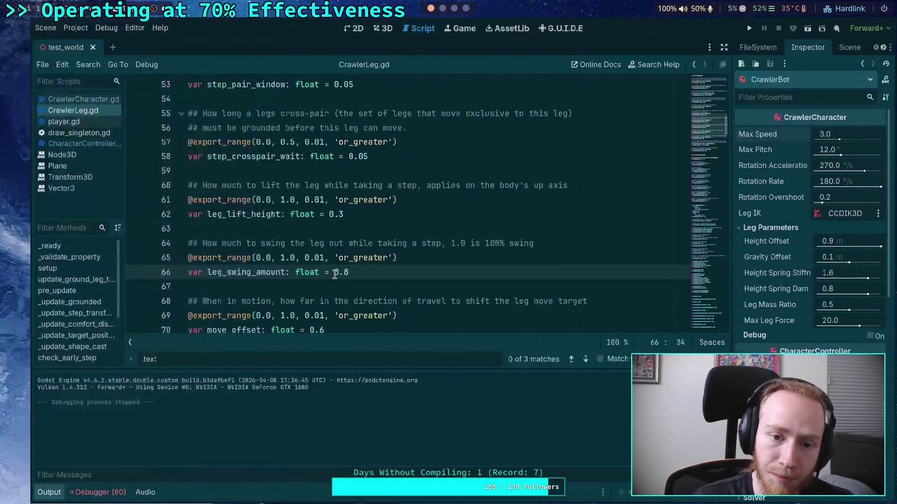
Hide the Output panel and scroll through CrawlerLeg.gd.
click(19, 493)
scroll(317, 369, down, 15)
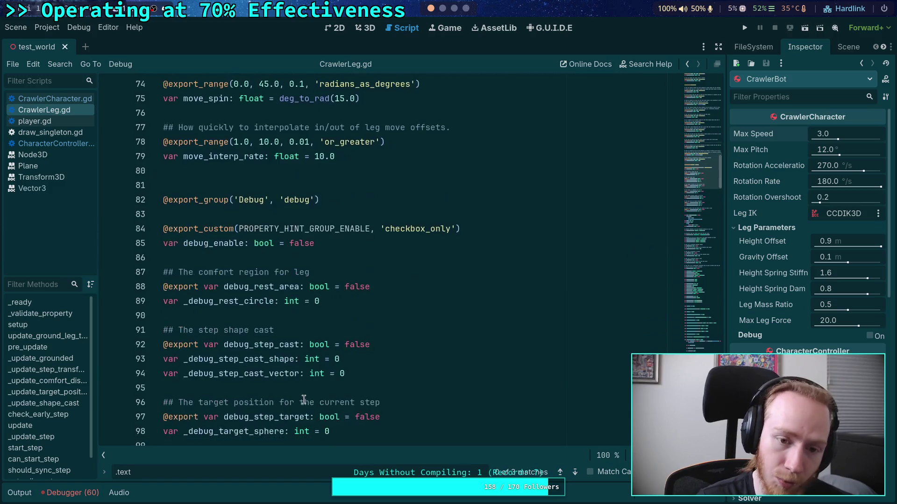
scroll(317, 369, down, 3)
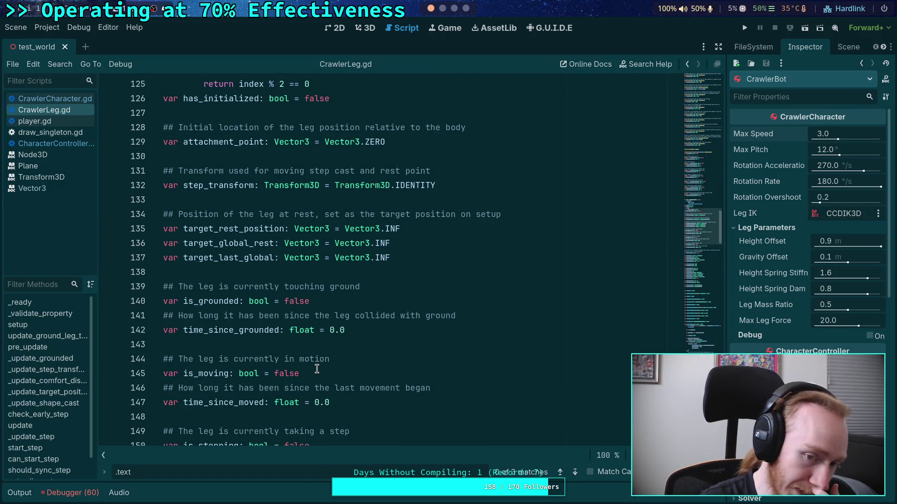
scroll(317, 369, down, 16)
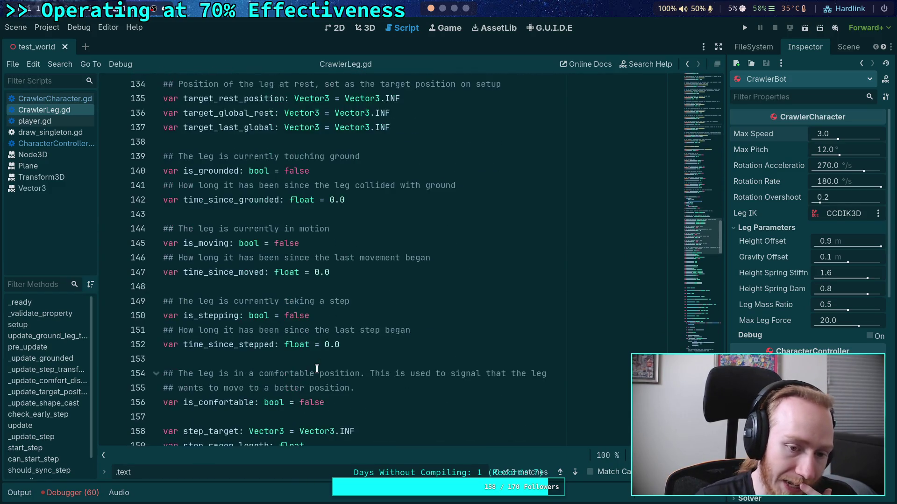
scroll(316, 369, down, 12)
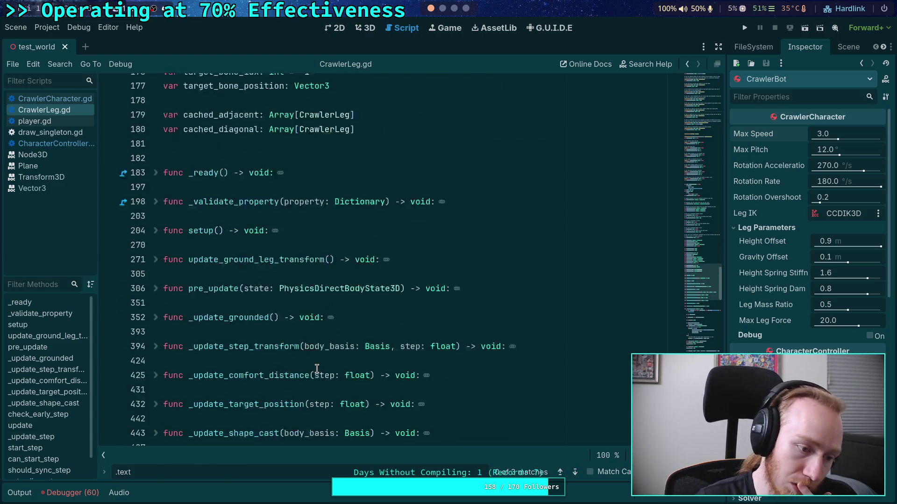
scroll(316, 369, down, 1)
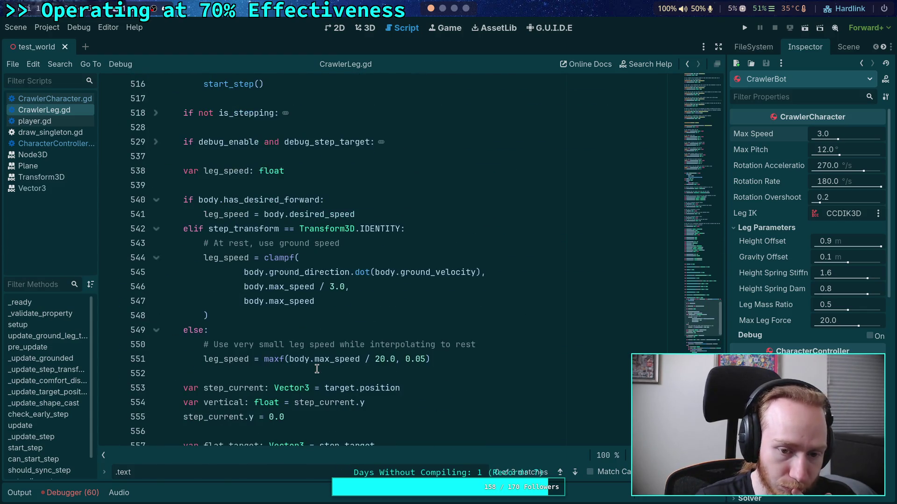
scroll(317, 369, up, 1)
scroll(317, 370, up, 12)
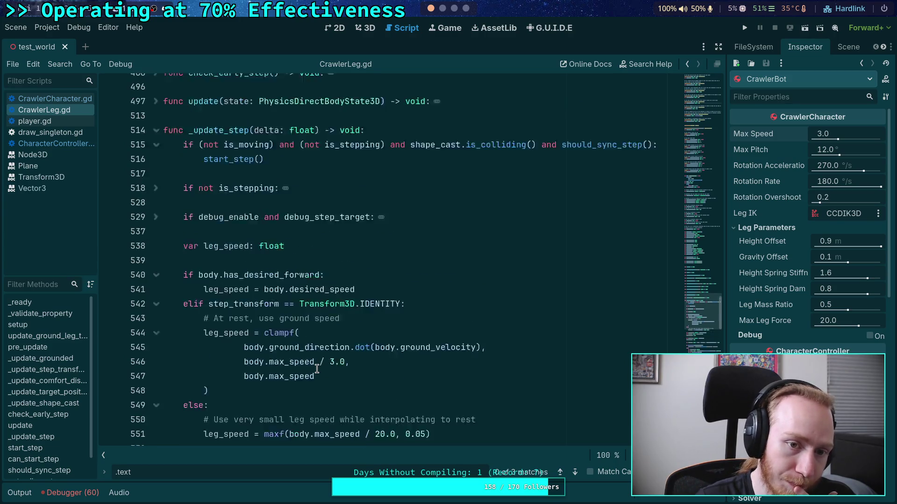
Unfold setup() and place the caret on its step_radius and line 214 calculations.
click(157, 287)
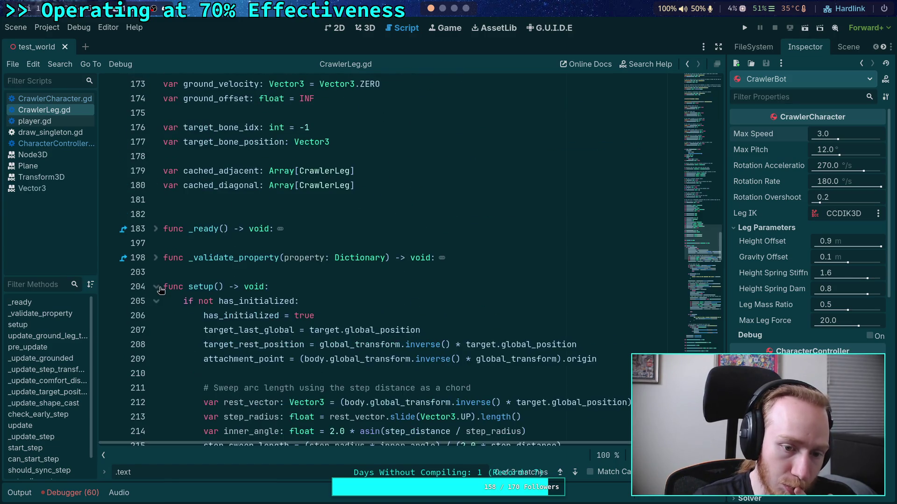
scroll(248, 302, down, 4)
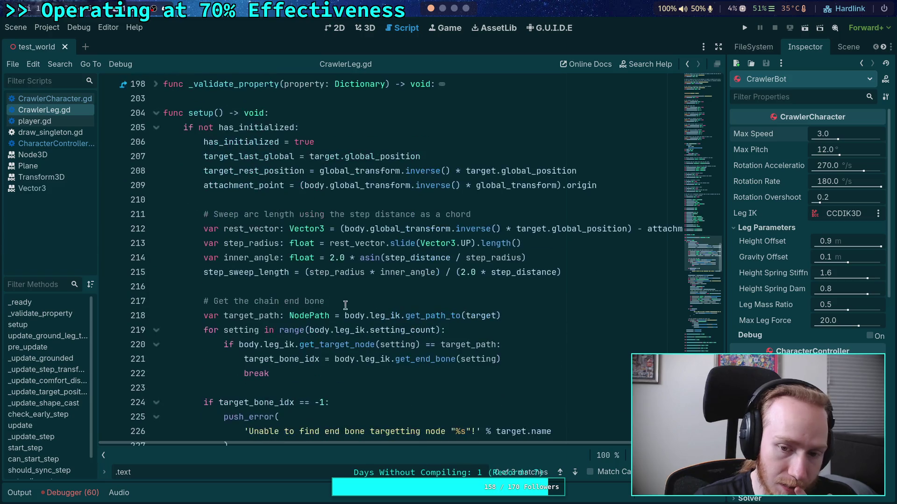
click(263, 244)
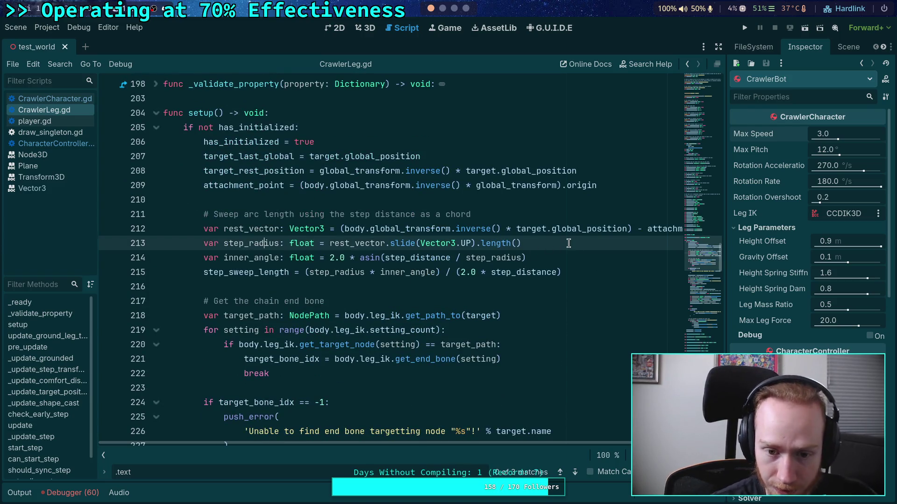
click(560, 264)
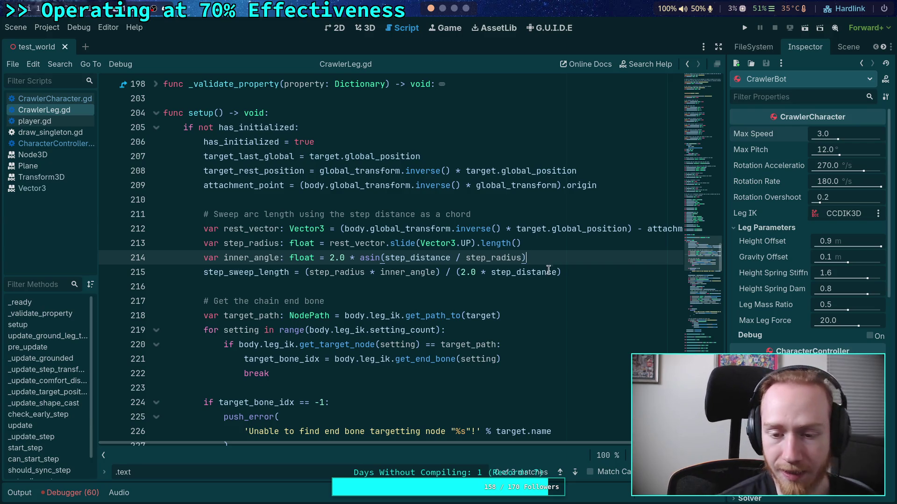
Close the search bar and move the caret between empty lines 216 and 223 in setup().
click(501, 287)
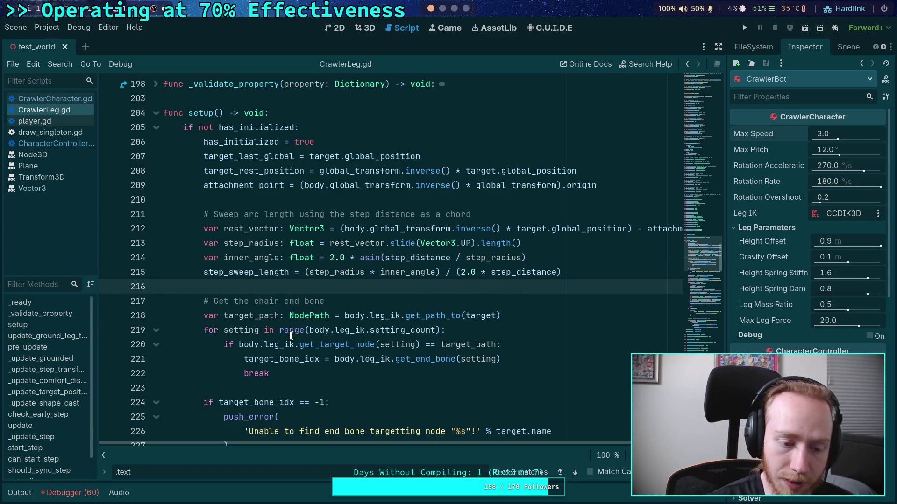
key(Escape)
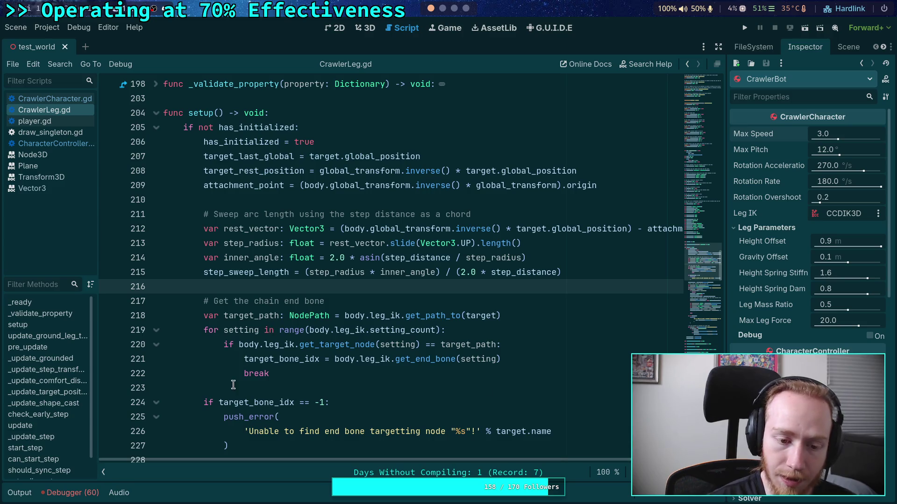
click(232, 388)
click(249, 286)
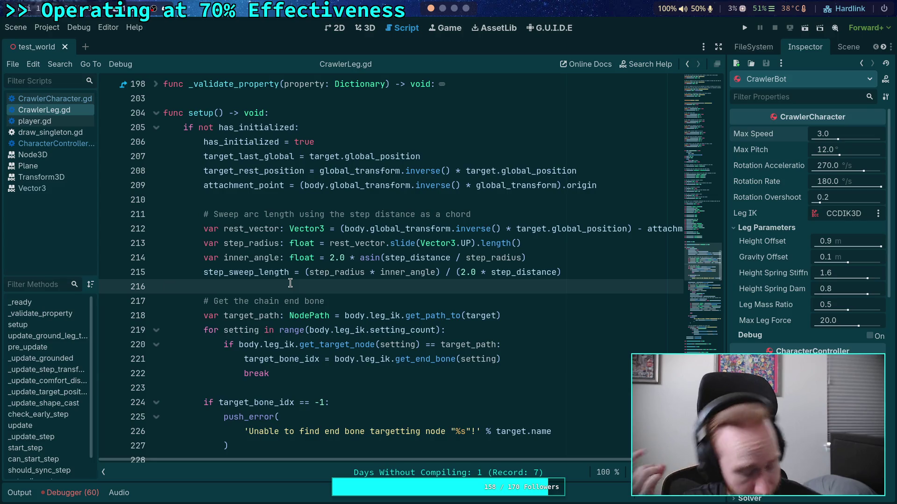
scroll(390, 320, down, 15)
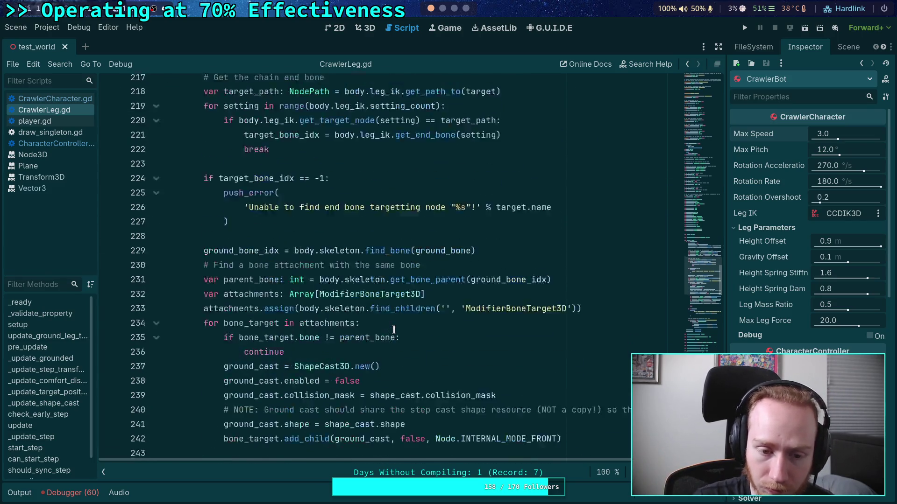
Change line 560's leg_delta multiplier from 1.24 to 1.48, save the script, and run the game.
scroll(393, 329, down, 20)
scroll(394, 330, down, 2)
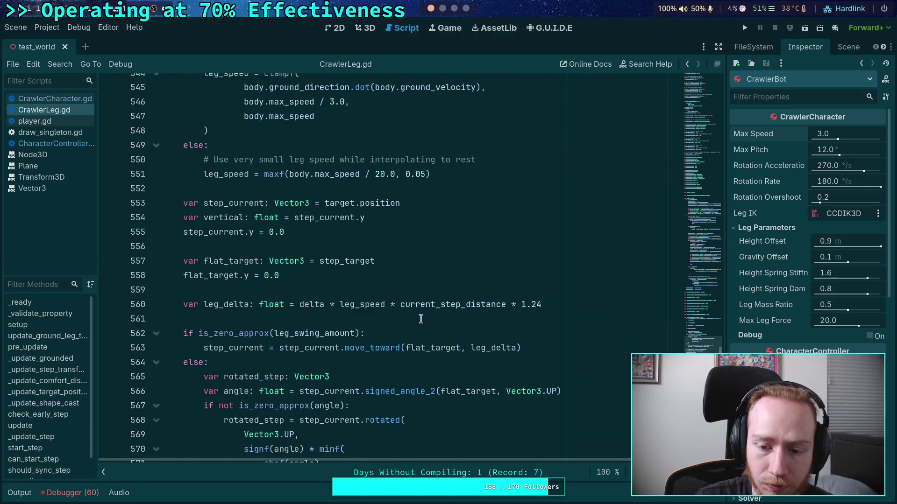
drag(541, 302, 531, 304)
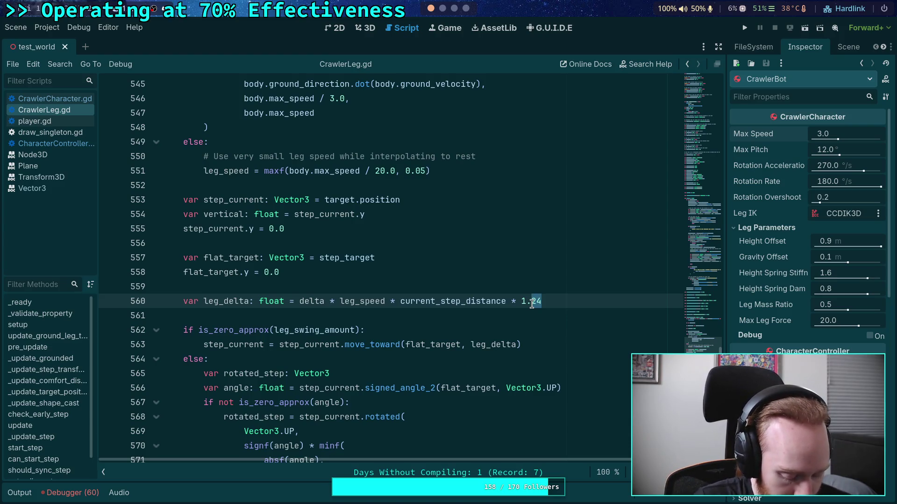
double_click(549, 301)
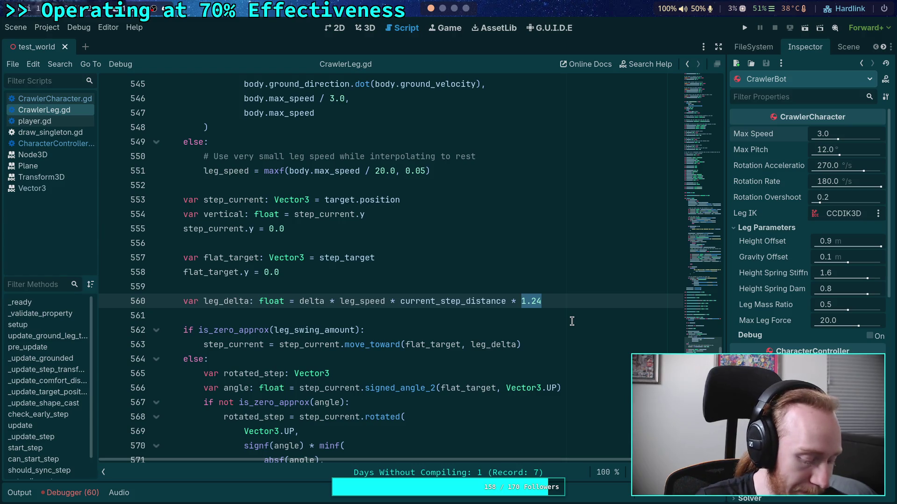
click(579, 319)
drag(541, 301, 533, 301)
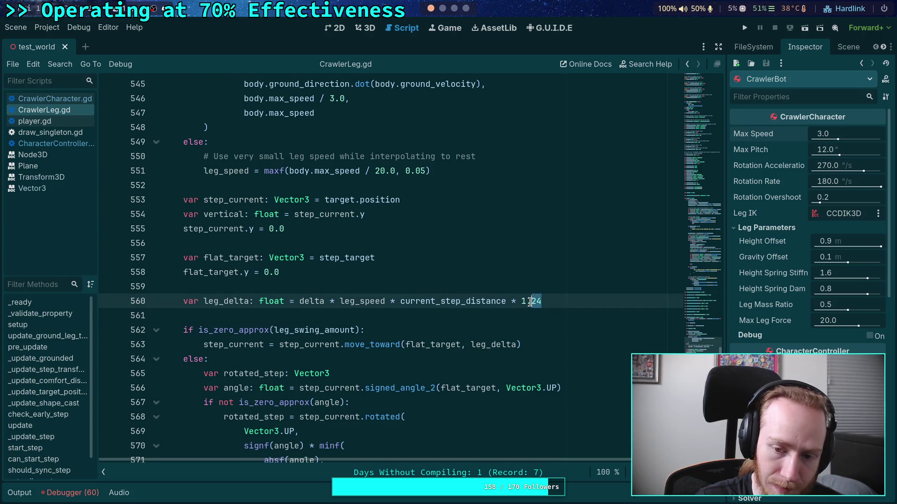
text(48)
key(ctrl+s)
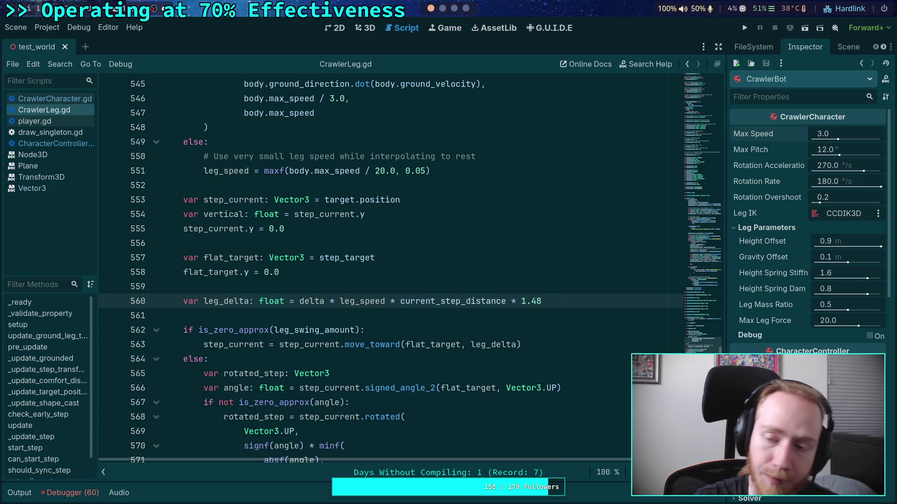
click(745, 28)
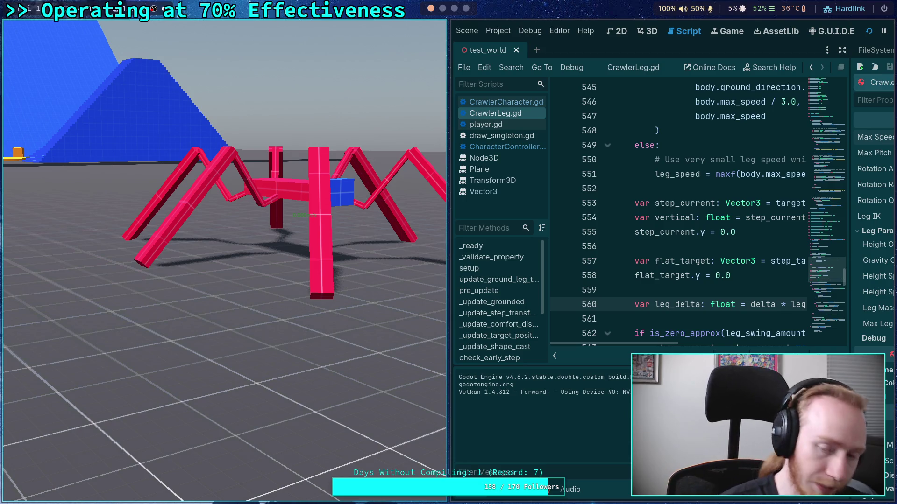
Stop the running crawler test with F8.
key(F8)
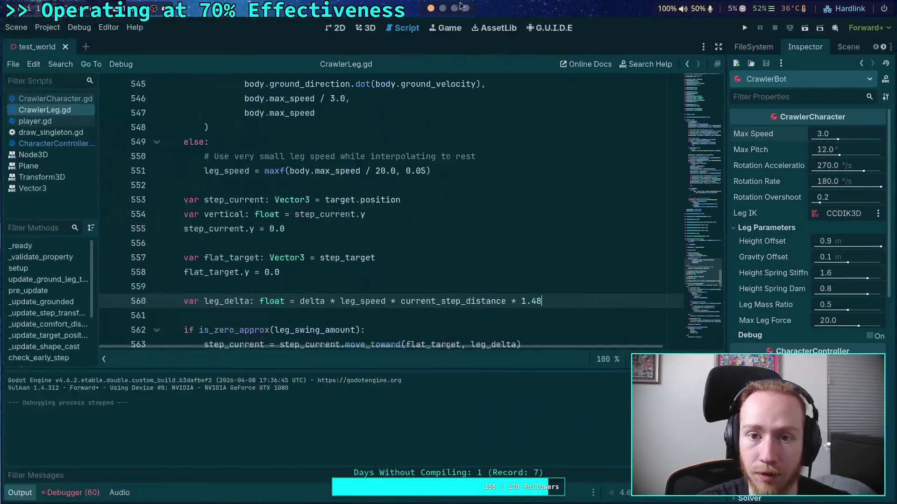
Add a to-do to make the leg speed multiplier ramp between 1.0 and 2.0 depending on dragging.
click(460, 6)
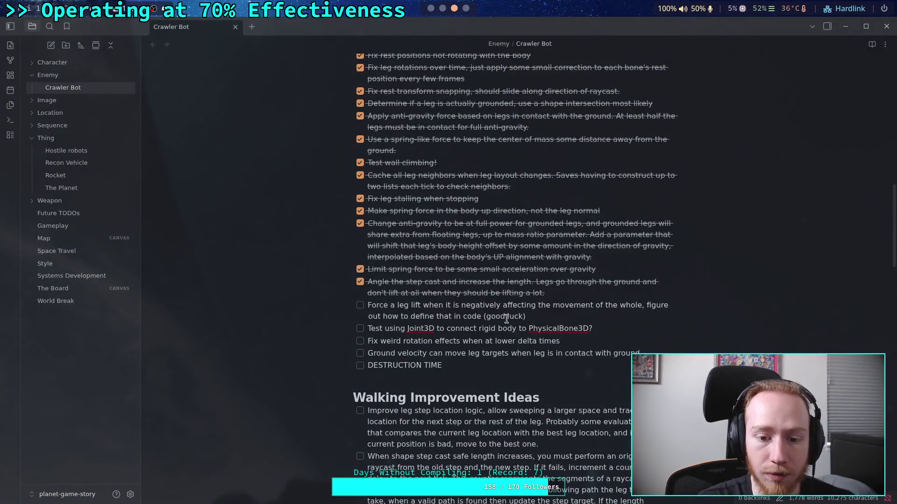
scroll(523, 342, down, 2)
click(523, 340)
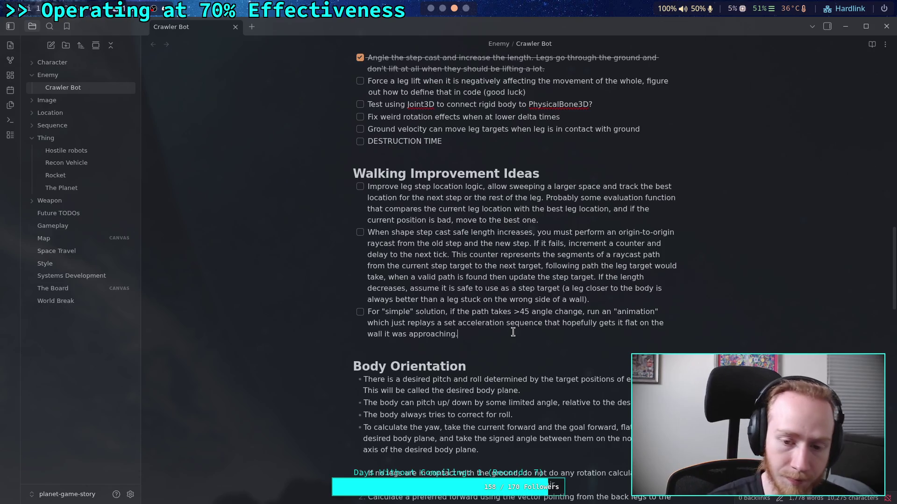
key(Return)
text(Crea)
key(BackSpace)
key(BackSpace)
key(BackSpace)
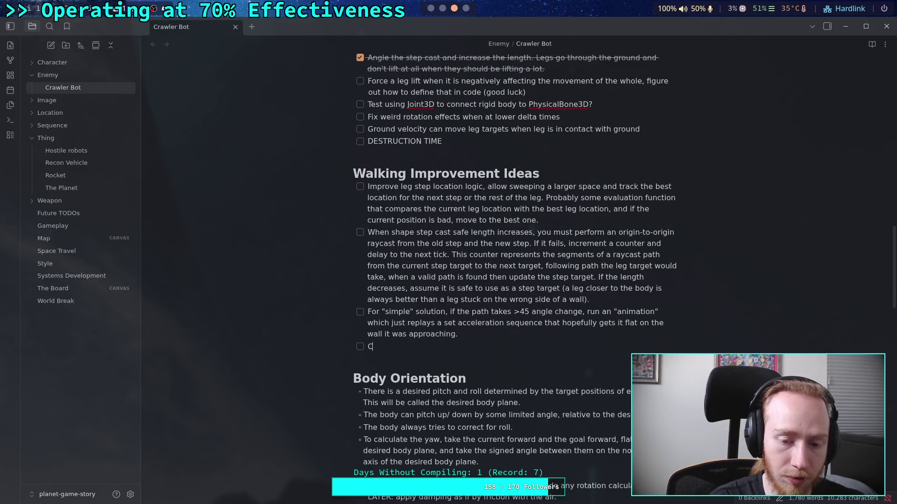
text(onvert the )
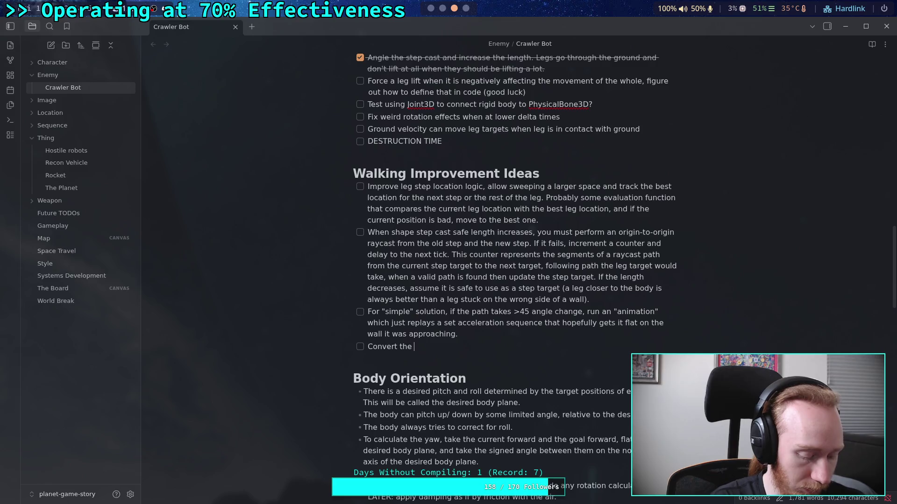
text(magicnumbre)
key(BackSpace)
key(BackSpace)
text(er )
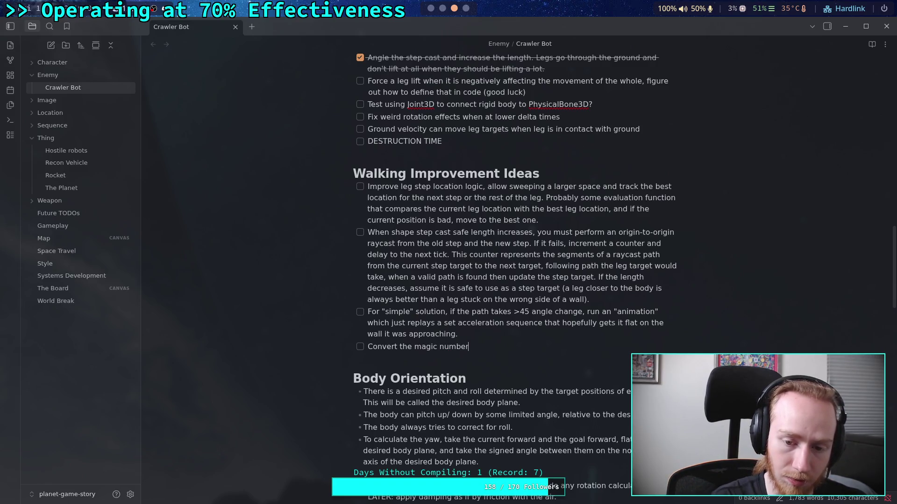
text(for le)
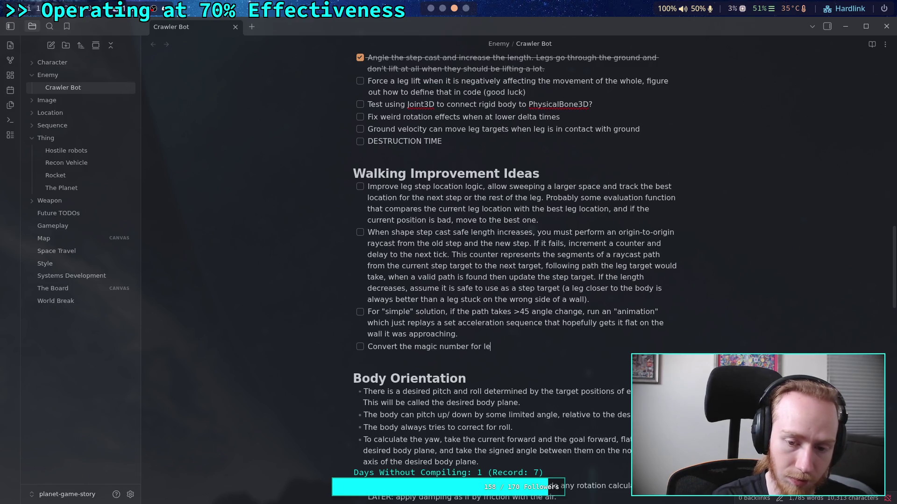
text(g sp)
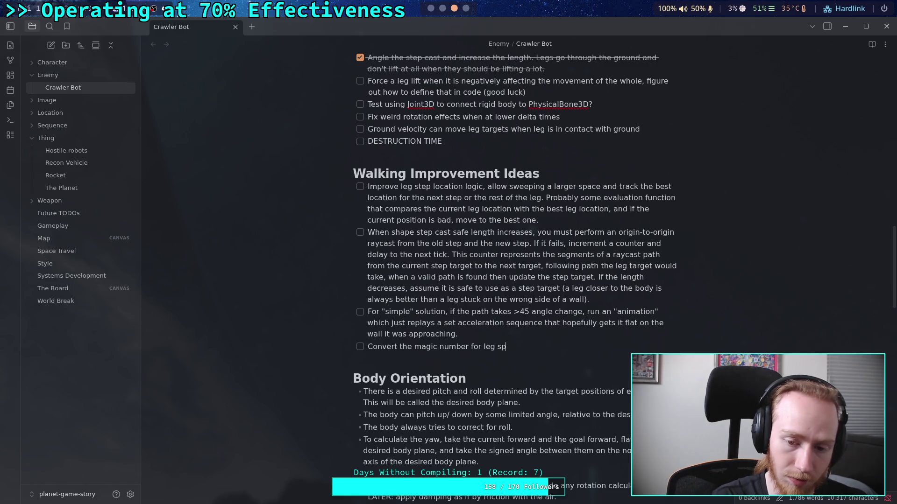
text(eed multiplier to a )
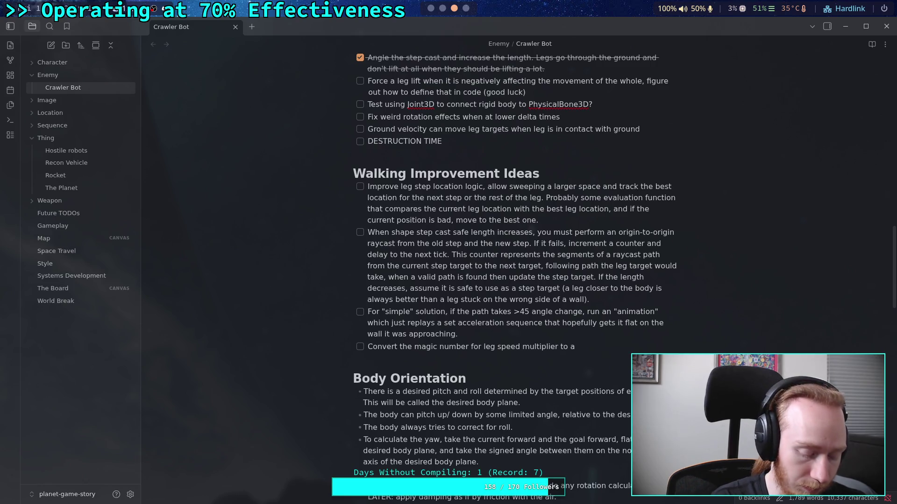
text(n iterative)
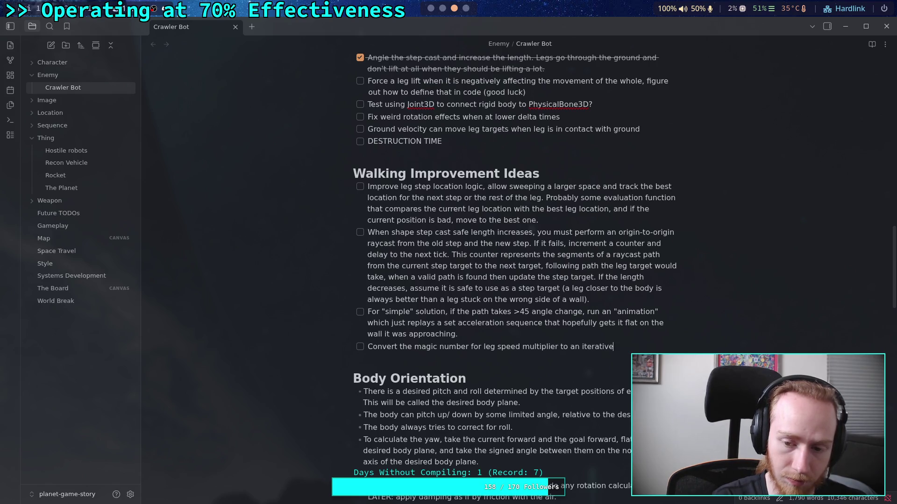
text( value that increases )
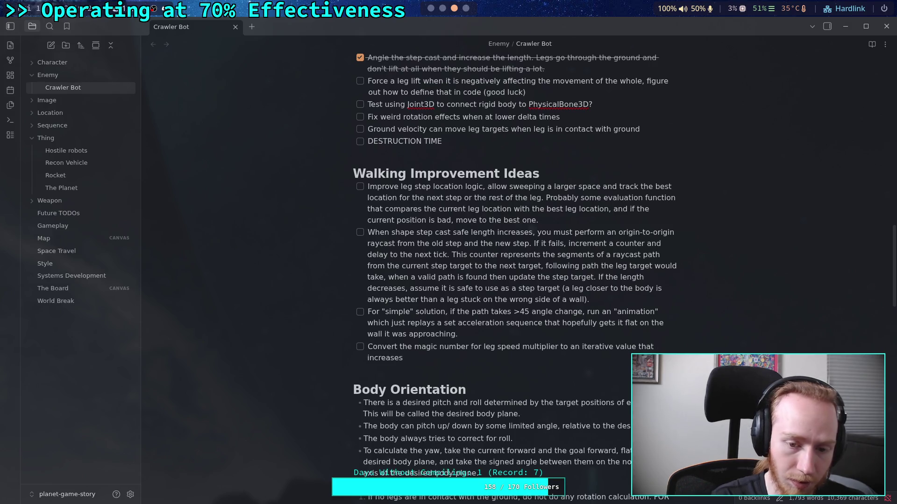
text(u)
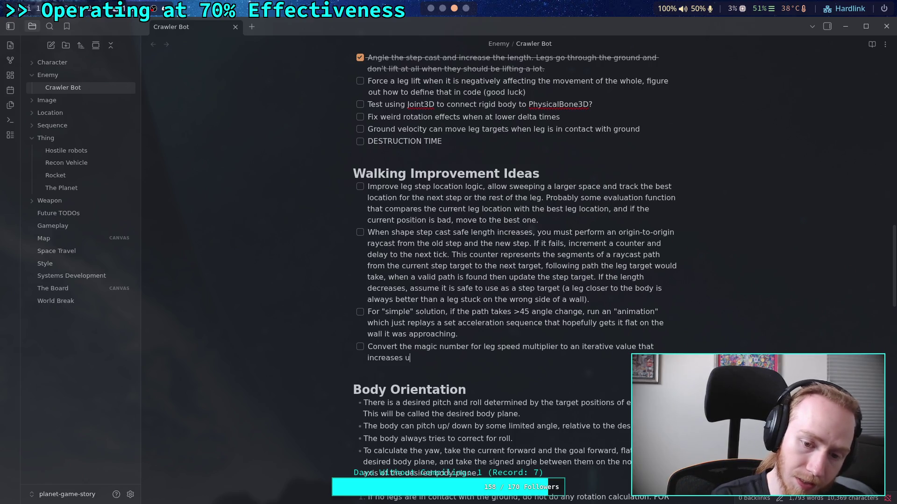
text(p to2.0 whic)
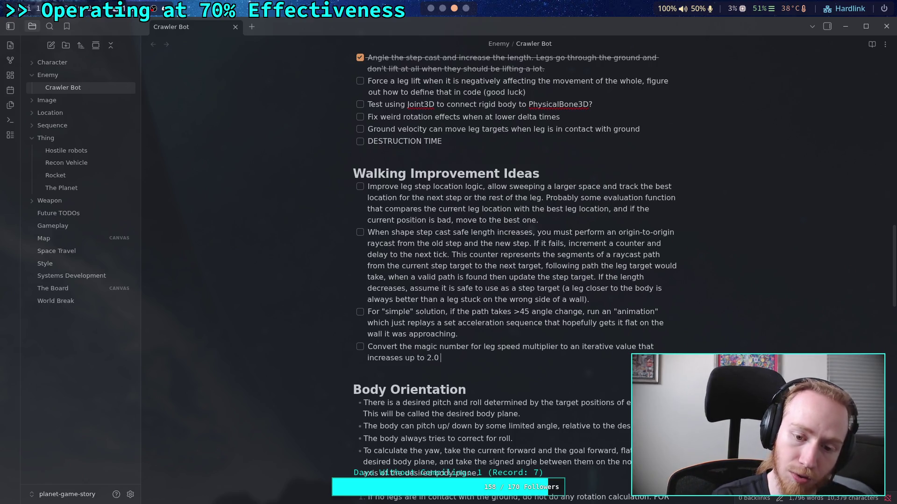
key(BackSpace)
text(le legs aru)
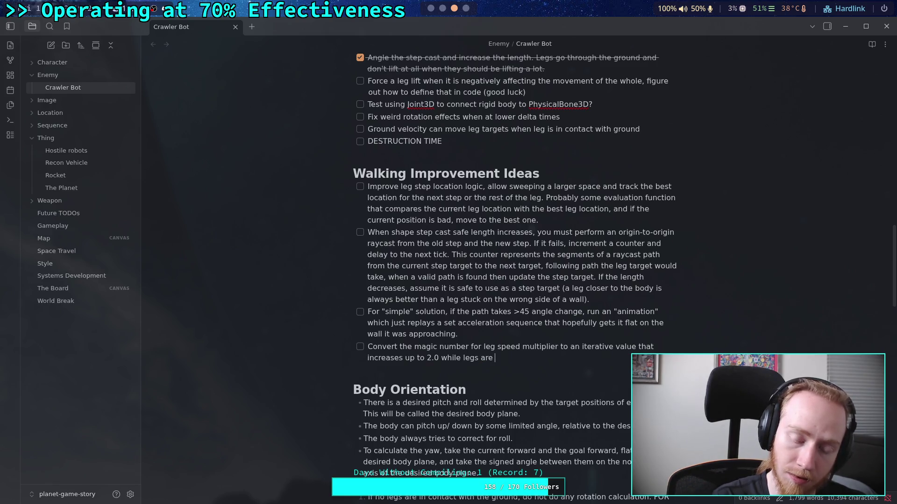
text(draggi)
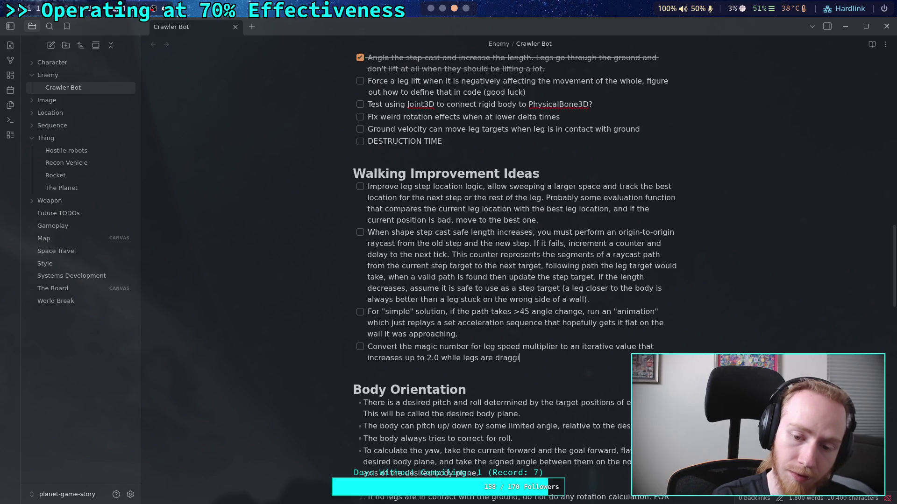
text(ng and )
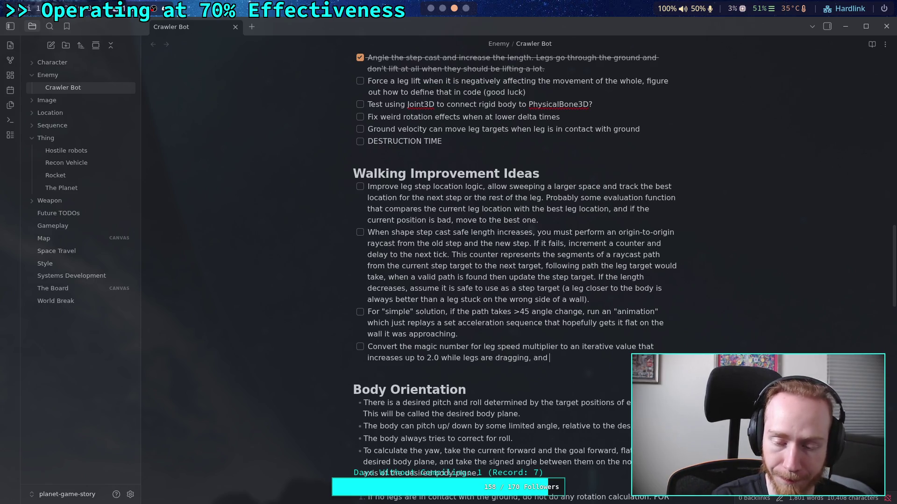
text(decre)
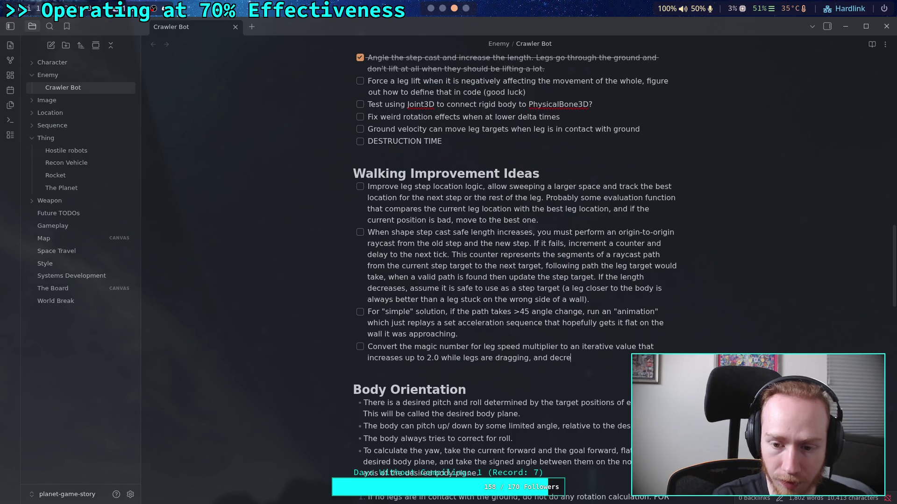
text(ases to 1)
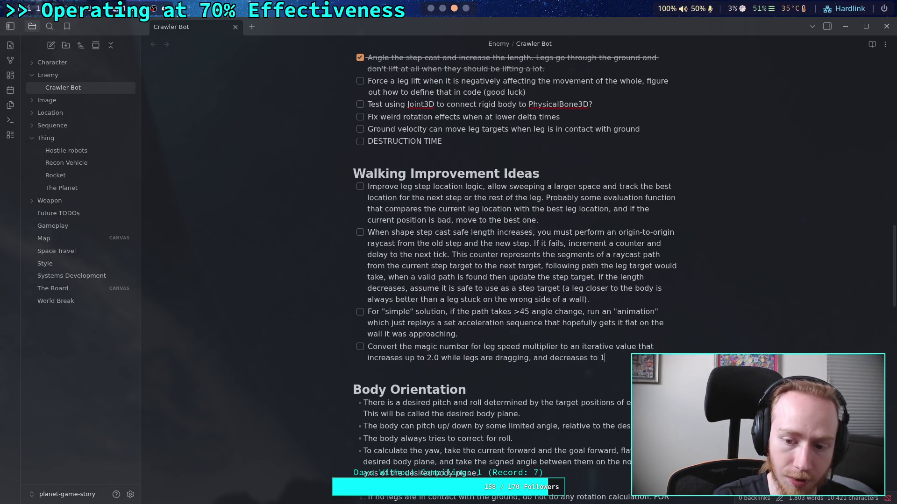
text(.0 while)
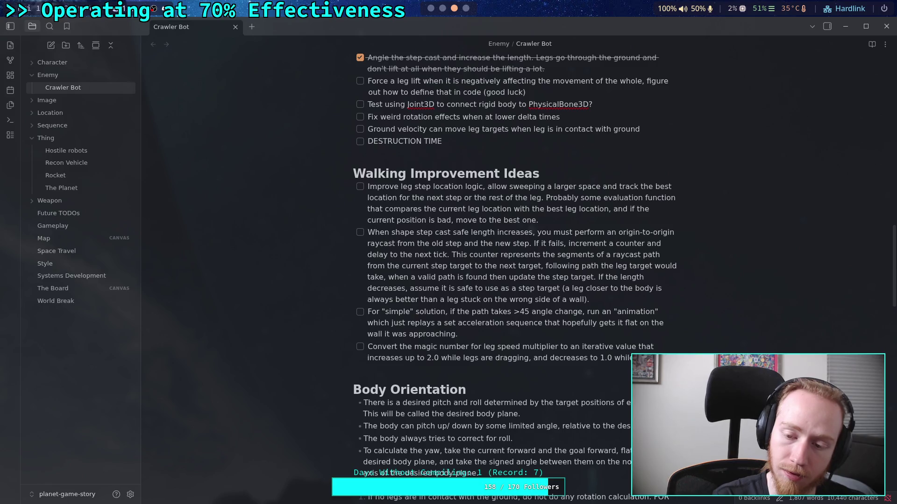
text( tt dragging)
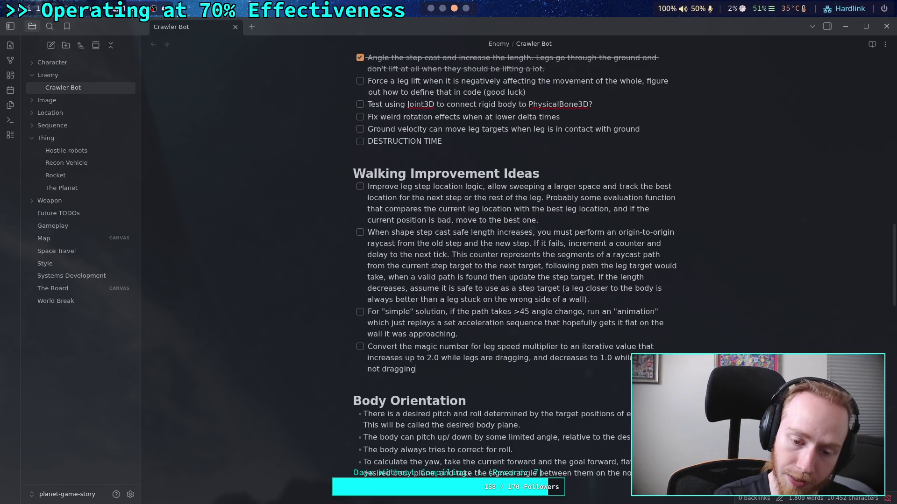
text(.)
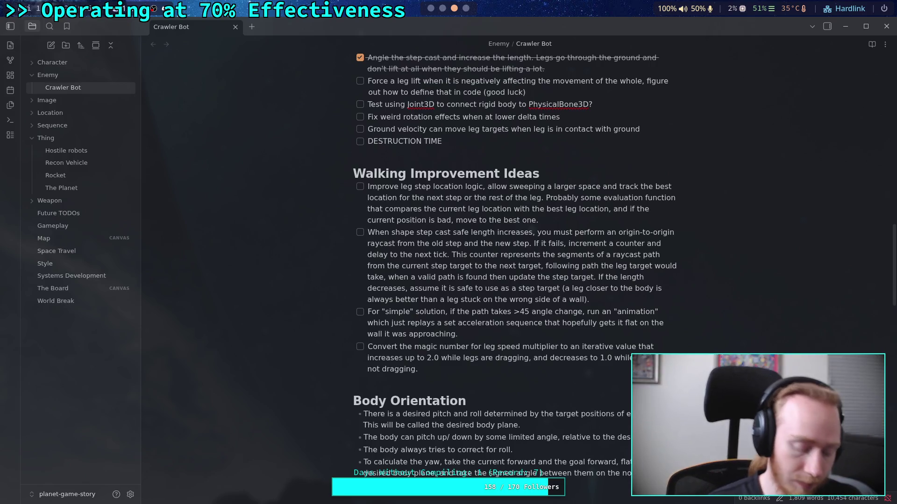
text(Should be)
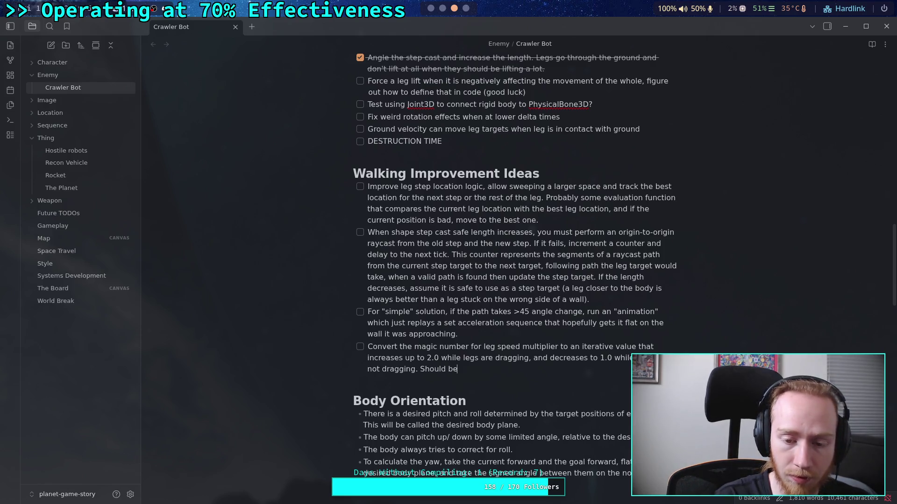
text( able to stabilize leg speed to account for)
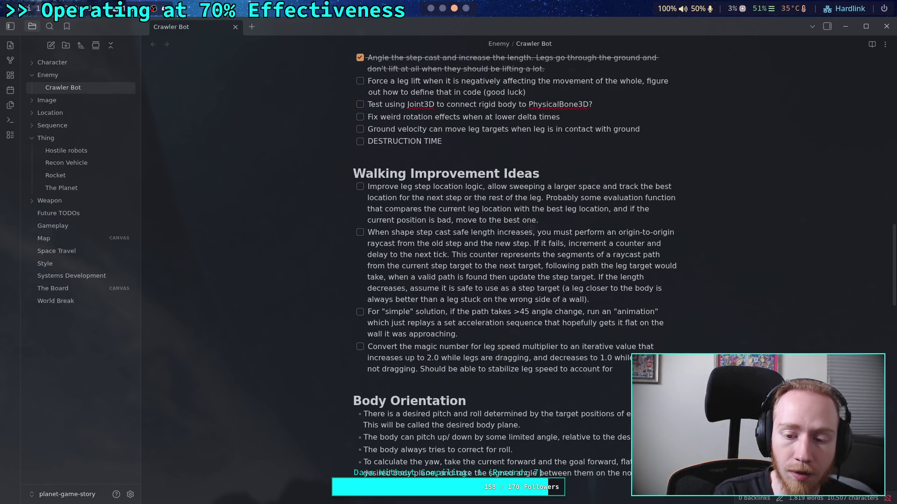
Finish the to-do with a note about stabilizing leg speed to minimize dragging, keeping it top-level.
text( sma)
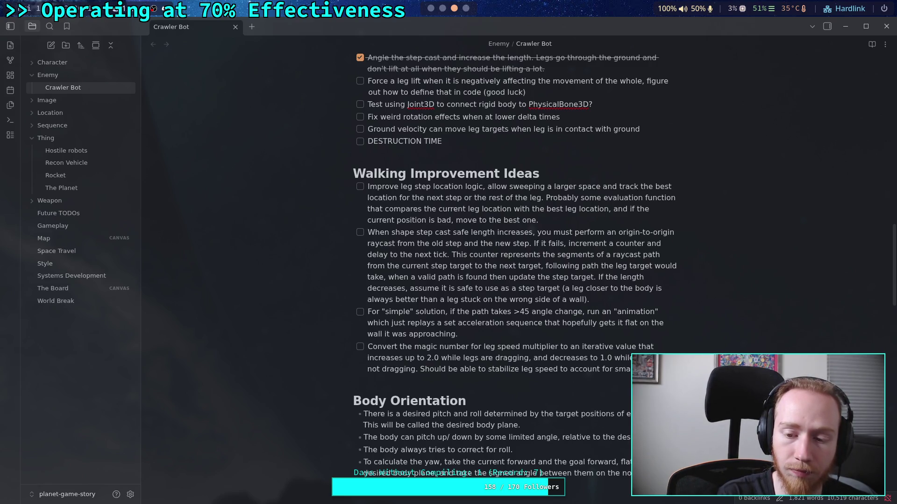
text(s across the legs to minim)
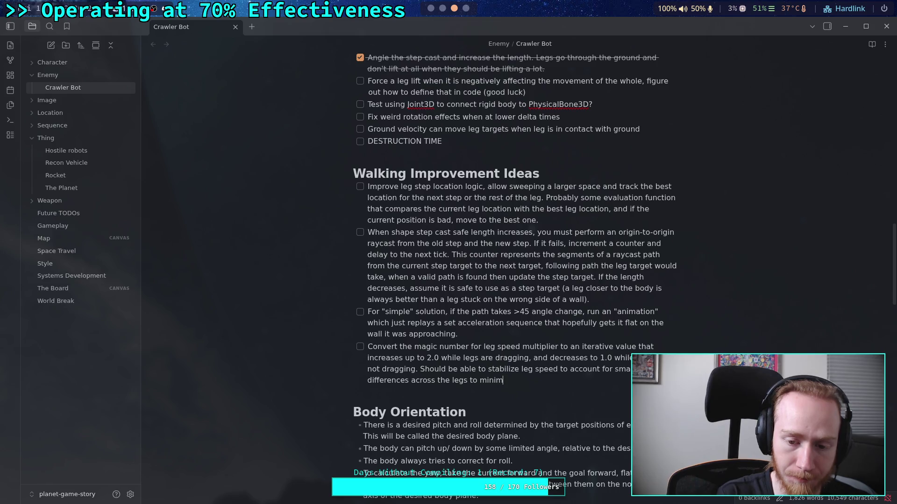
text(ize dragging.)
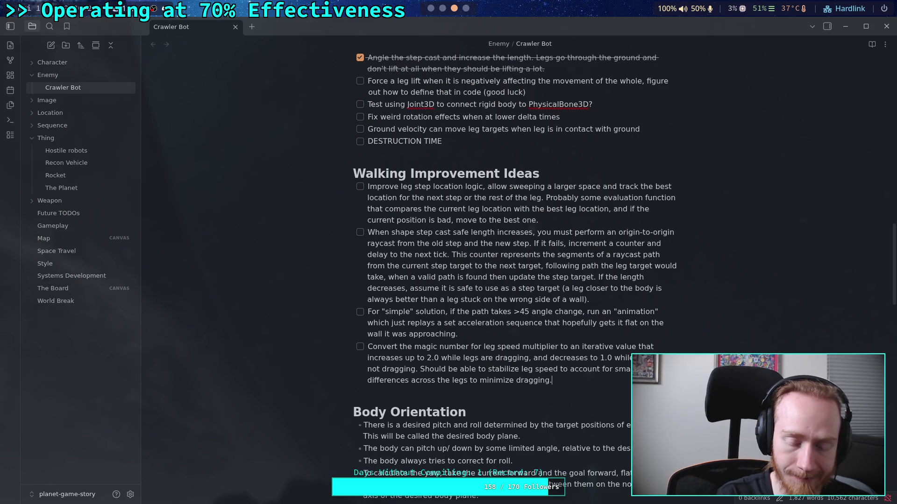
key(Tab)
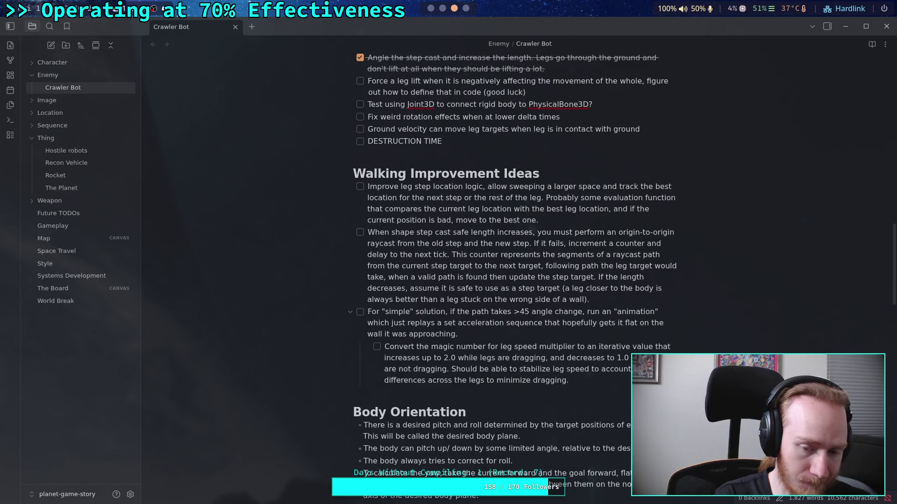
key(shift+Tab)
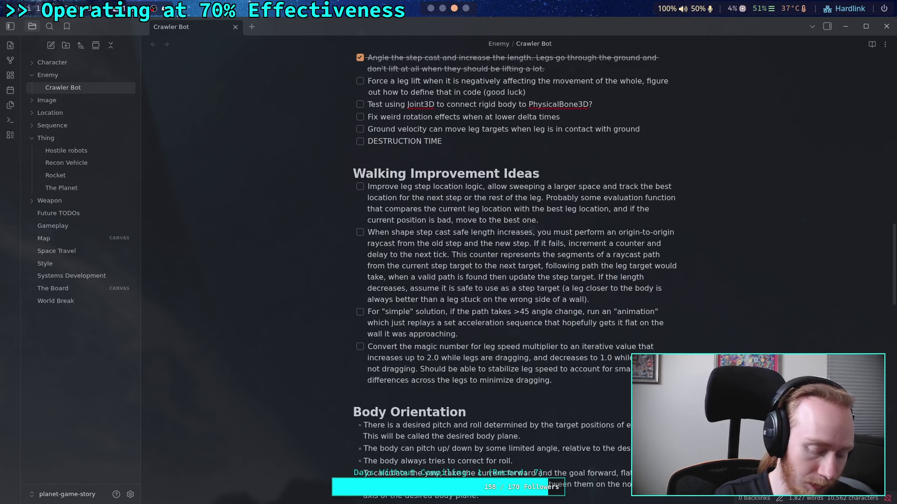
Change the line 560 multiplier to 1.33, save CrawlerLeg.gd, and launch the game.
key(alt+Tab)
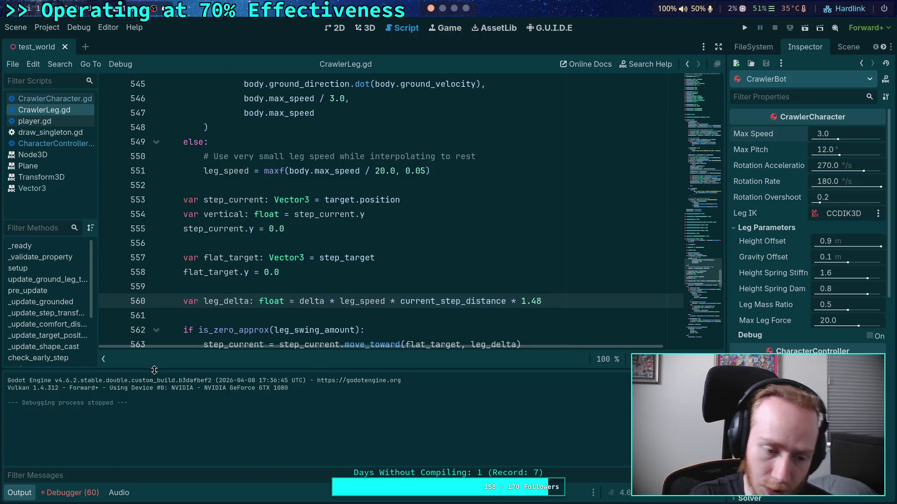
key(BackSpace)
key(BackSpace)
text(33)
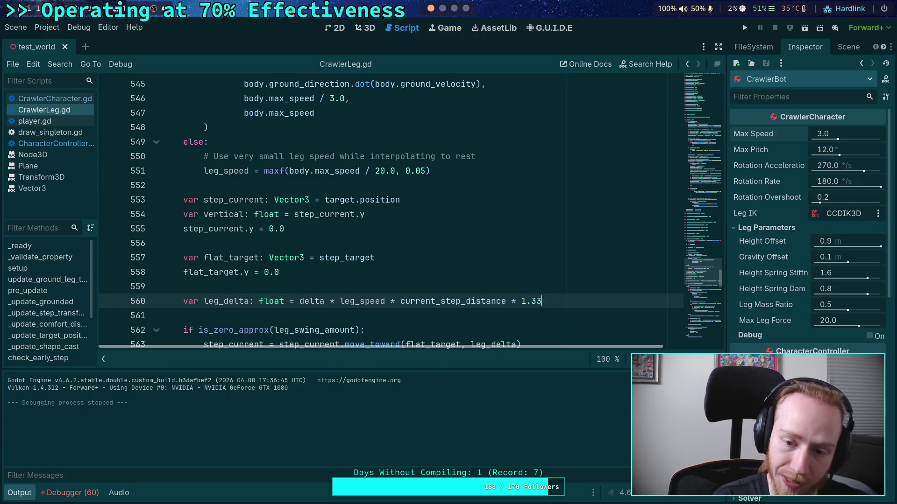
key(ctrl+s)
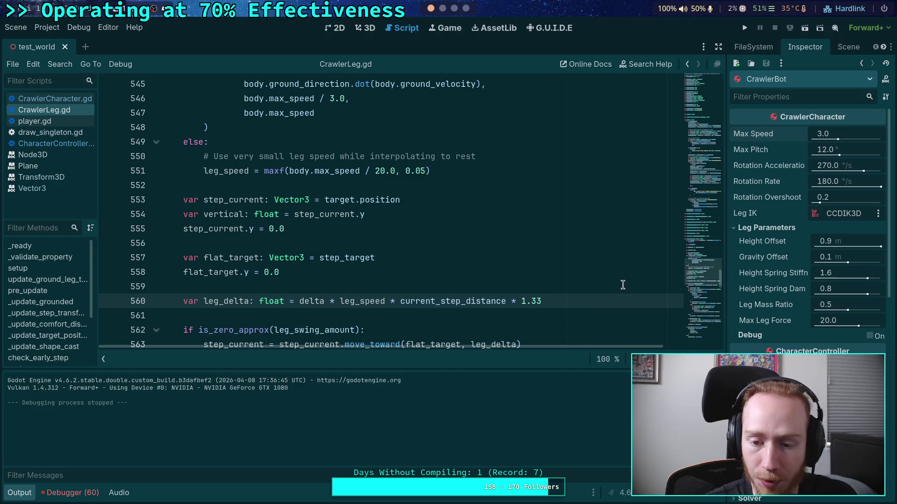
click(742, 27)
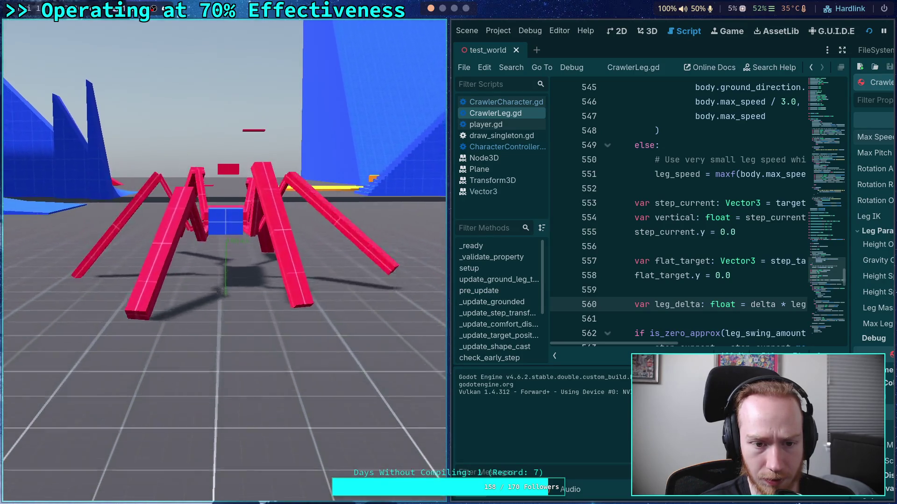
Stop the game, then switch to neovim and close the DebugDraw.text search results.
key(F8)
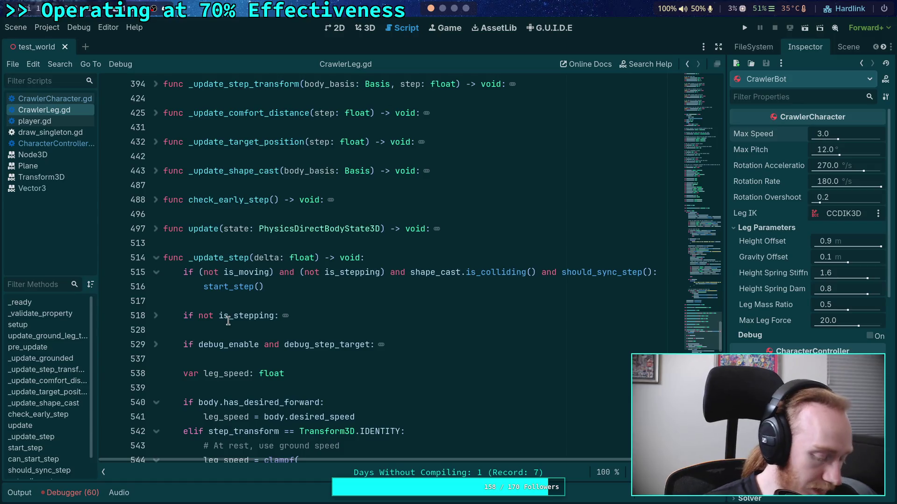
key(super+1)
key(Escape)
key(Escape)
Quit neovim and review uncommitted changes with git status and git diff.
text(:q)
key(Return)
text(:q)
key(Return)
text(git status)
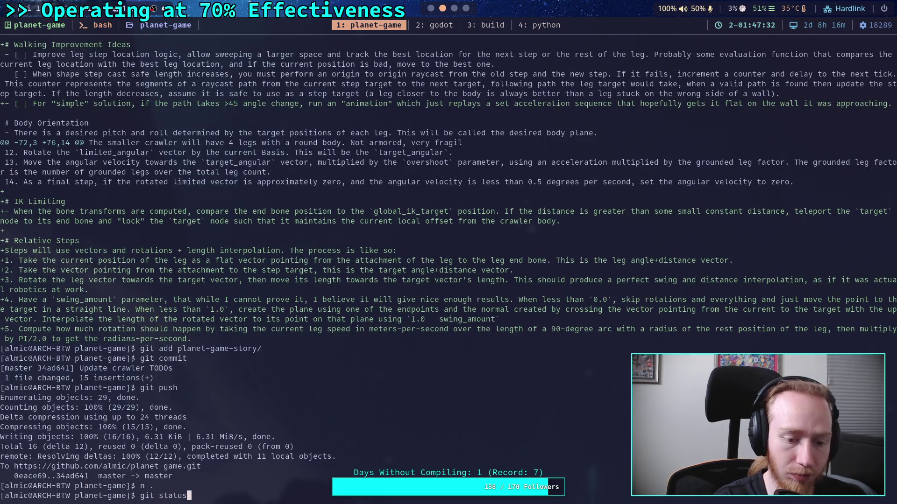
key(Return)
text(git diff)
key(Return)
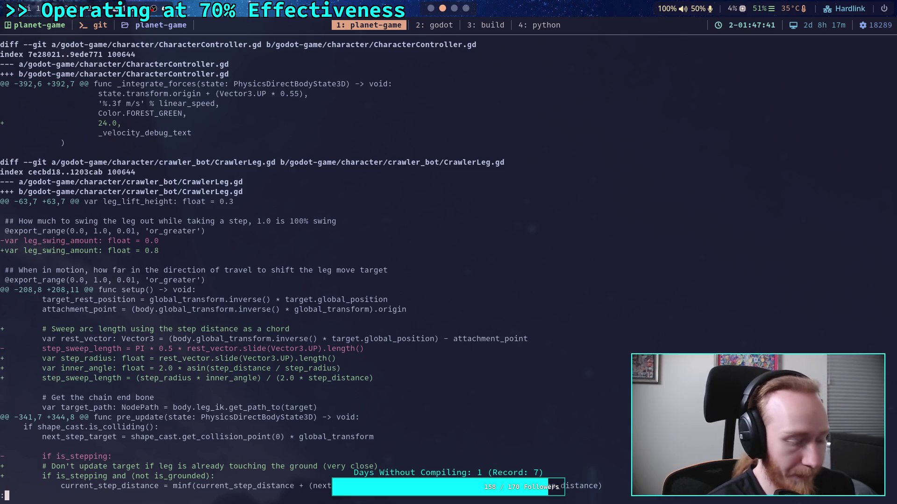
Stage only godot-game/character/CharacterController.gd and review it with git diff --staged.
text(qgit add)
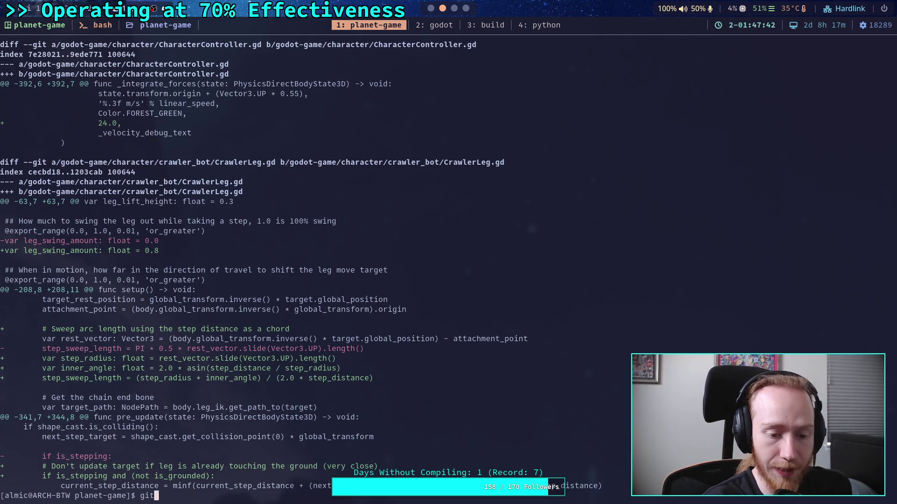
text( ga)
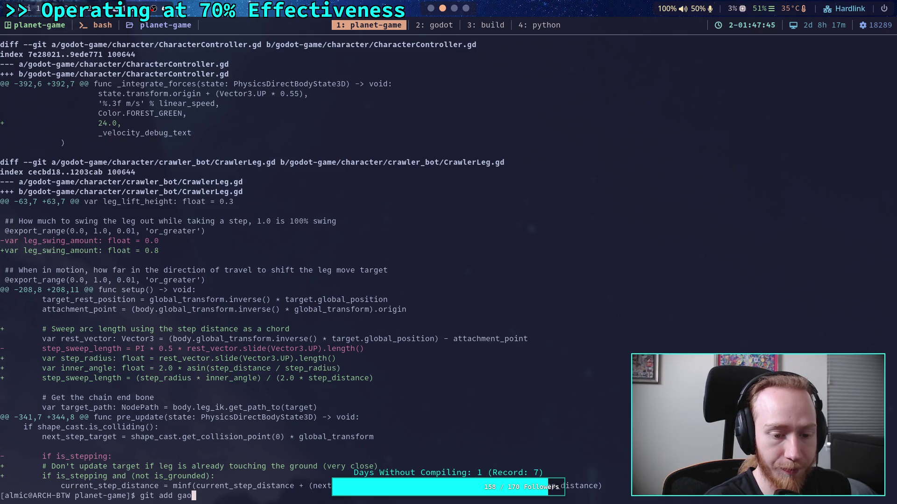
key(Tab)
text(character/CharacterController.gd)
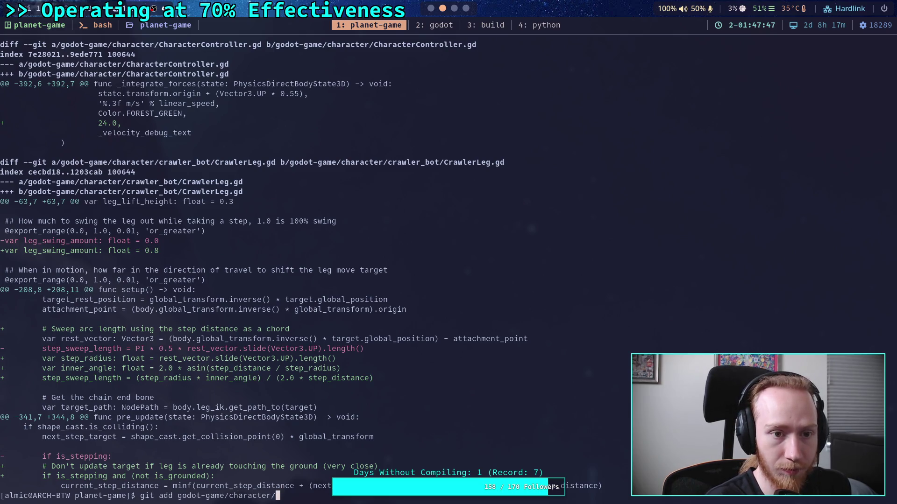
key(Return)
text(git )
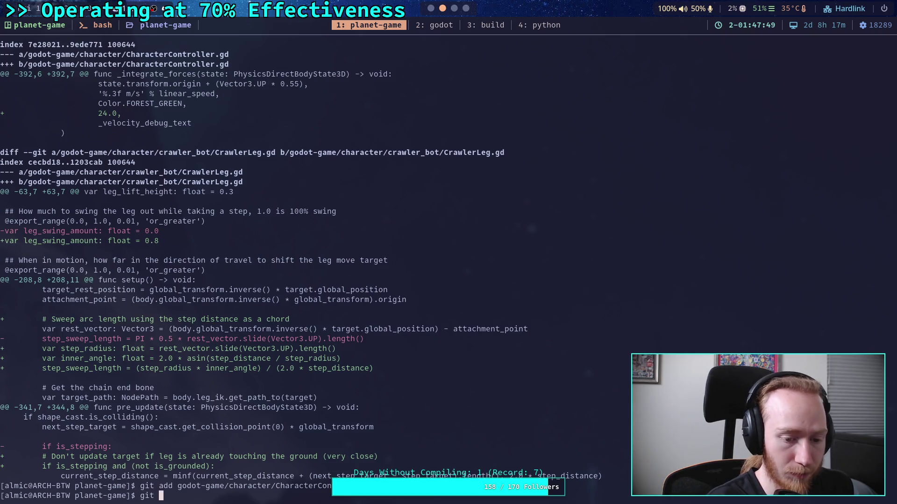
text(diff --staged)
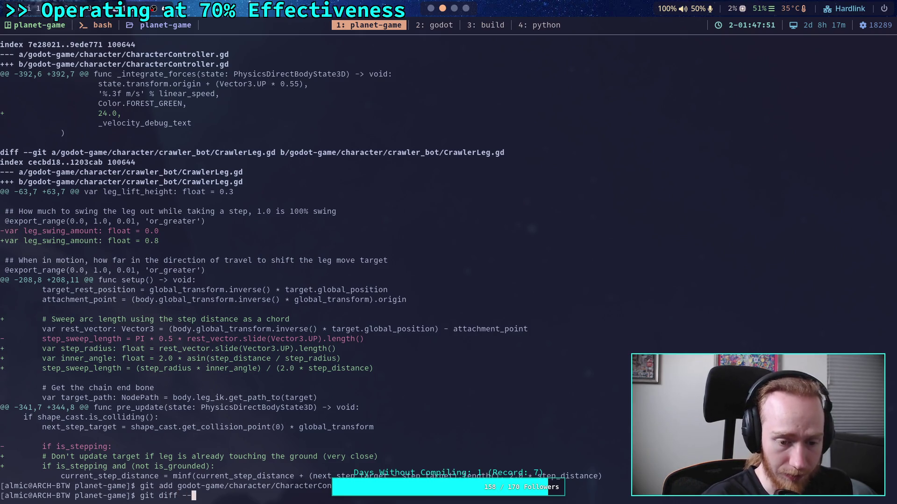
key(Return)
Start a commit with the message 'Fix missing font size in CharacterController velocity'.
text(git commit)
key(Return)
text(Fix missing font size in)
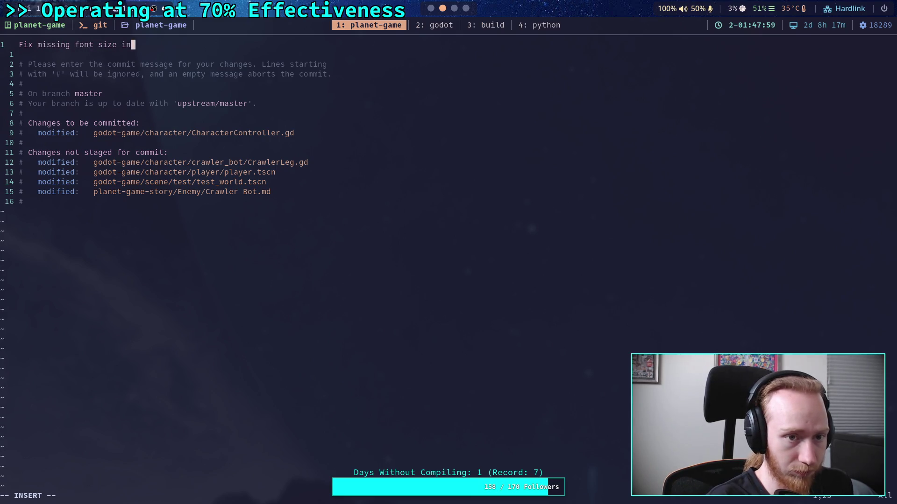
text( Charace)
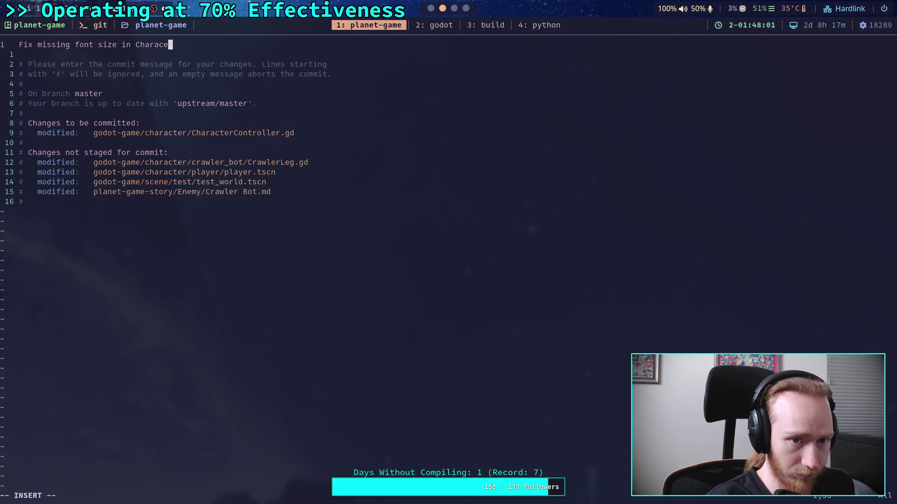
key(BackSpace)
text(terContr)
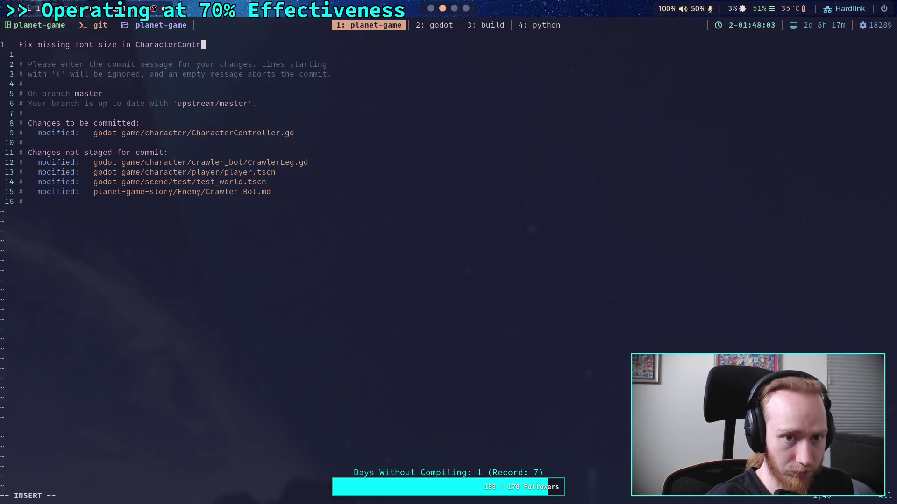
text(oller velocity)
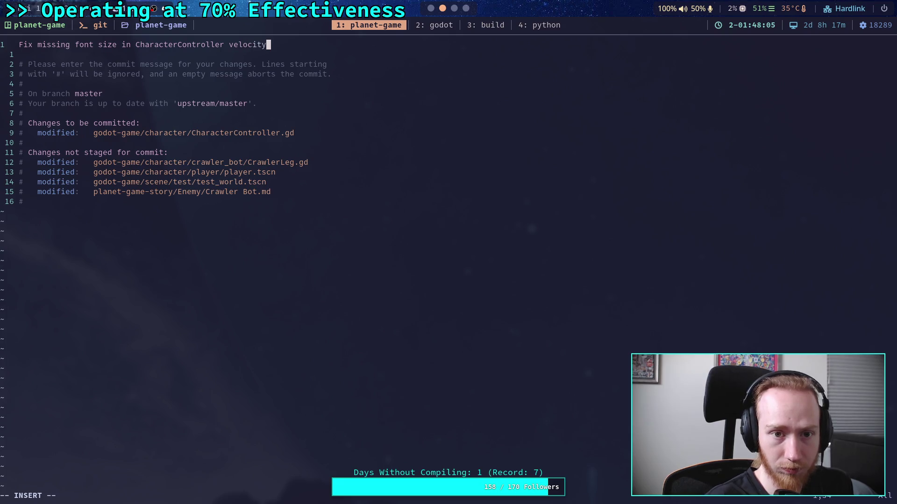
Reword the summary line to 'Fix CharacterController velocity text debug'.
click(236, 44)
key(Left)
key(Left)
key(Left)
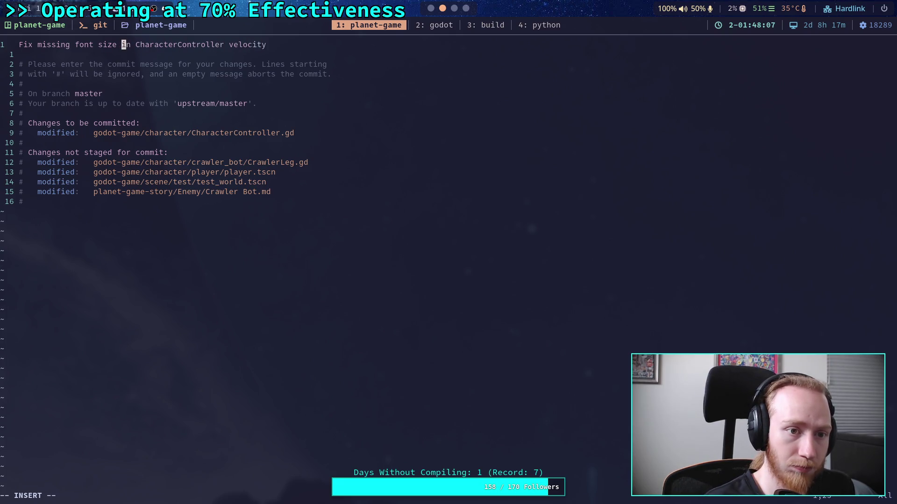
key(Delete)
key(Delete)
key(BackSpace)
key(BackSpace)
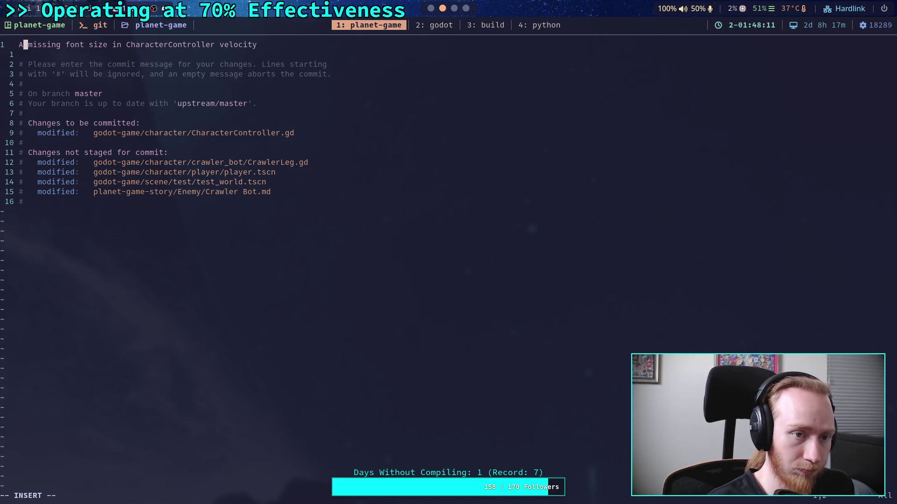
text(Fix)
key(Delete)
key(Delete)
key(Delete)
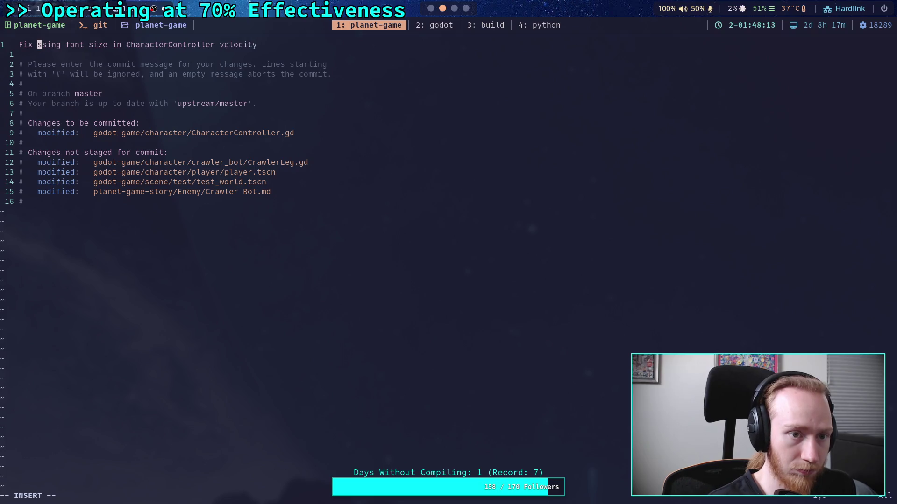
key(Delete)
key(Delete)
key(Delete)
key(Right)
key(Right)
key(Right)
key(Right)
text(text )
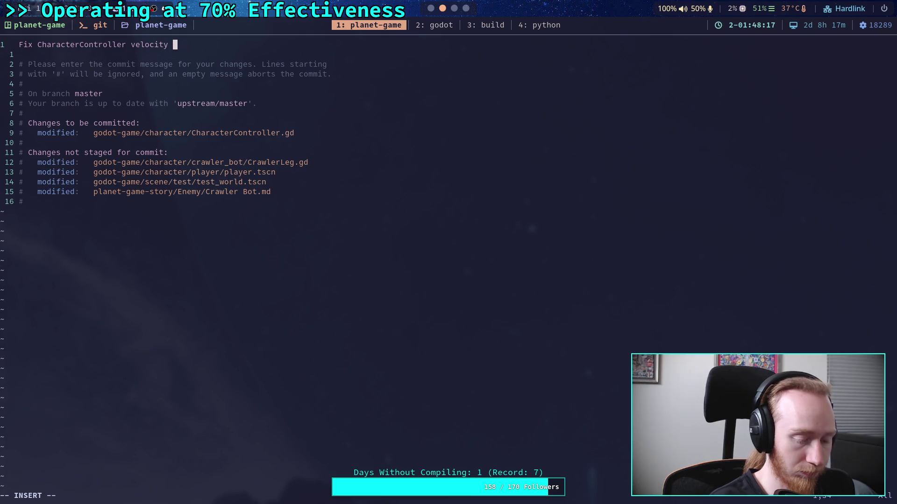
text(du)
text(bug)
Add a bullet about the missed DebugDraw text call spamming the screen, then save with :wq.
key(Return)
key(Return)
text(- After updating DebugDraw, this )
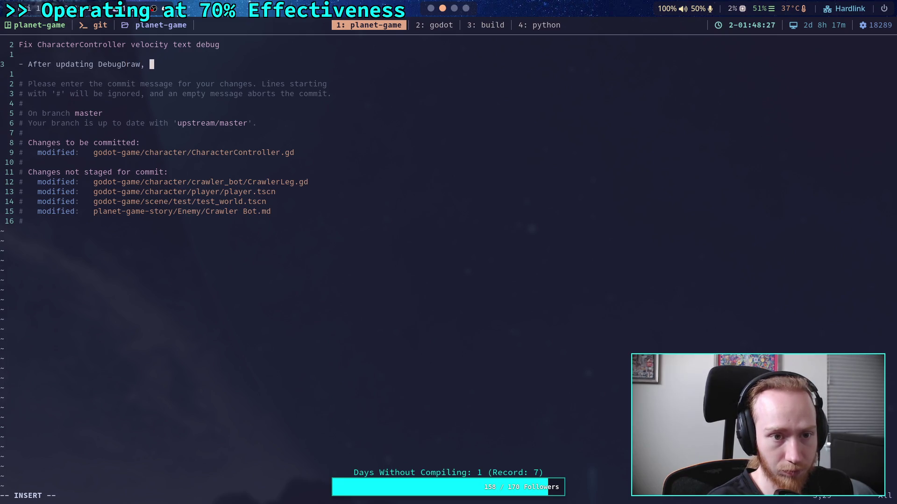
text(text c)
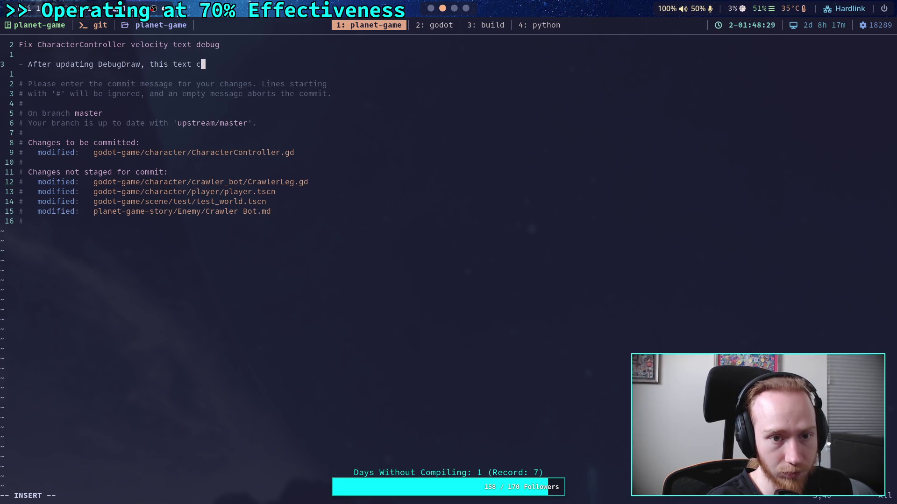
text(all was missed)
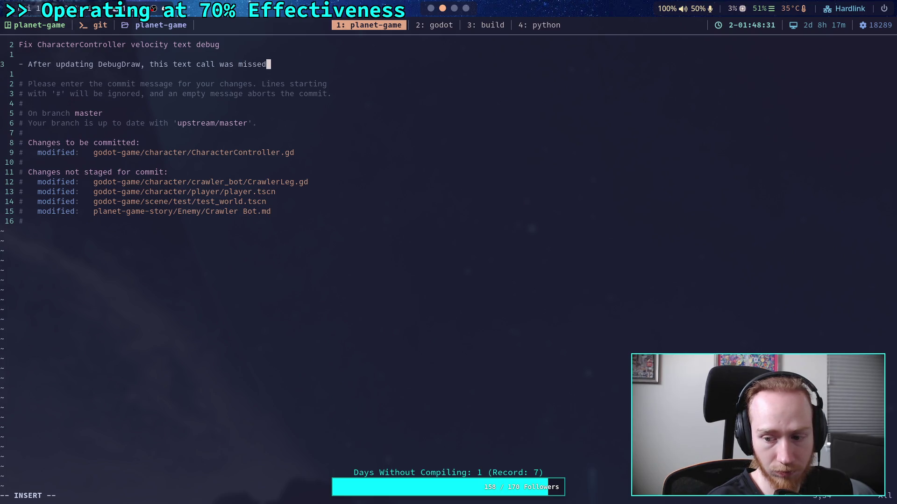
text( and)
key(Return)
text(spams text)
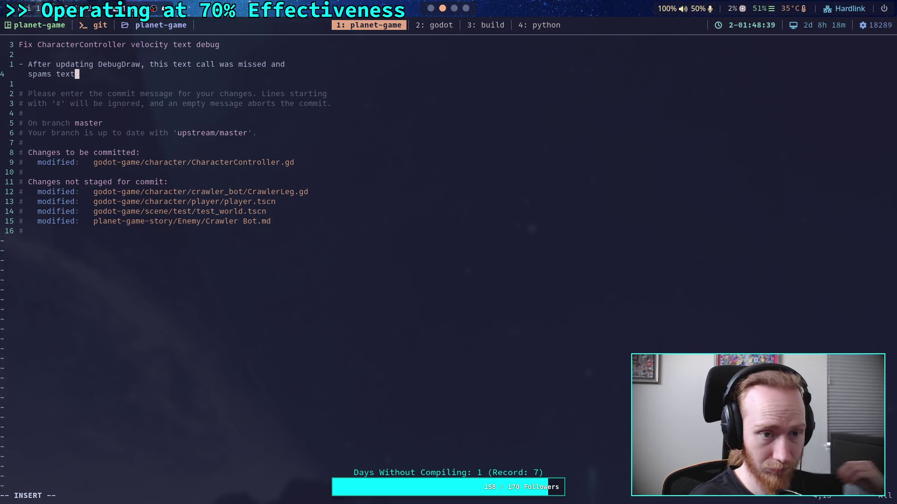
text(on the screen)
key(Escape)
text(:wq)
key(Return)
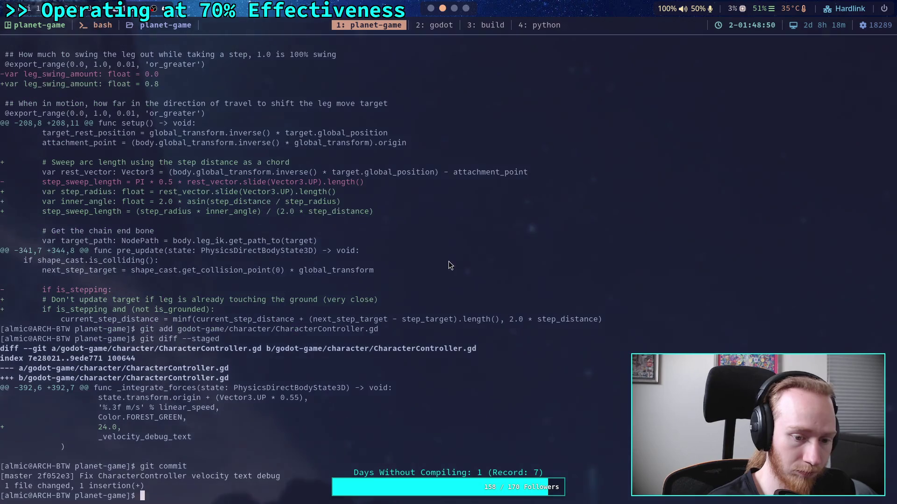
Check git status and read through the unstaged CrawlerLeg.gd and scene diffs.
text(git status)
key(Return)
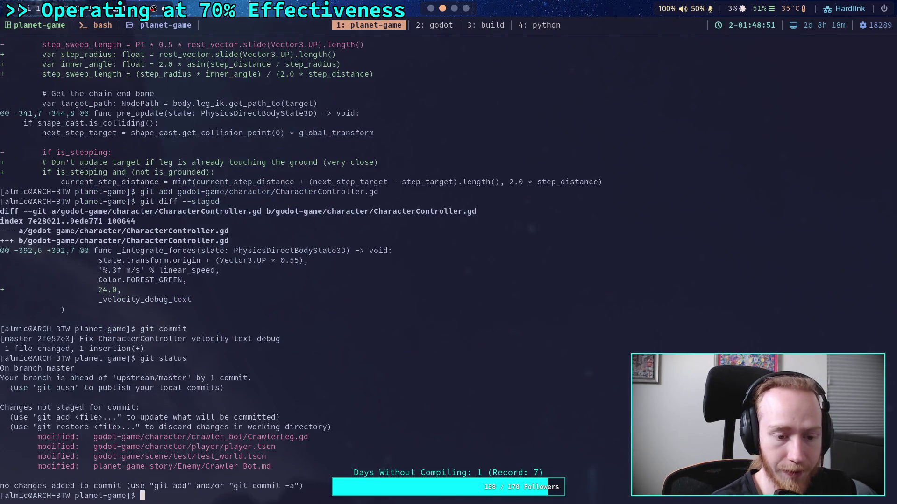
text(git diff)
key(Return)
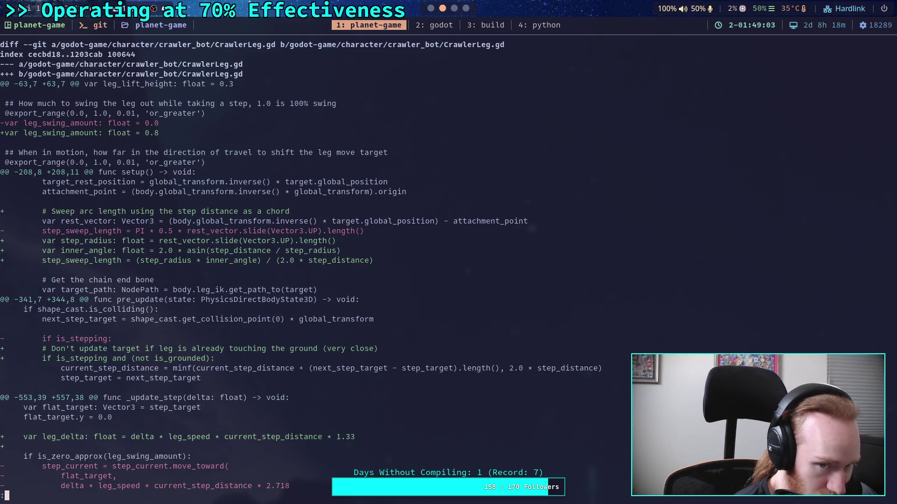
key(j)
key(j)
key(j)
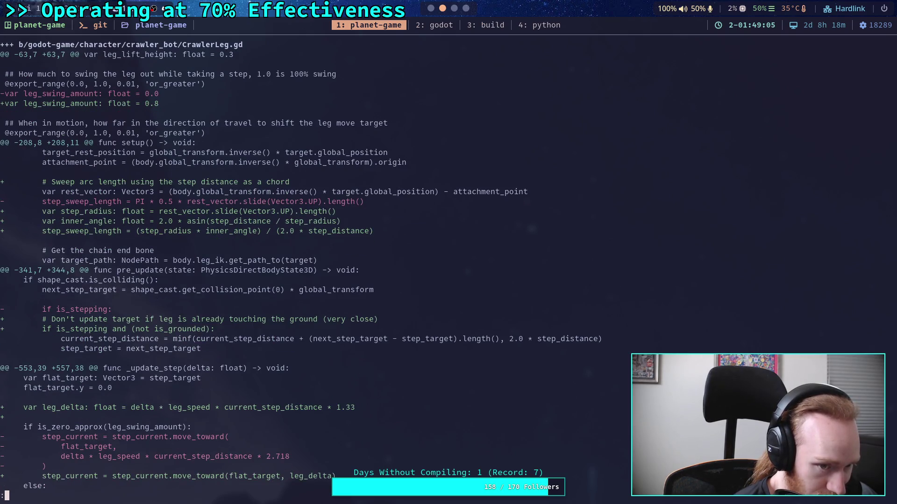
key(j)
key(j)
key(j)
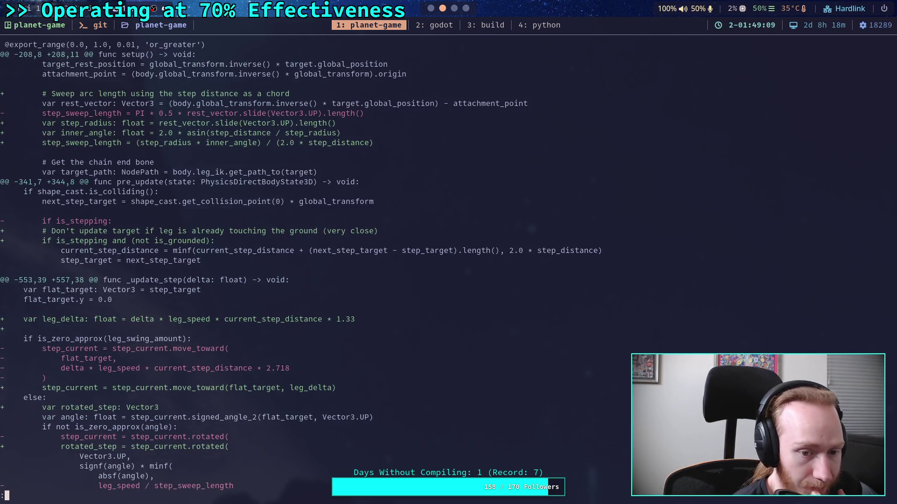
key(j)
key(j)
key(j)
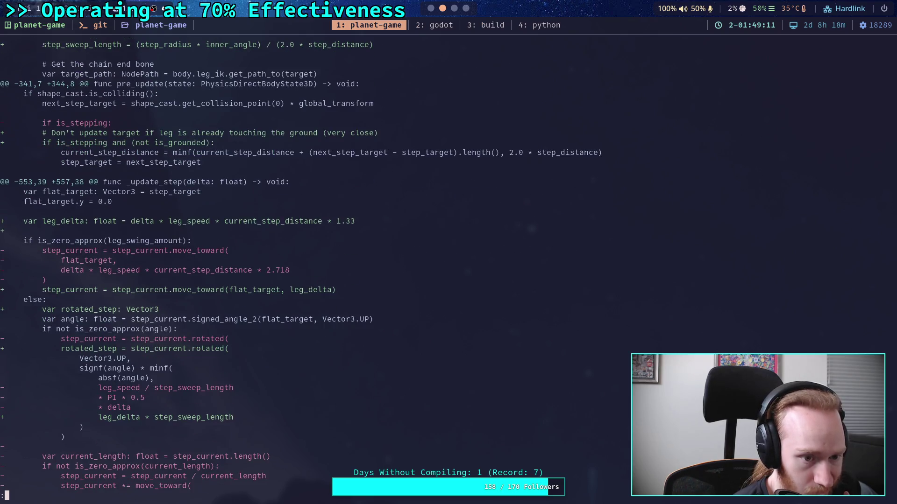
key(j)
key(j)
key(j)
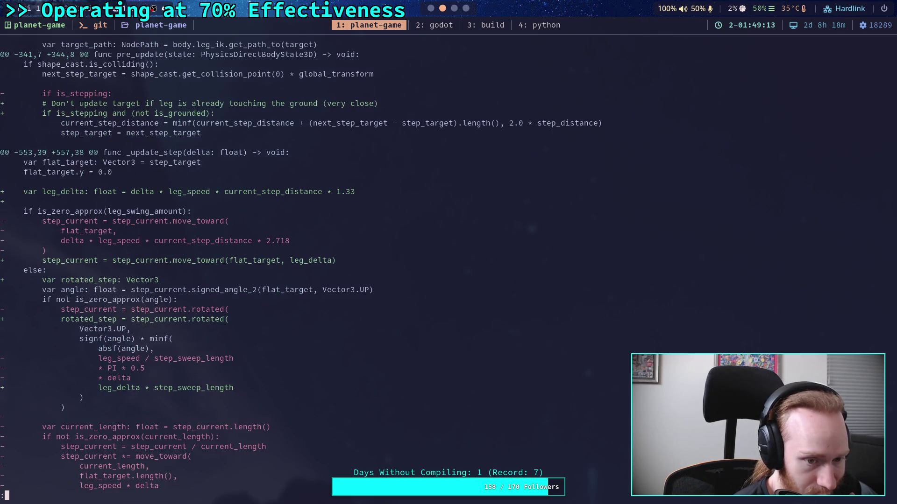
key(j)
key(j)
key(j)
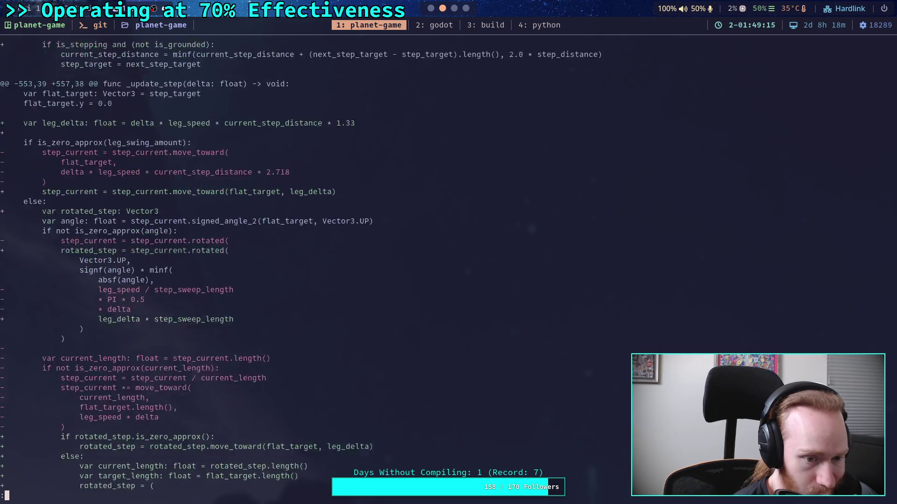
key(j)
key(j)
key(j)
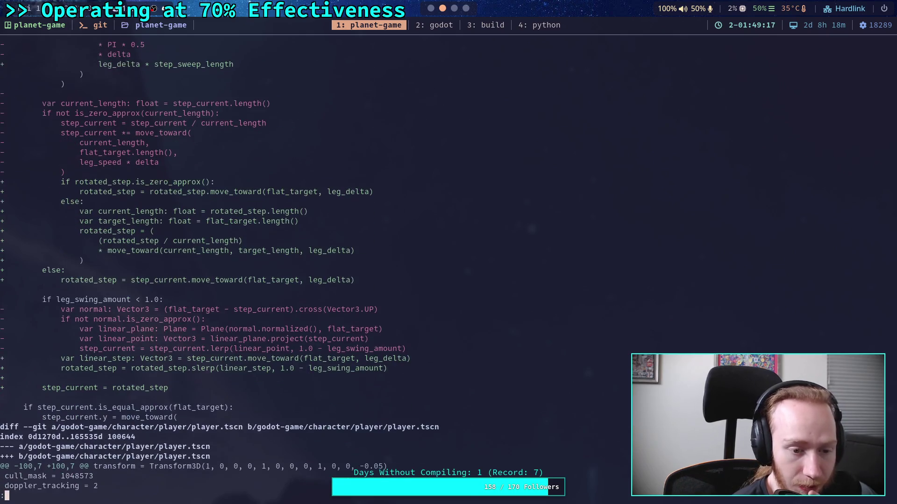
key(j)
key(j)
key(j)
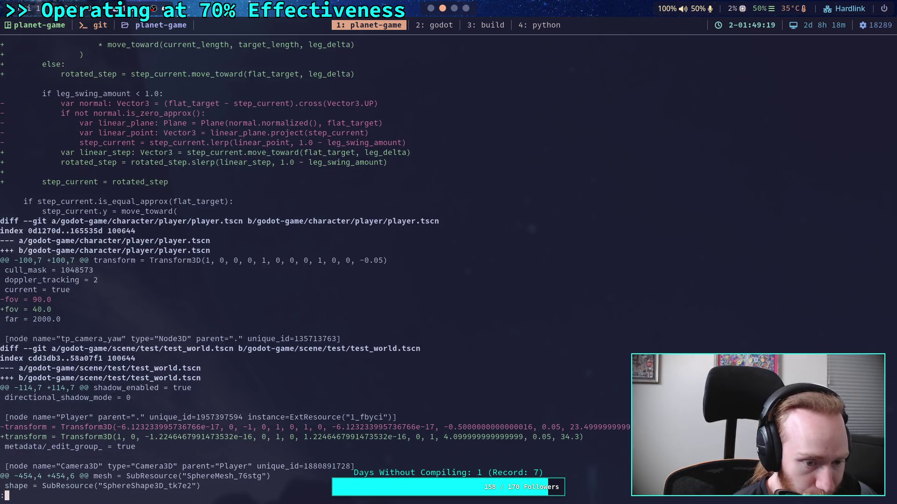
key(j)
key(j)
key(j)
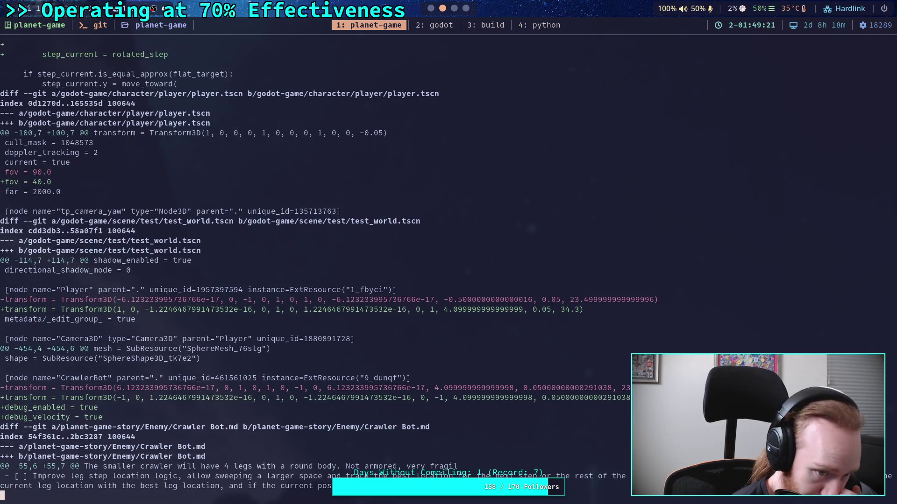
key(j)
key(j)
key(j)
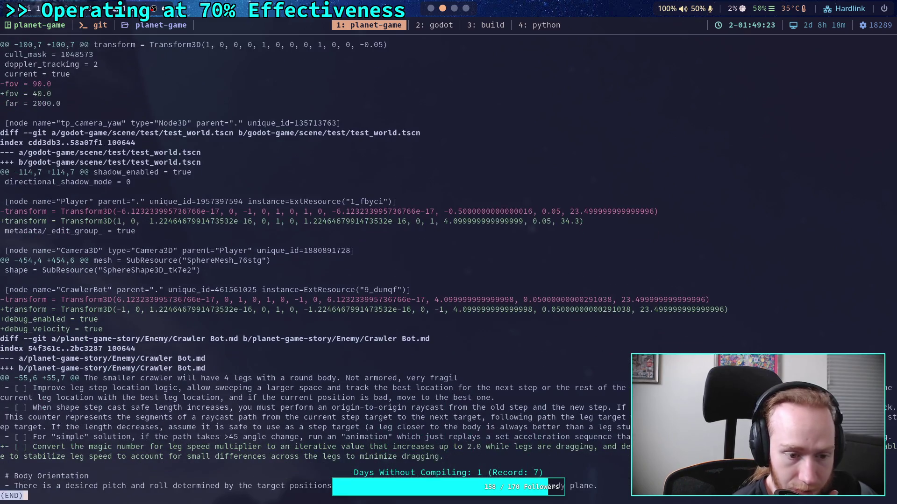
key(k)
key(k)
key(k)
key(j)
key(j)
key(j)
text(qgit status)
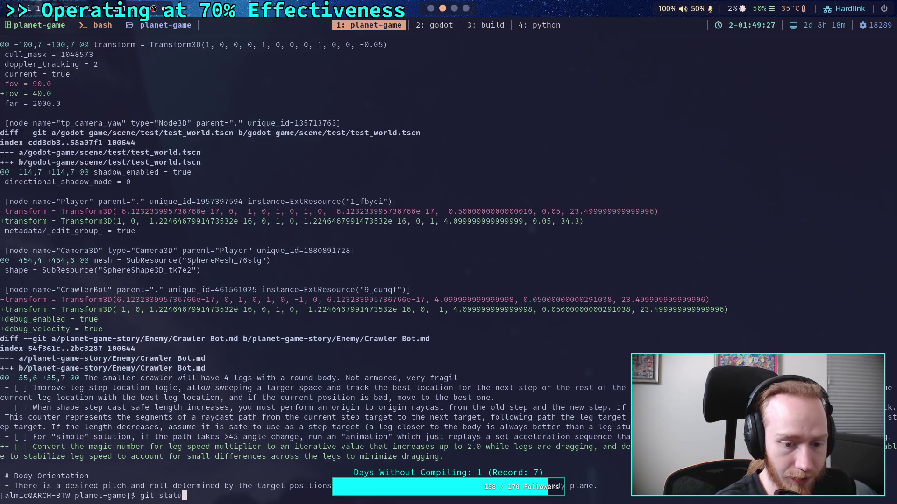
key(Return)
Stage the crawler_bot CrawlerLeg.gd file and the planet-game-story/ notes folder.
text(git add godot-game/cr)
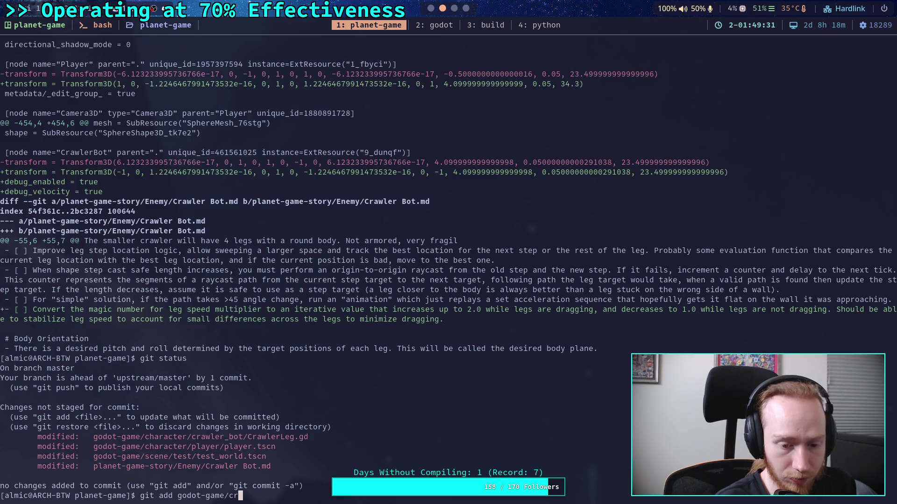
key(BackSpace)
text(ha)
key(Tab)
text(cr)
key(Tab)
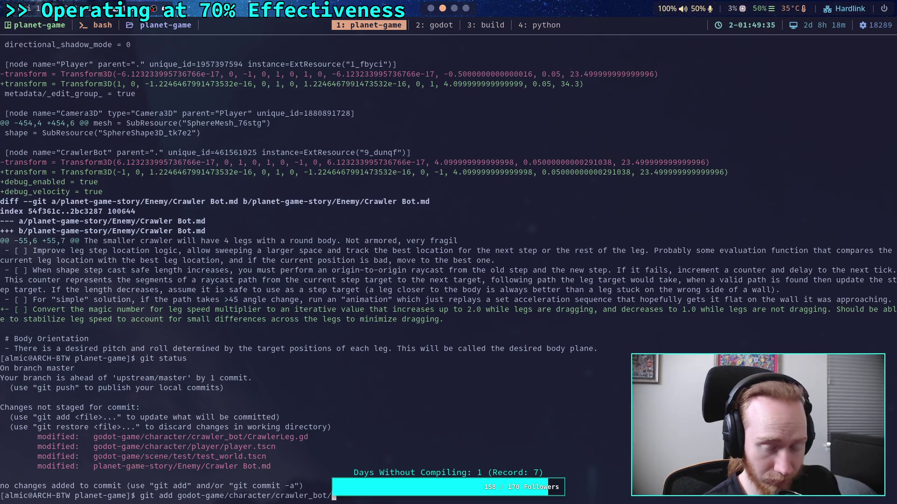
text(cra)
text(awler)
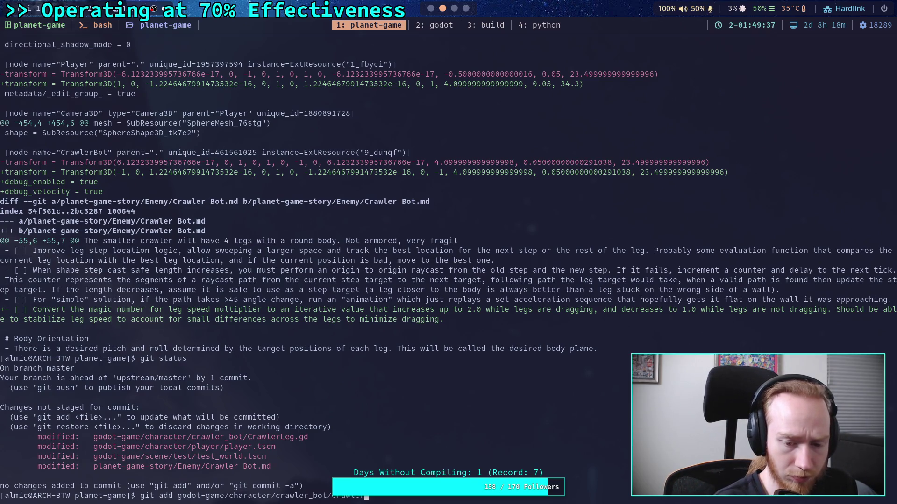
key(Tab)
key(Return)
text(git )
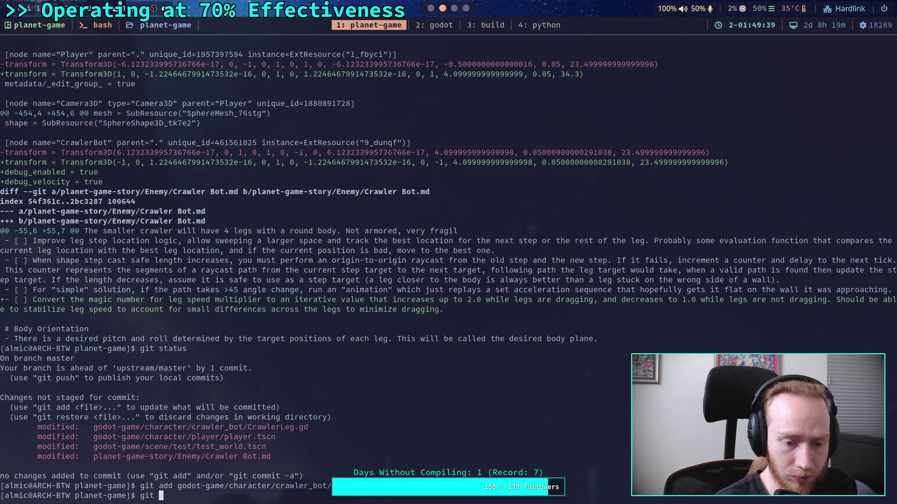
text(add pla)
key(Tab)
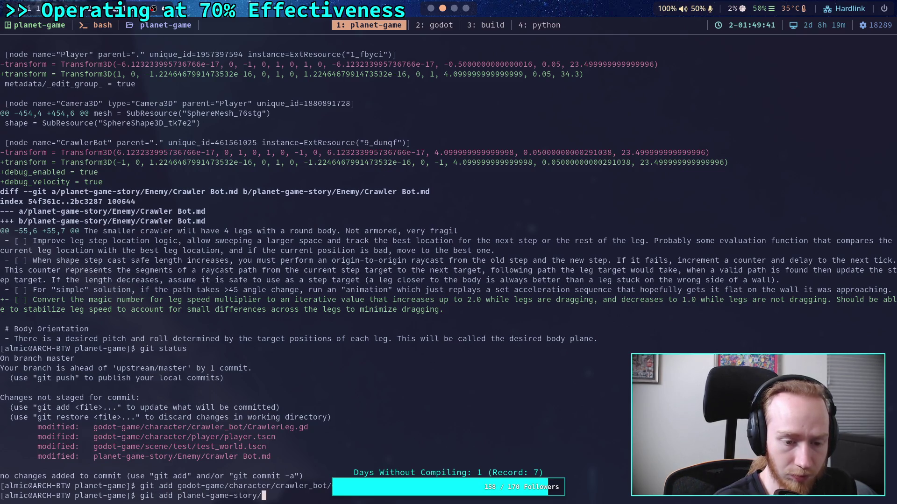
key(Return)
Review the remaining unstaged diff and the full staged diff with git diff --staged.
text(git )
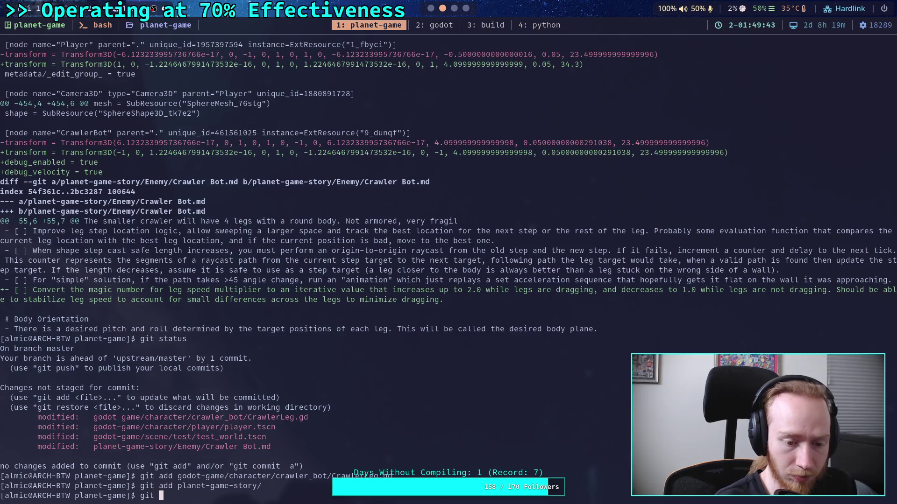
text(diff)
key(Return)
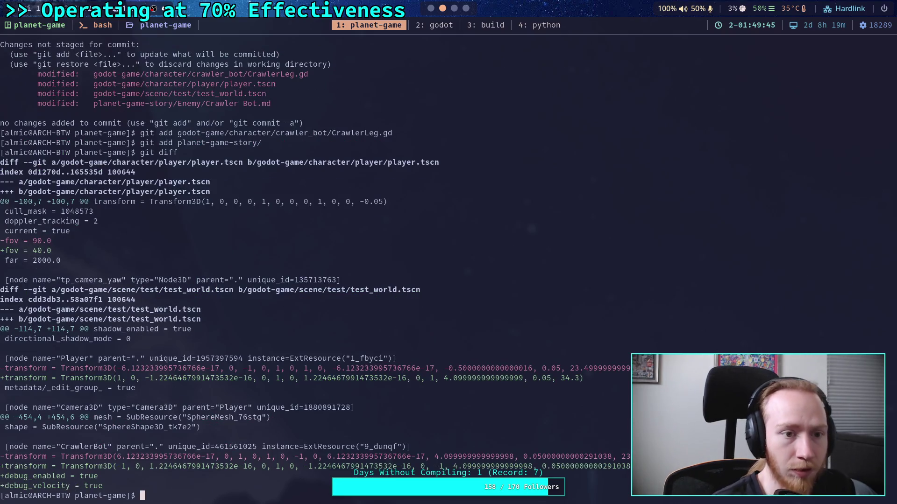
text(gi)
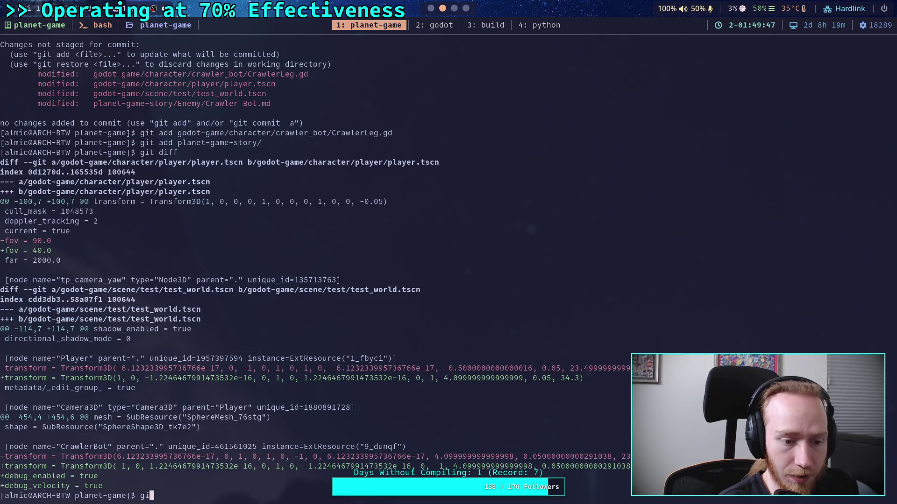
text(t diff --staged)
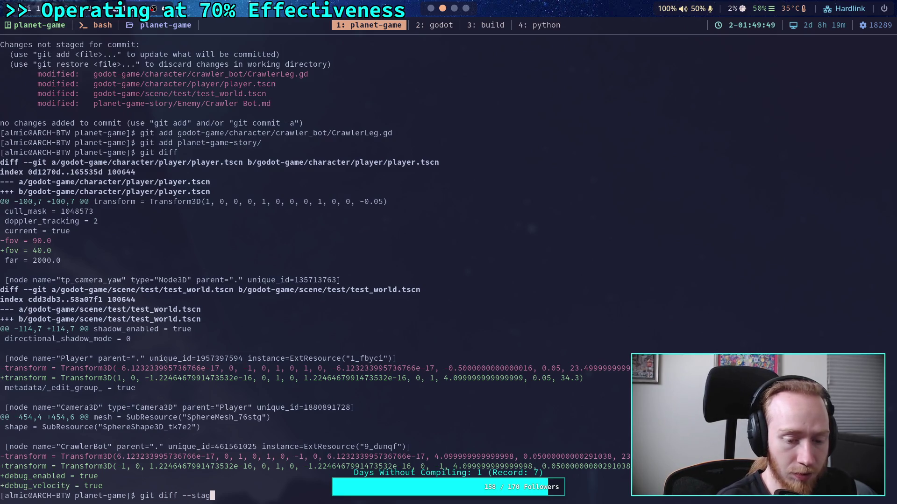
key(Return)
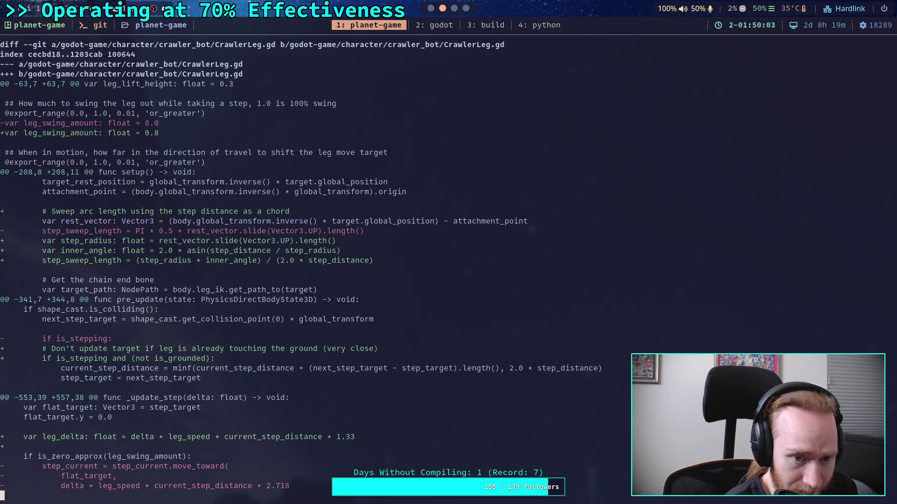
key(space)
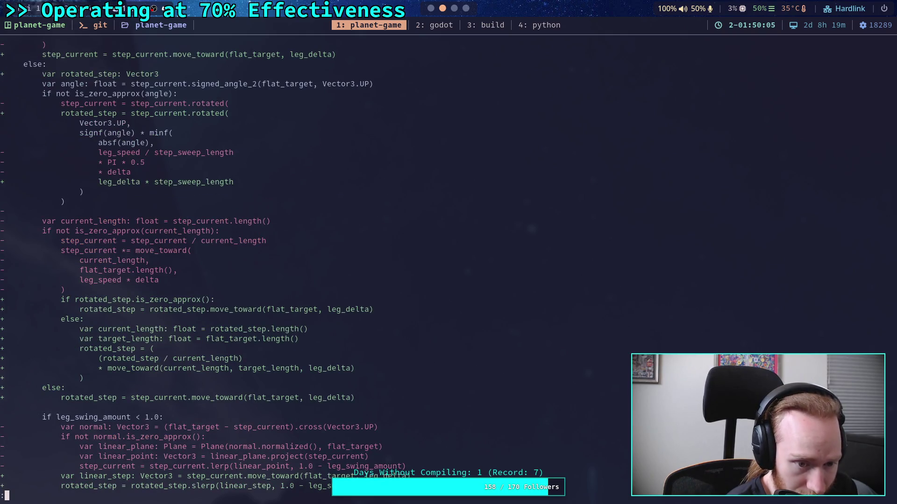
key(space)
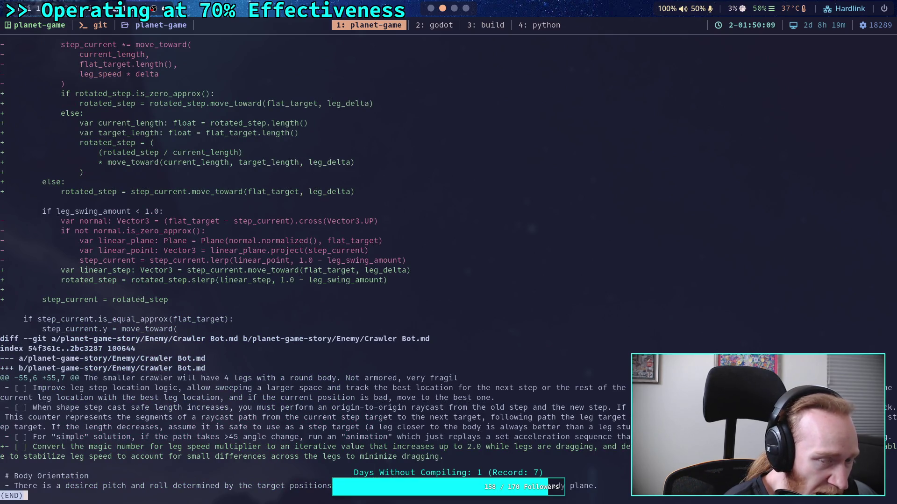
key(super+2)
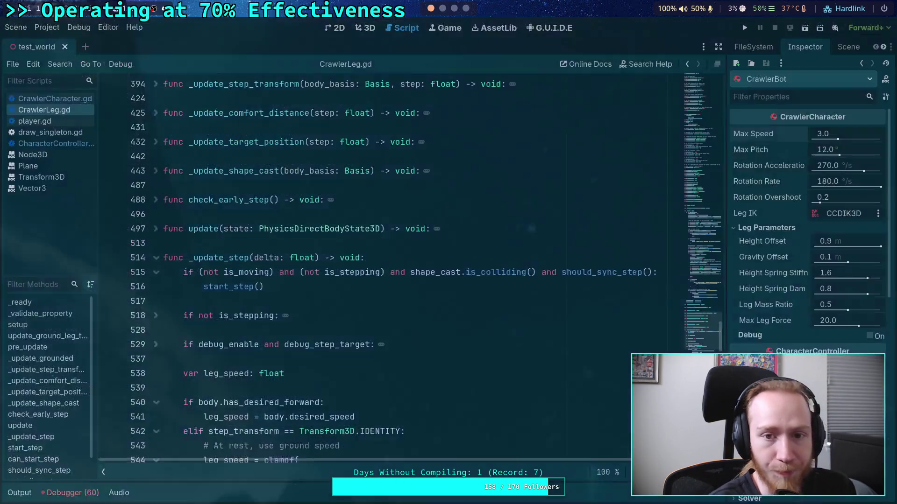
Indent the (rotated_step / current_length) line 581 of CrawlerLeg.gd one level deeper and save.
scroll(426, 232, down, 10)
scroll(426, 232, down, 5)
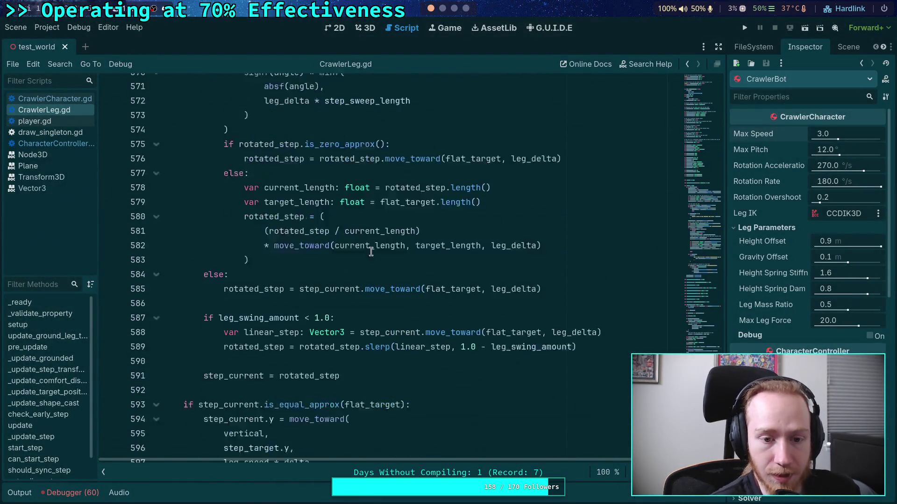
scroll(290, 210, up, 2)
scroll(278, 200, down, 2)
click(263, 218)
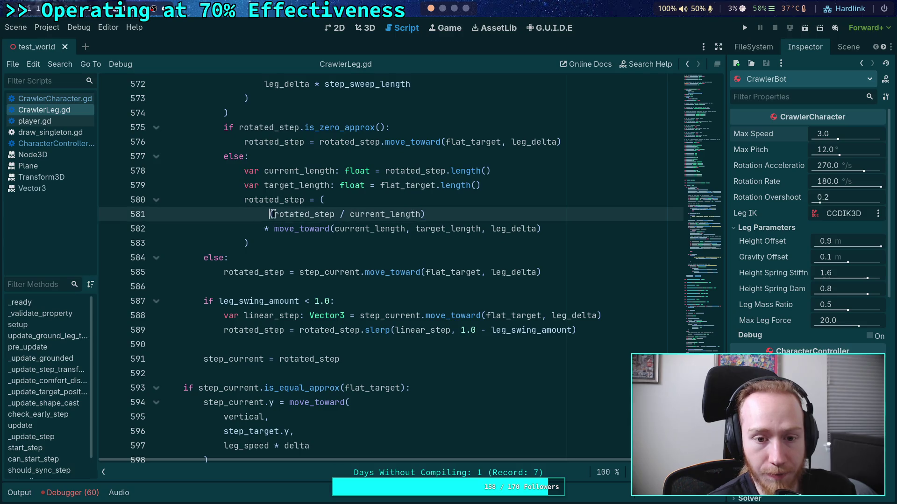
scroll(427, 254, up, 3)
key(ctrl+s)
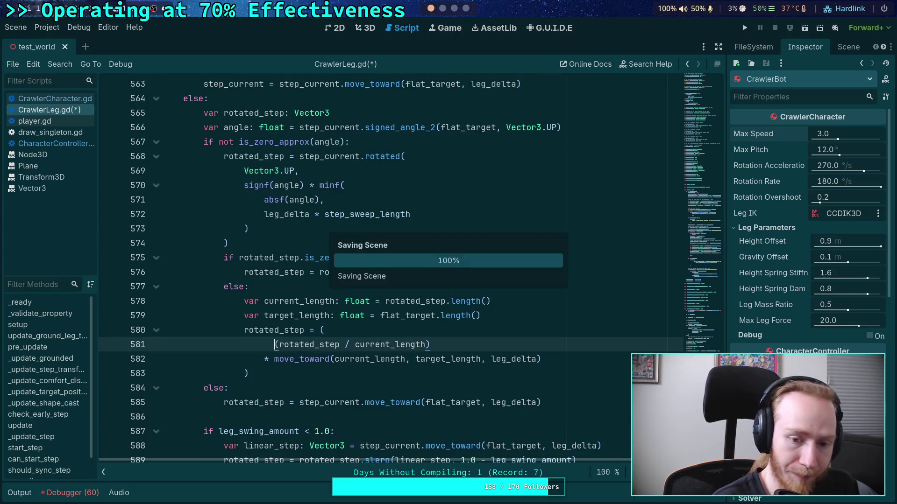
scroll(427, 252, down, 6)
key(super+1)
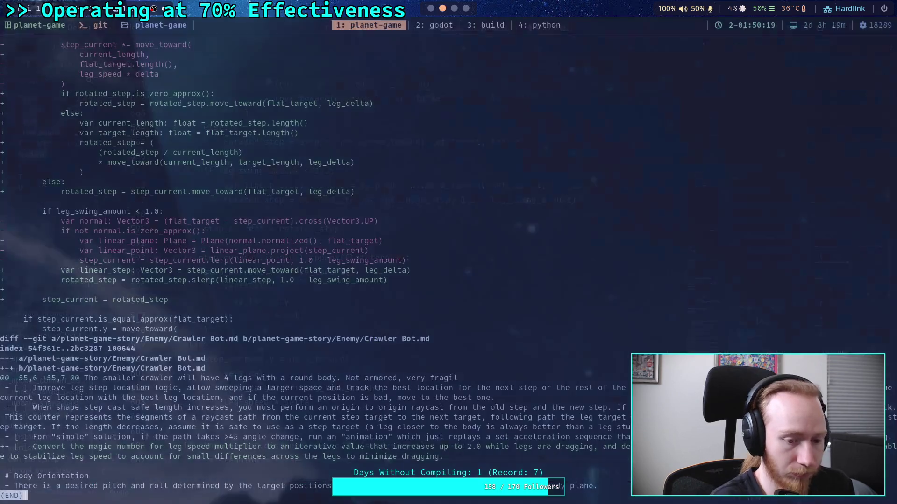
Restage the re-indented CrawlerLeg.gd and page through the staged diff again.
text(git add planet-game-story/)
key(Up)
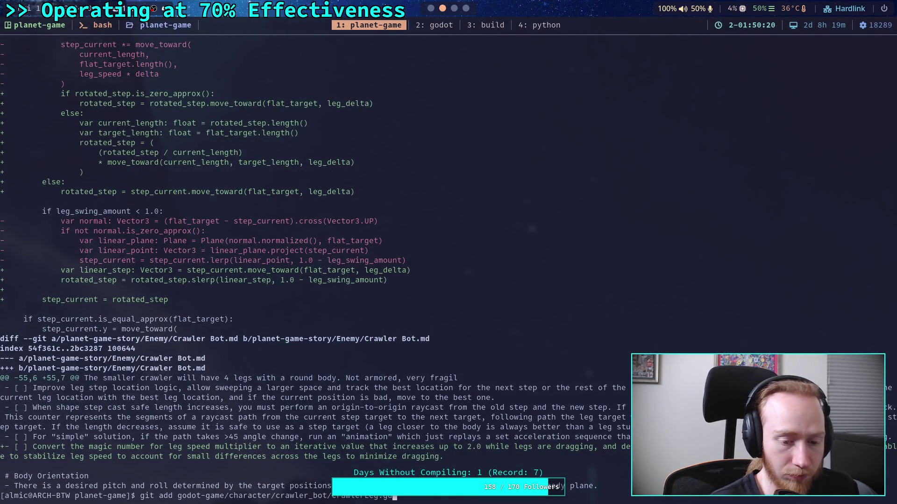
key(Return)
key(Up)
key(Up)
key(Return)
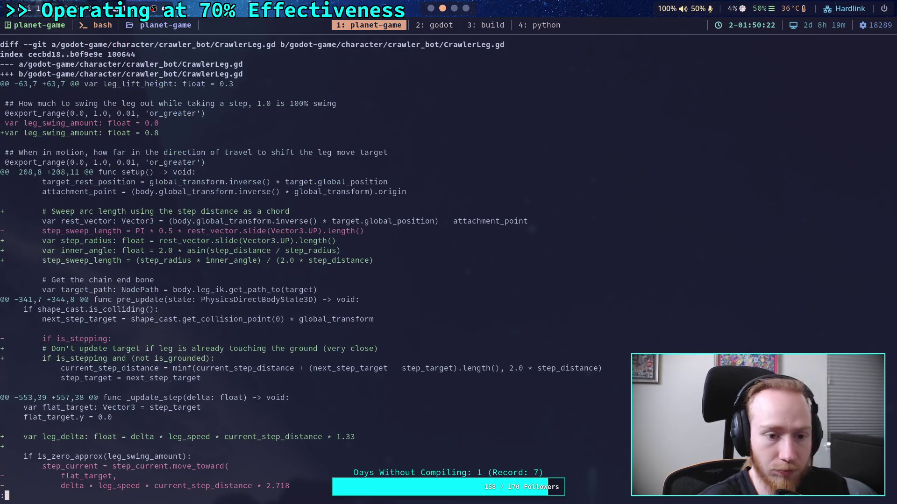
key(space)
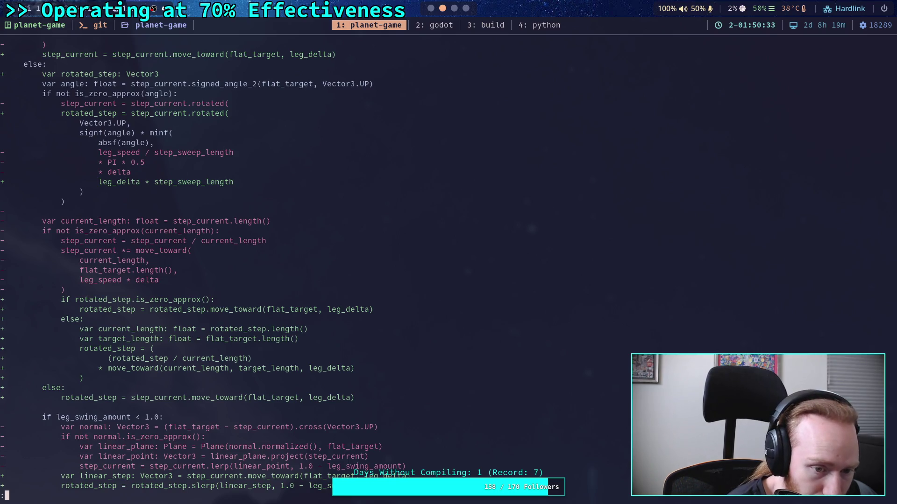
key(space)
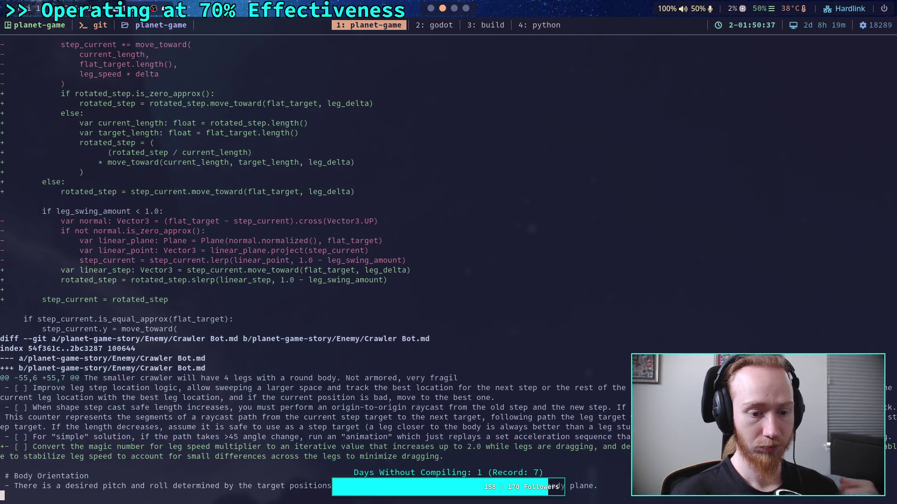
key(b)
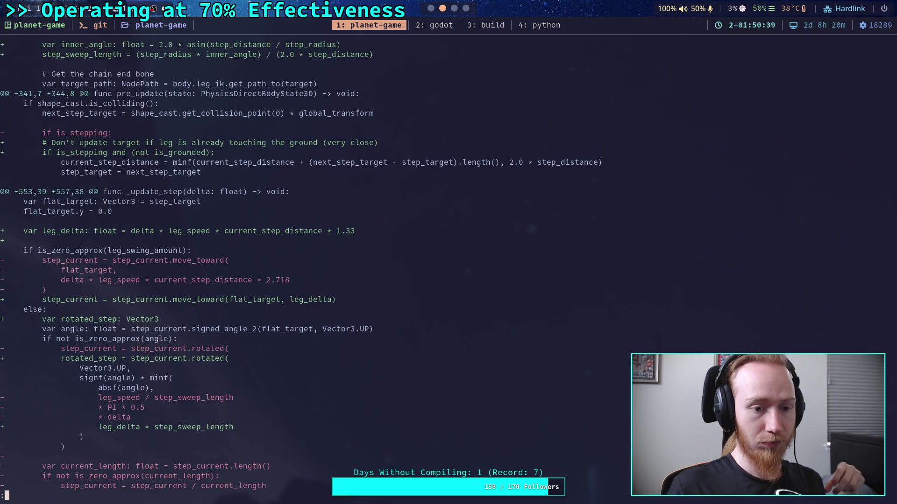
key(space)
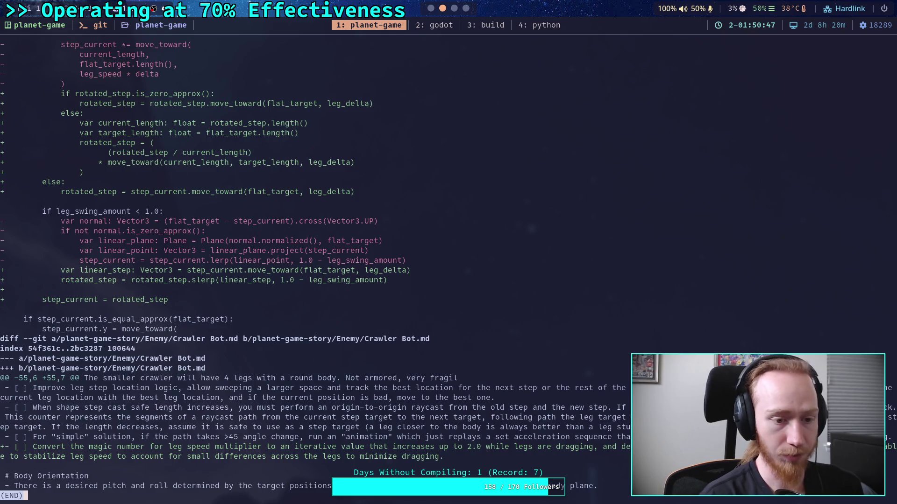
Confirm the staged files with git status and start a git commit.
text(qcin)
key(BackSpace)
key(BackSpace)
key(BackSpace)
text(git status)
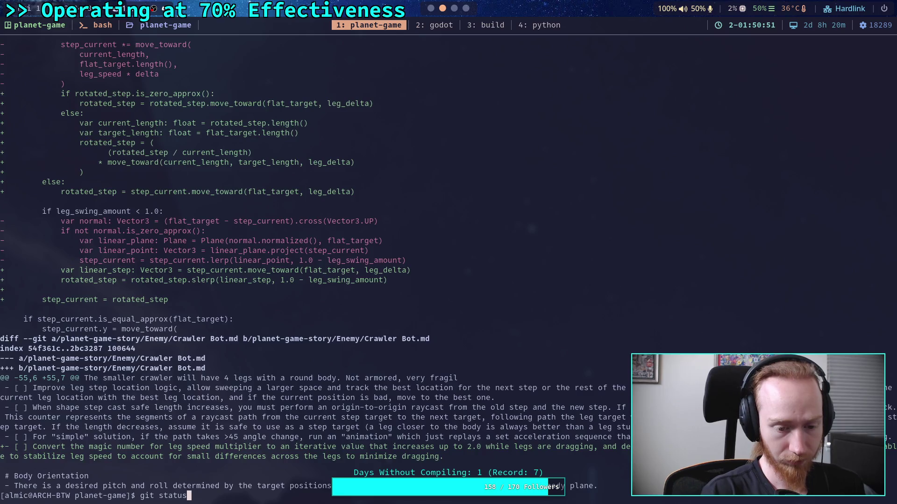
key(Return)
text(git commit)
key(Return)
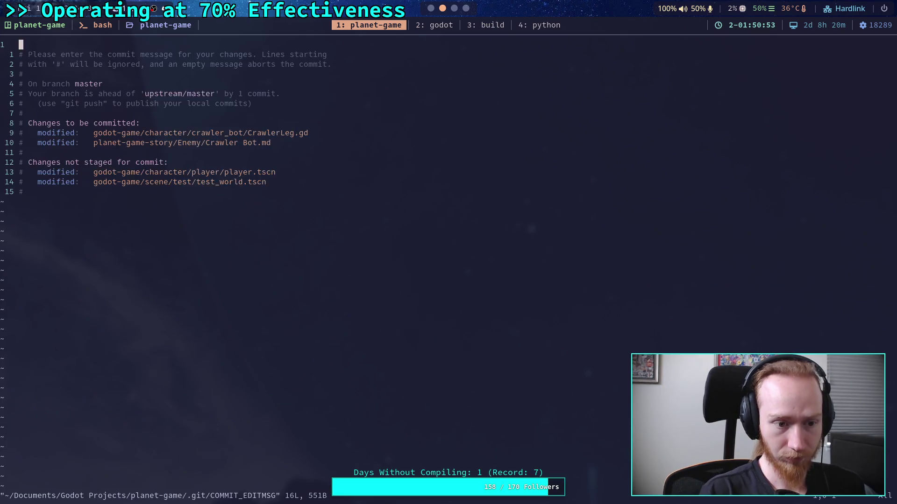
Title the message 'Improve leg sweep for CrawlerLeg' and add the arc sweep length guess bullet.
key(shift+o)
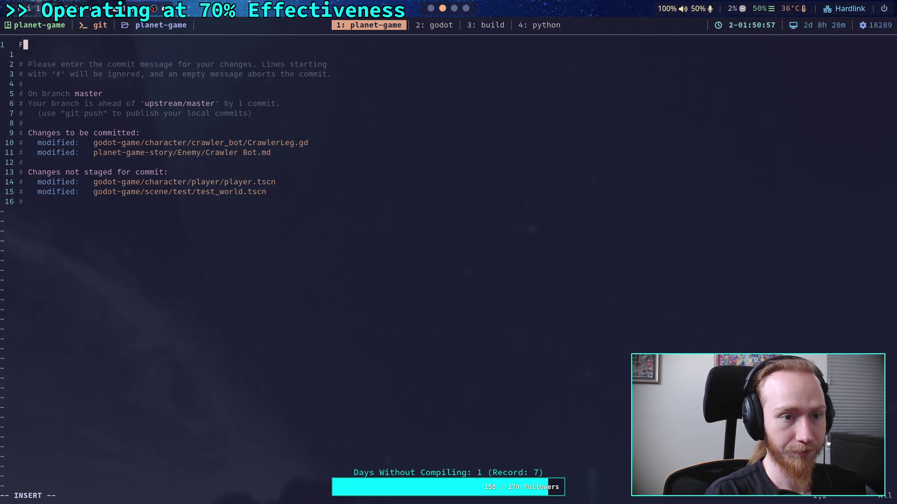
text(Impr)
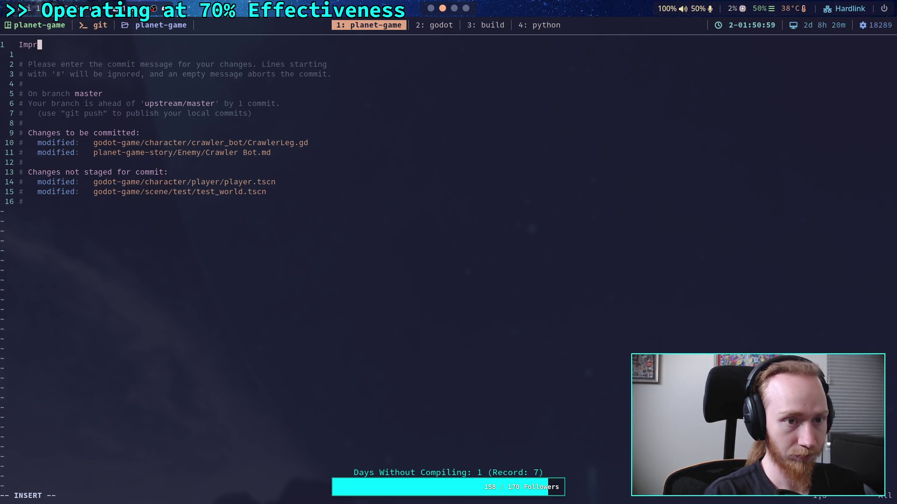
text(ove leg sp)
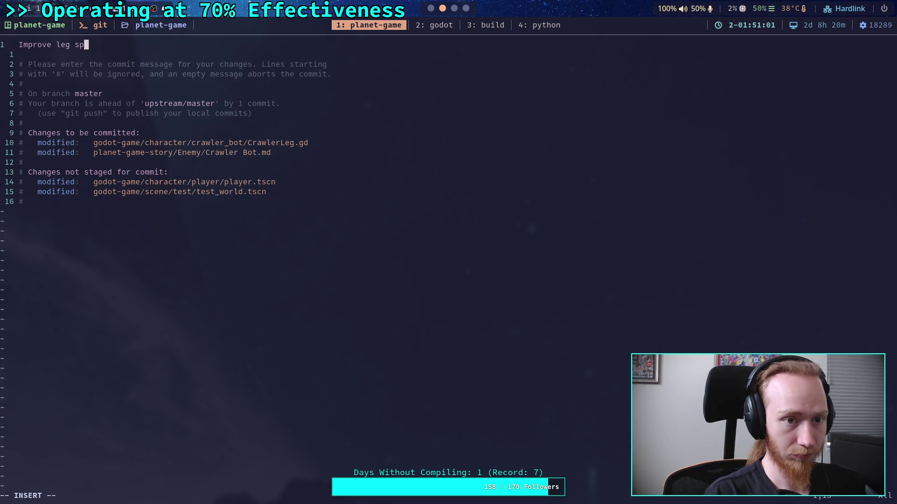
key(BackSpace)
text(weep)
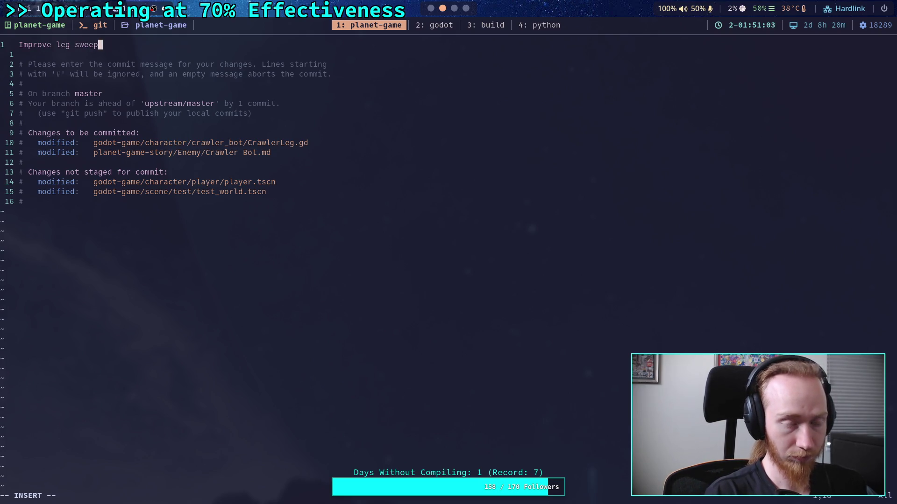
text( for CrawlerLeg)
key(Return)
key(Return)
text(- Now com)
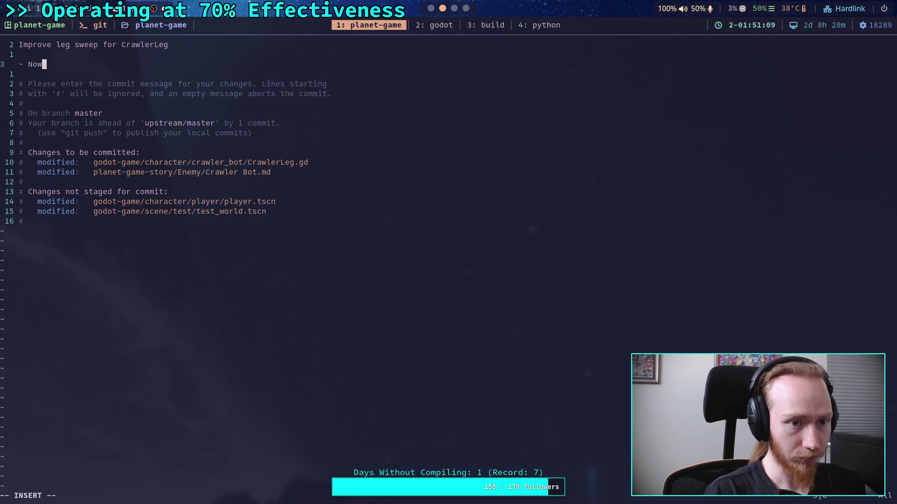
text(pu)
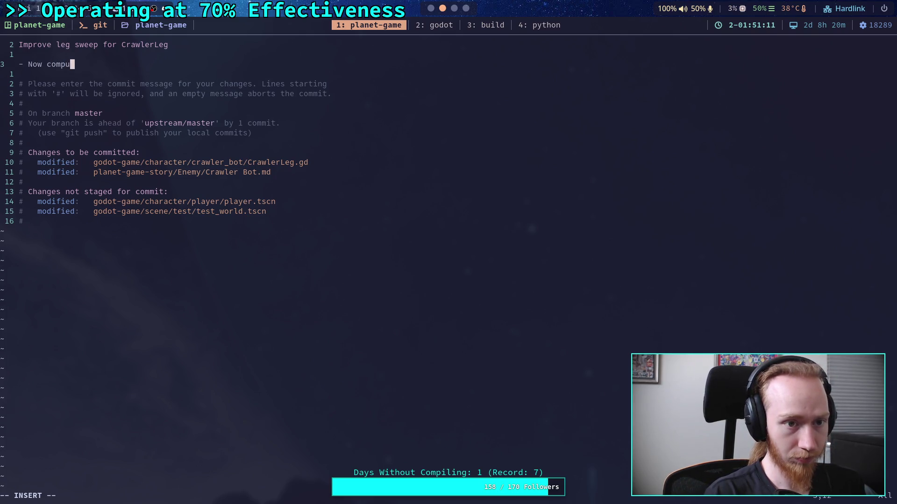
text(tes a)
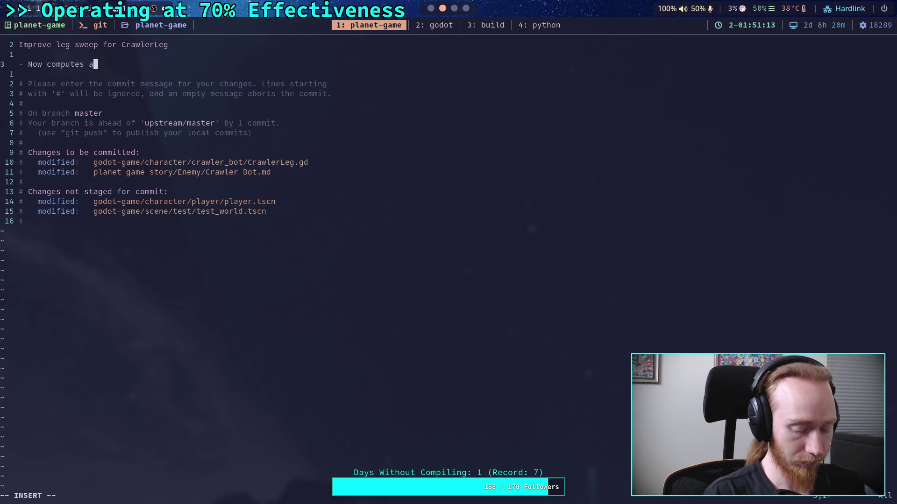
text( guess for ar)
text(c length)
key(BackSpace)
key(BackSpace)
key(BackSpace)
text(s a guess for arc sweep length usi)
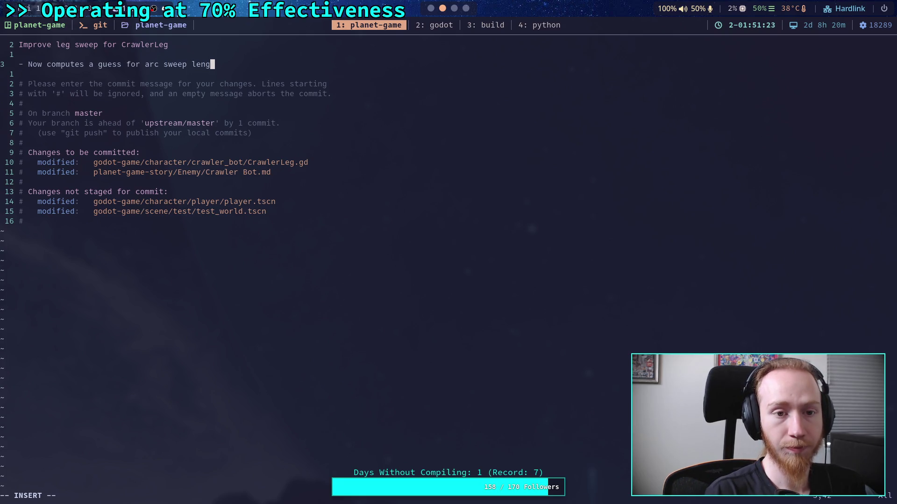
text(ng the)
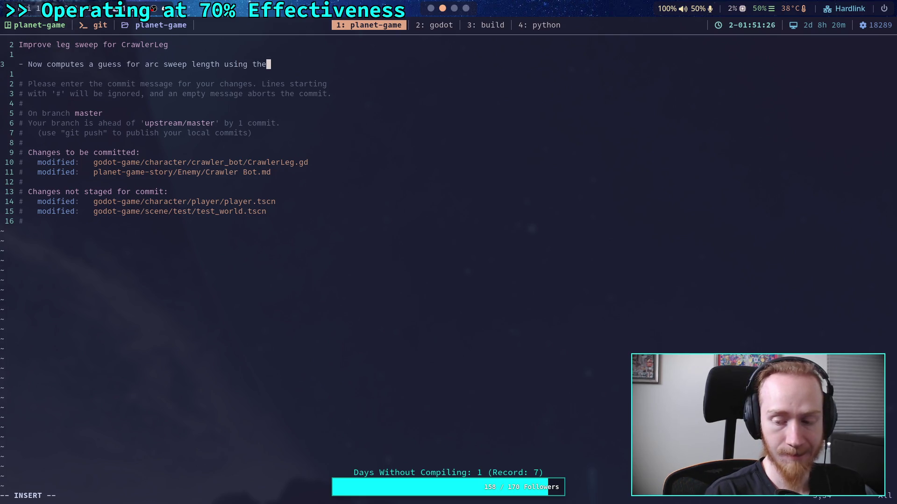
key(Return)
text(geom)
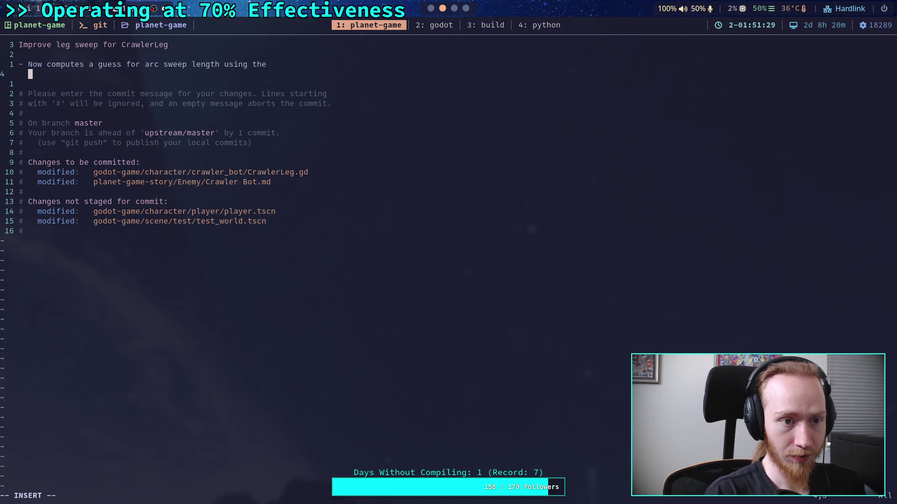
text(etr)
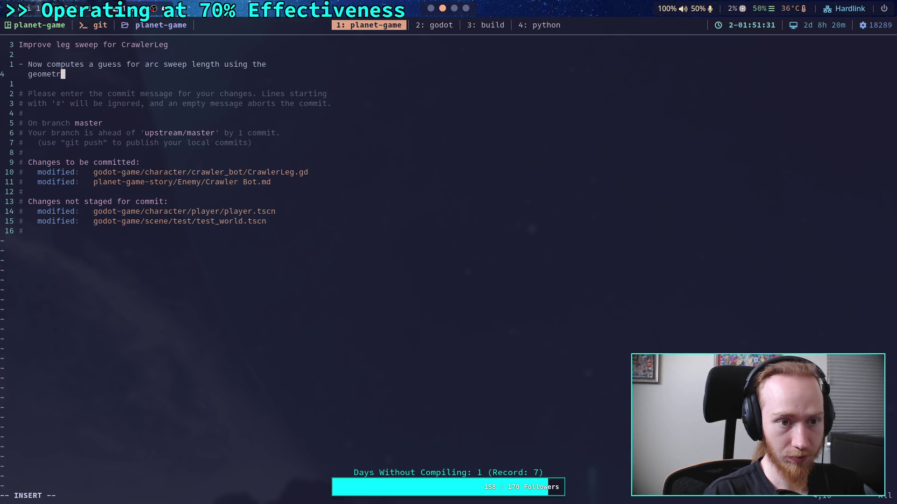
text(y of the crawlers)
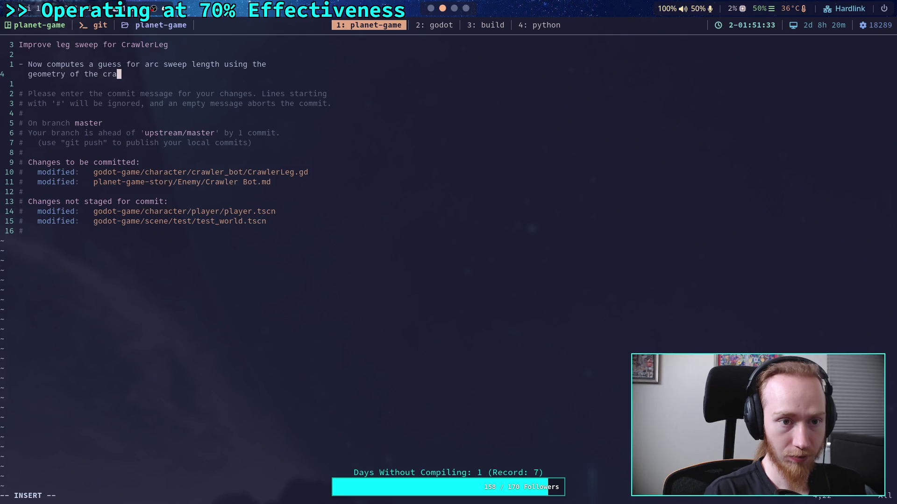
key(BackSpace)
text('s leg relative to the body)
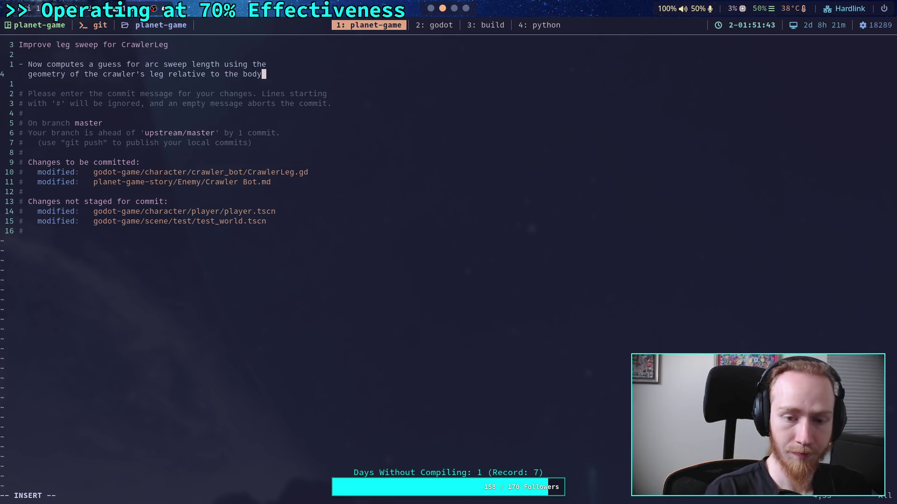
text( and)
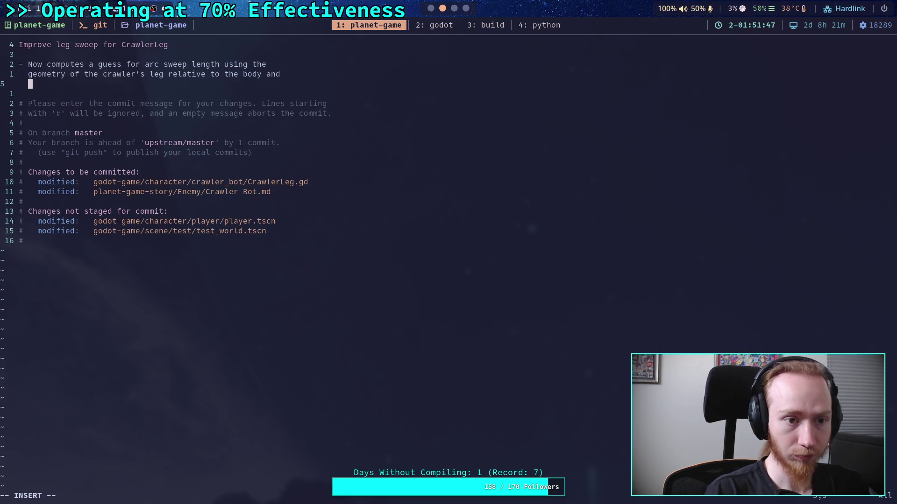
text(   the step distane)
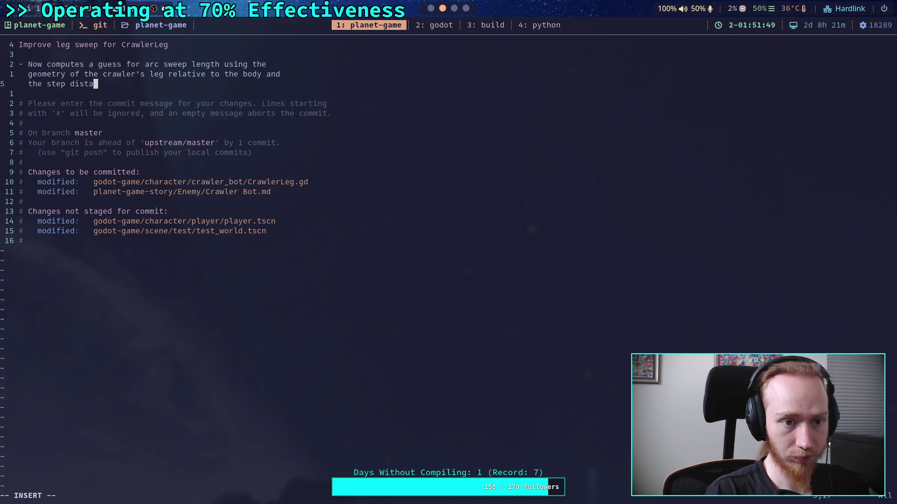
key(BackSpace)
text(ce)
Add a bullet on updating the leg speed constant, noting a future idea to make it less magical.
key(Return)
text(-)
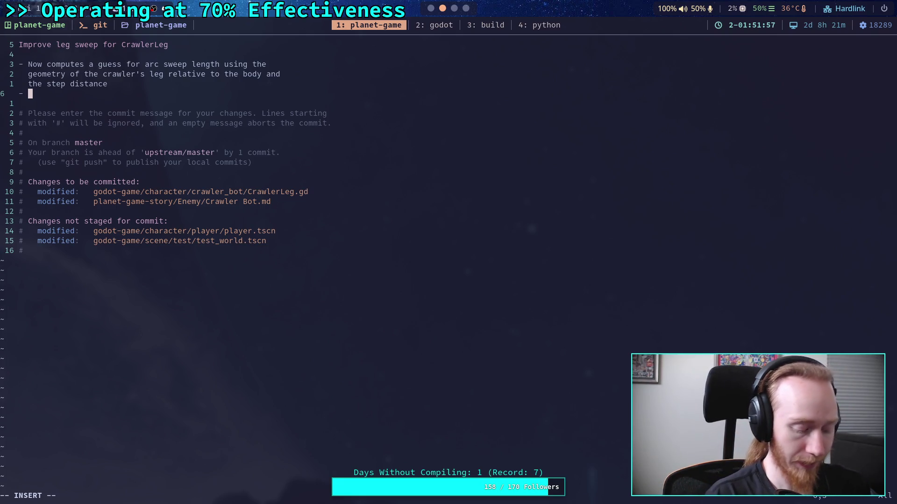
text(Update the constant for leg speed)
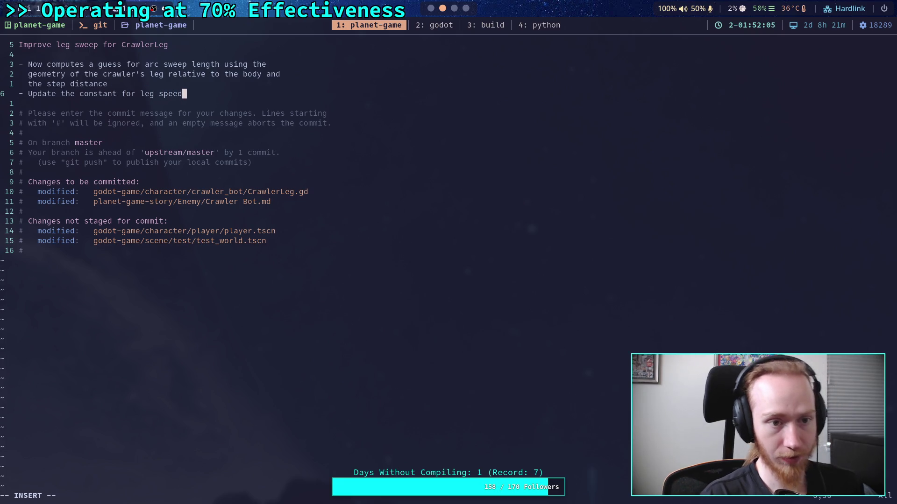
text(, )
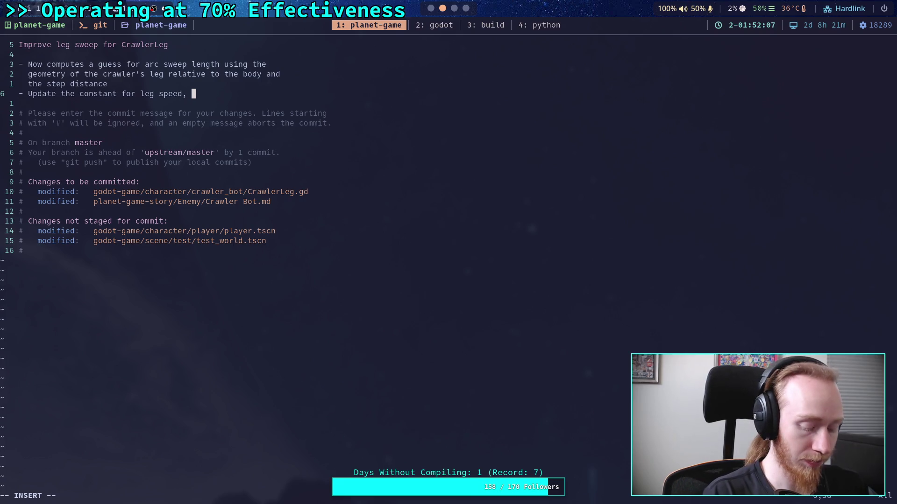
text(g)
key(BackSpace)
text(future)
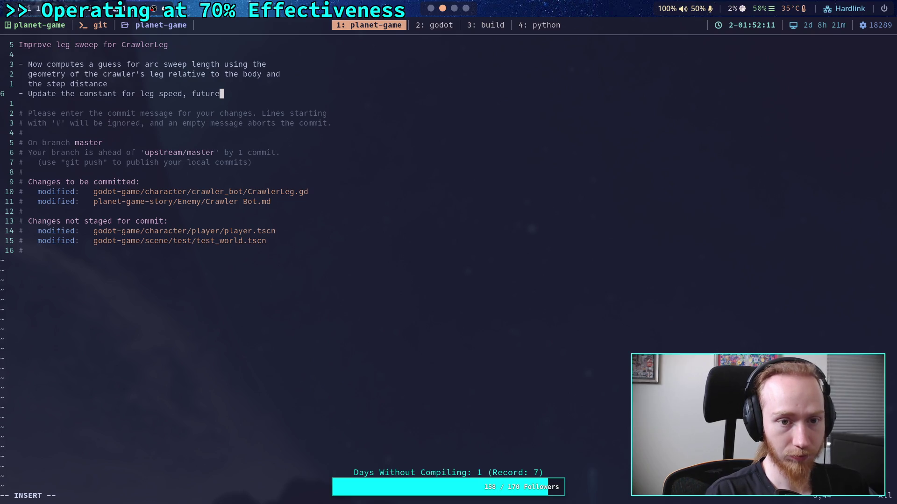
text( idea to )
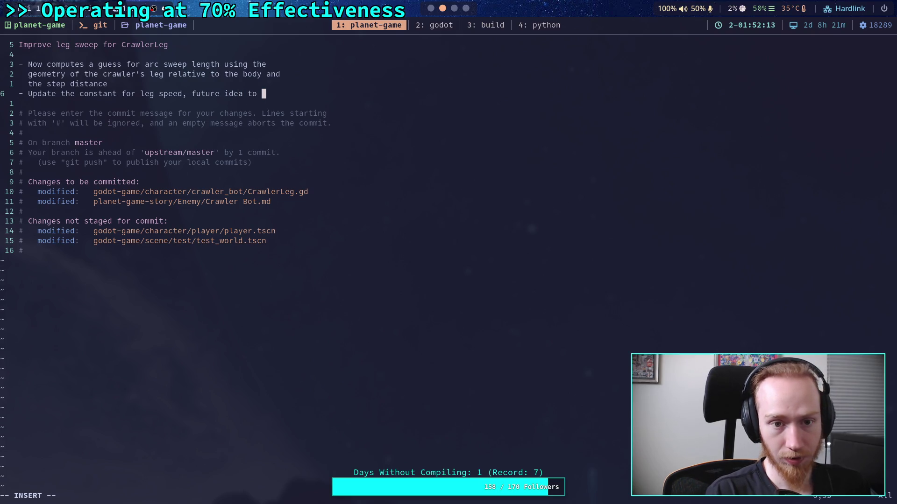
text(make)
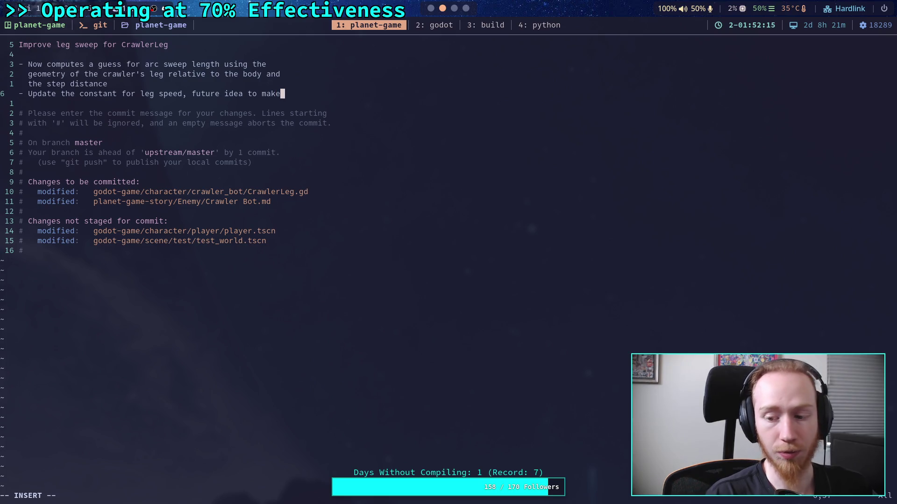
key(Return)
text(th)
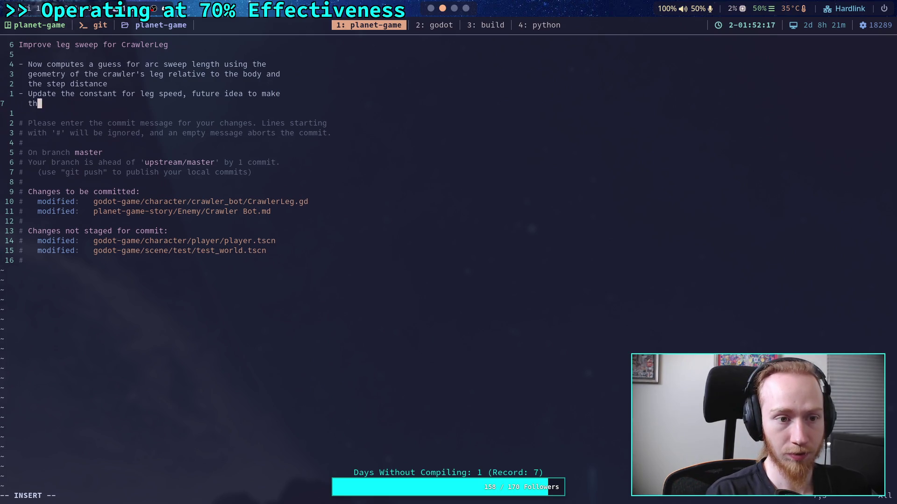
text(is value les)
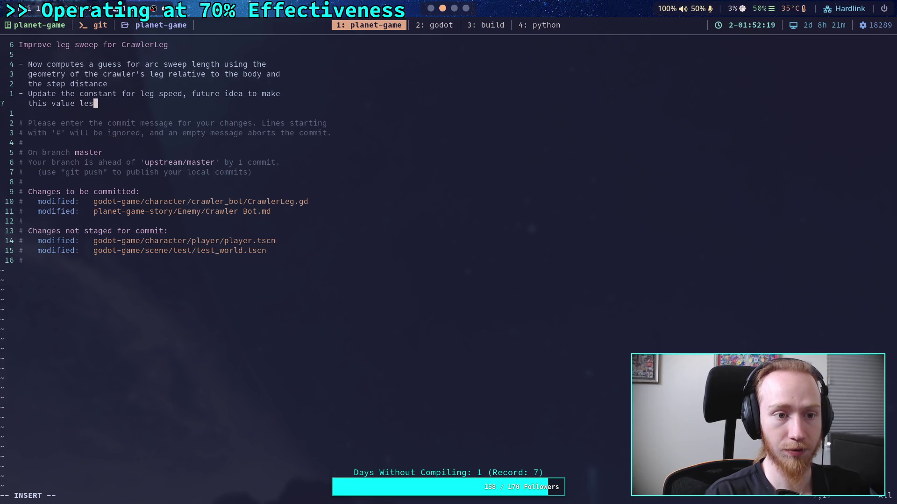
text(s magical)
Add a bullet on skipping leg target updates near the ground to stop end-of-step stutters.
key(Return)
text(-)
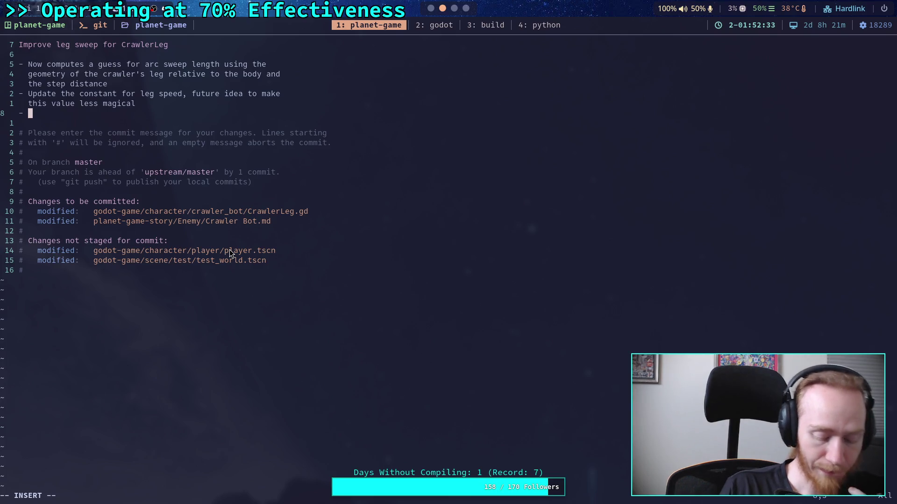
text(Im)
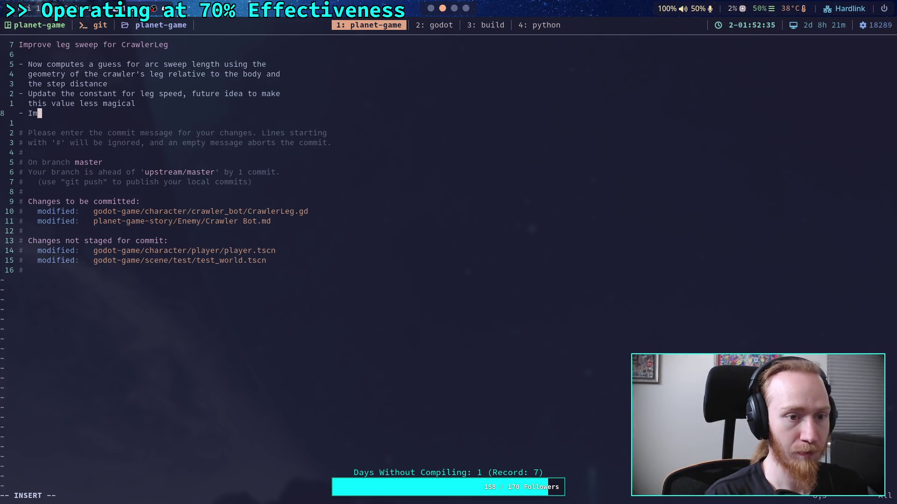
text(prove leg ta)
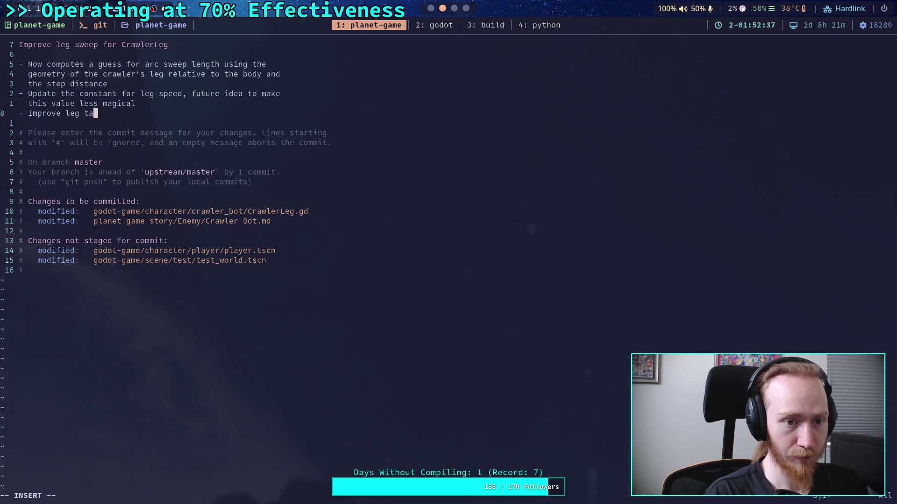
text(rget updat)
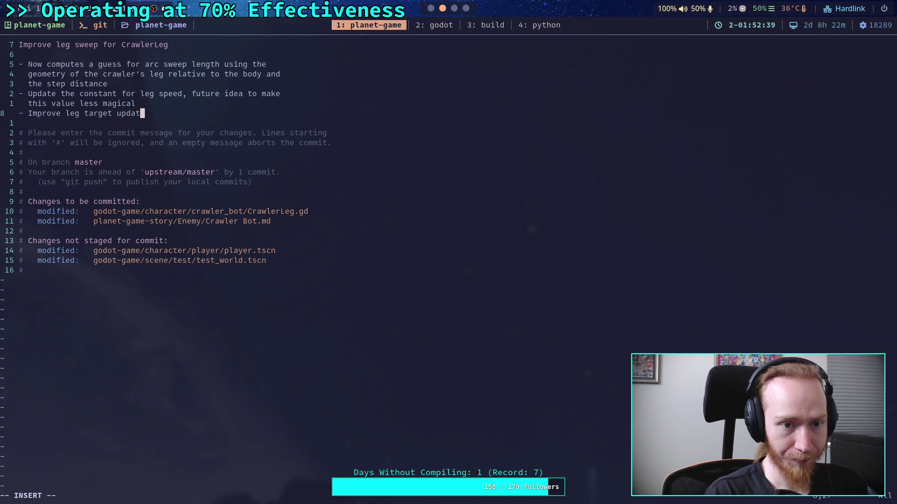
key(BackSpace)
text(es by )
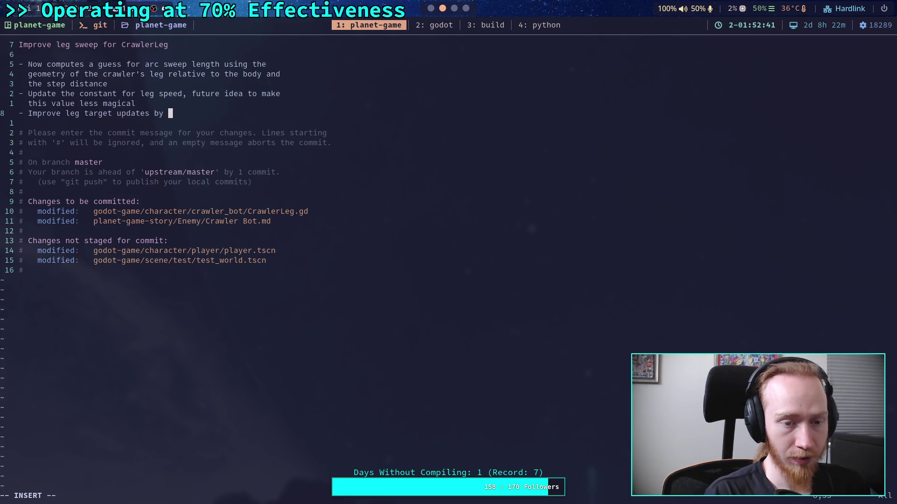
text(sk)
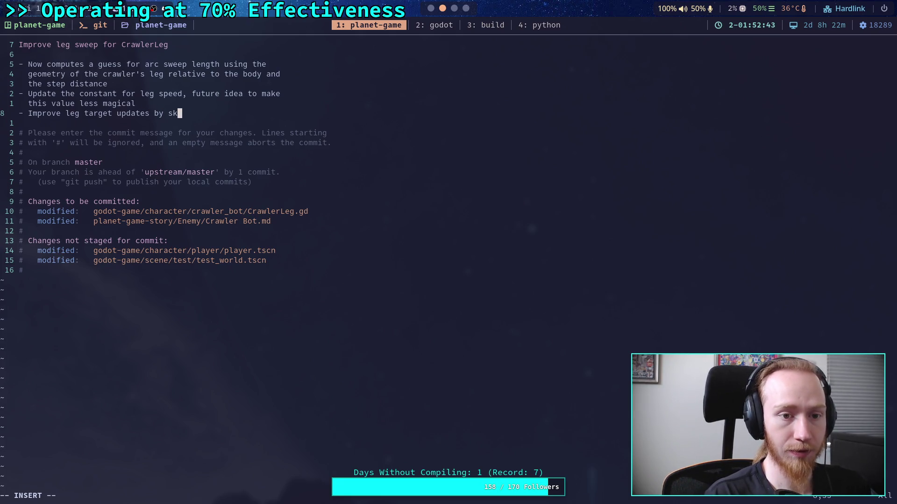
text(ipping whe)
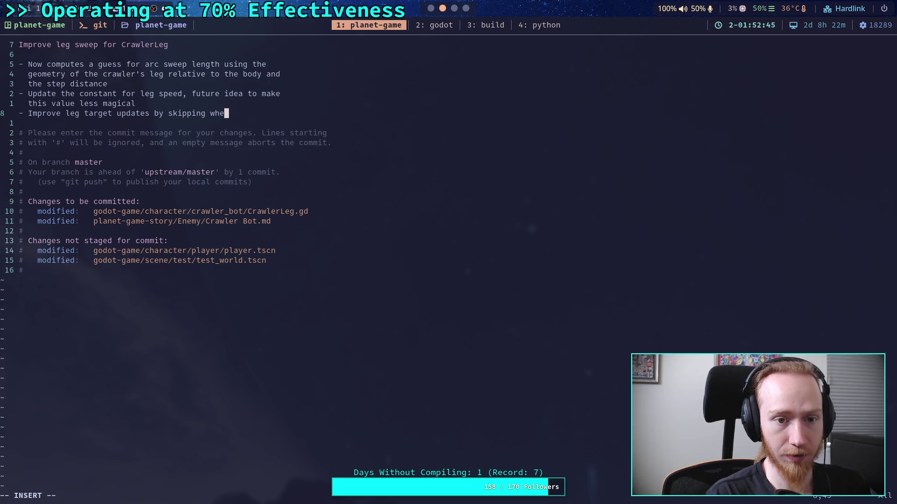
text(n the leg is   alread)
text(y very close )
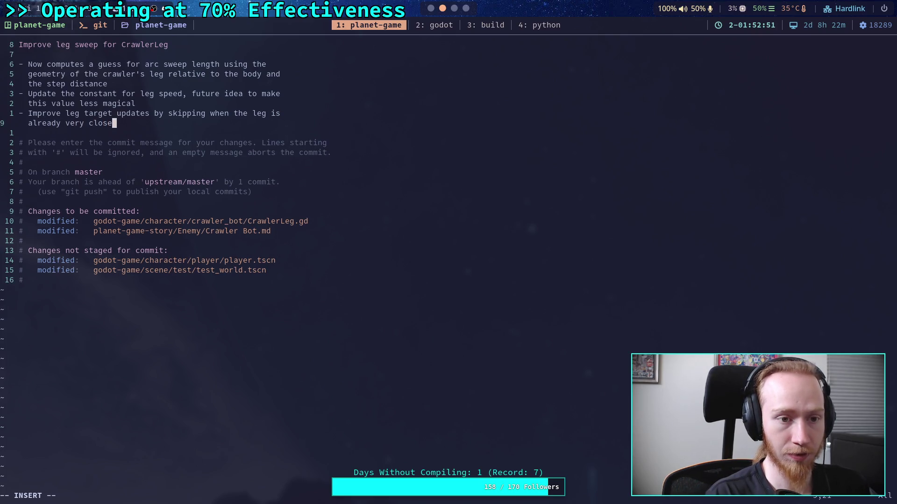
text(to the ground)
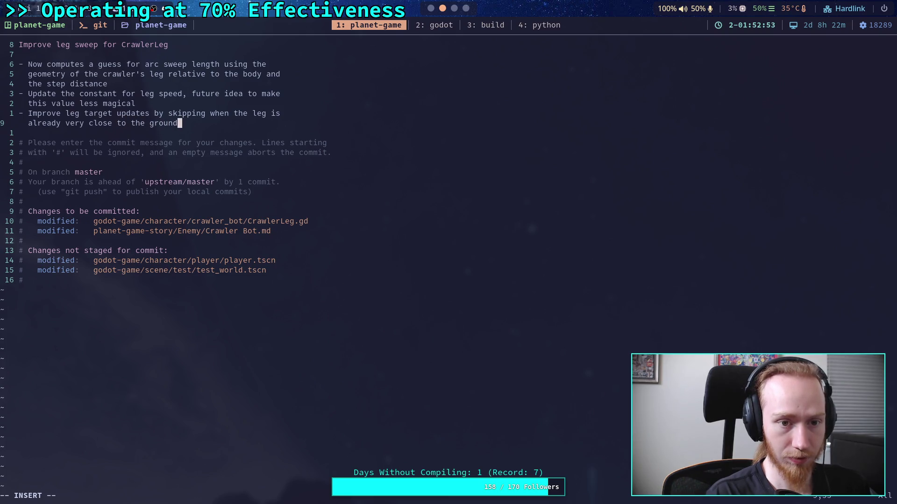
text(, stops small stu)
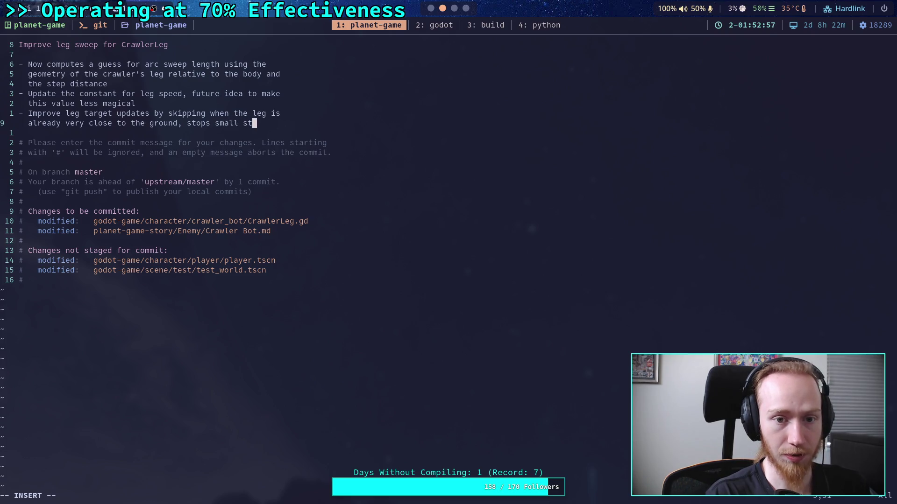
text(tters)
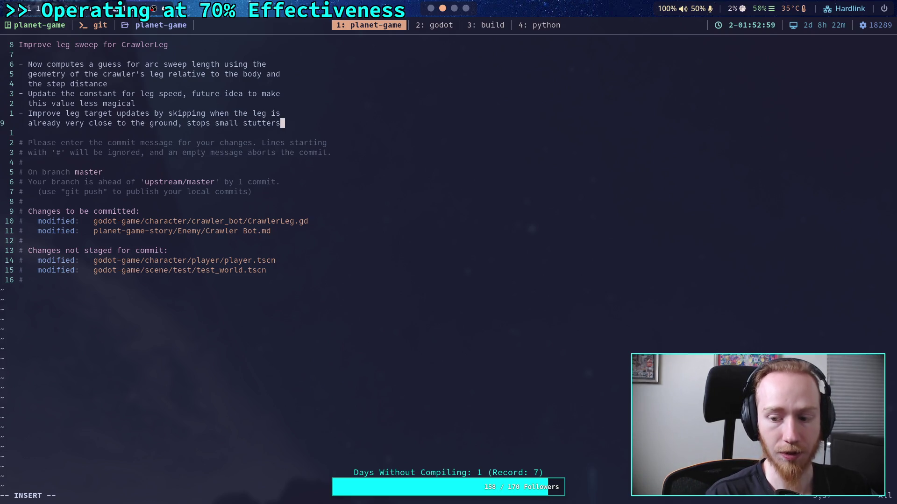
key(Return)
text(near the end of a step)
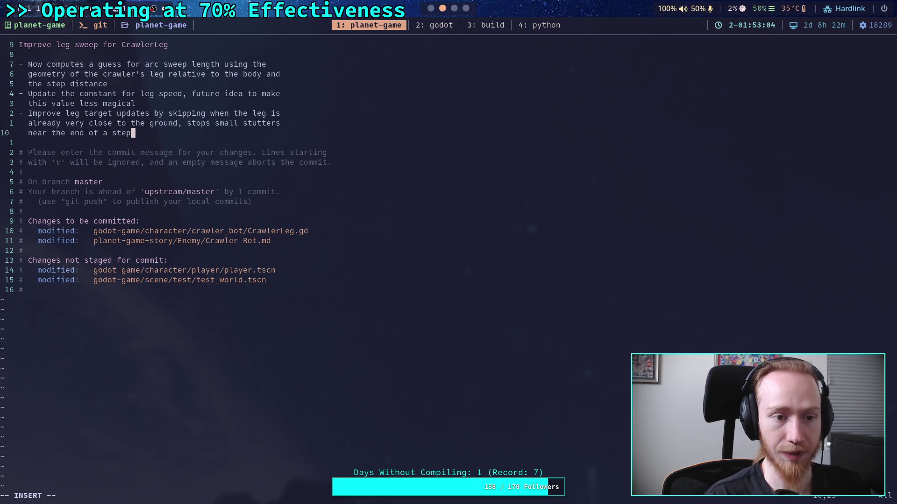
key(Return)
text(- )
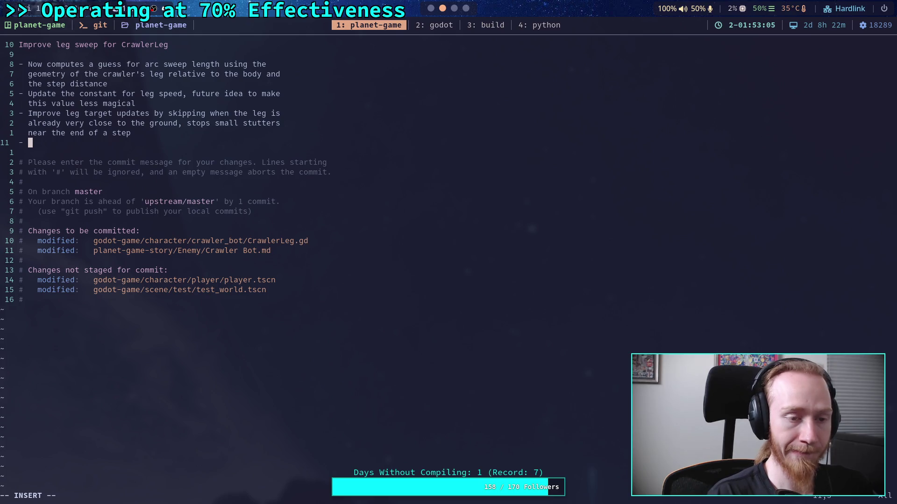
text(Improve )
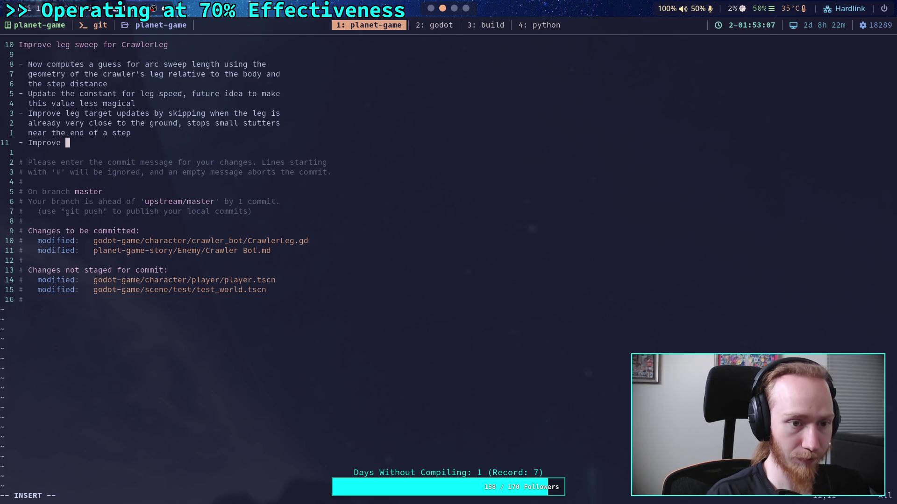
text(leg sweep)
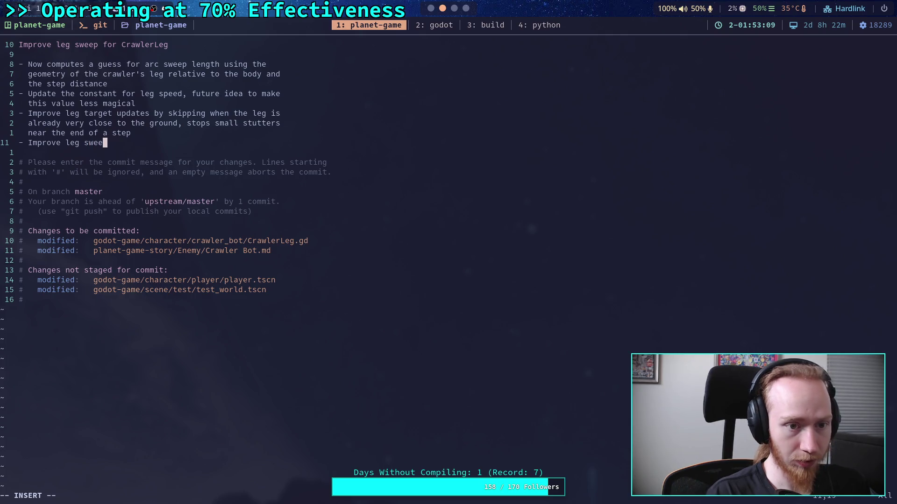
text( amount inter)
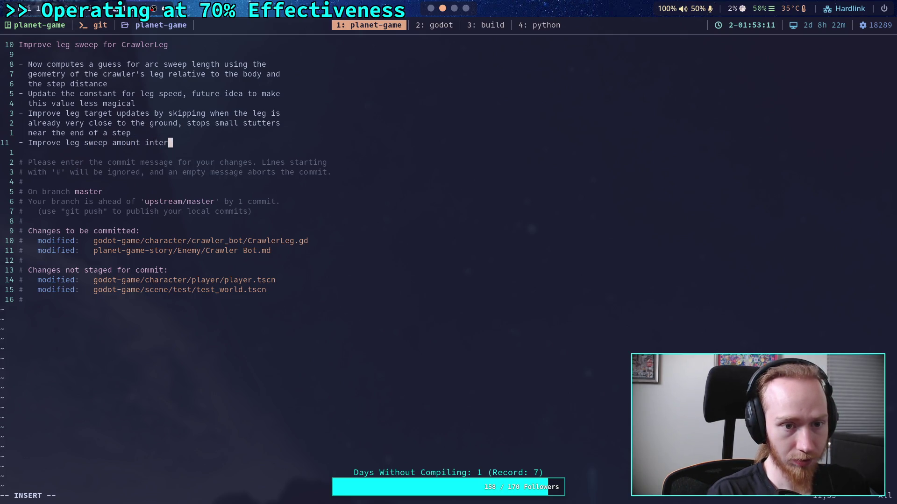
text(polation)
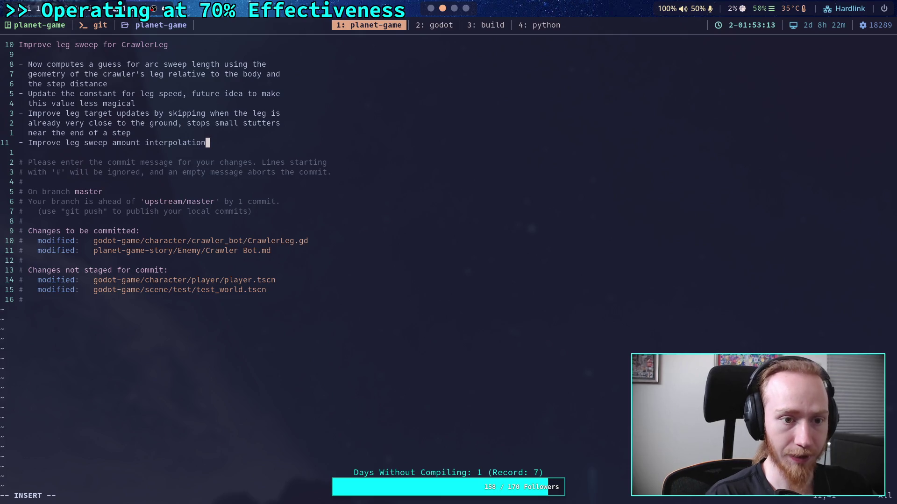
Reword the last bullet to 'Improve leg swing interpolation at small angles, fixes legs getting stuck in place'.
key(Left)
key(Left)
key(Left)
key(BackSpace)
key(BackSpace)
key(BackSpace)
text(ing)
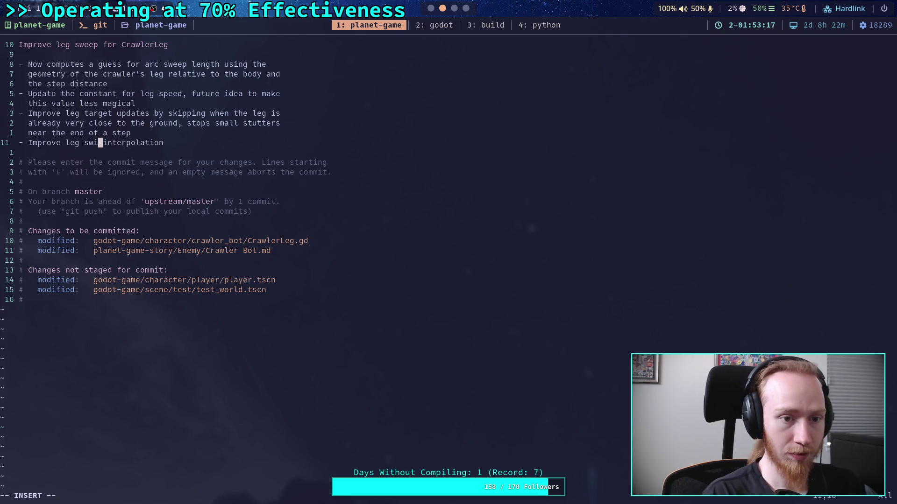
click(146, 142)
click(175, 143)
text(at small angles, fix)
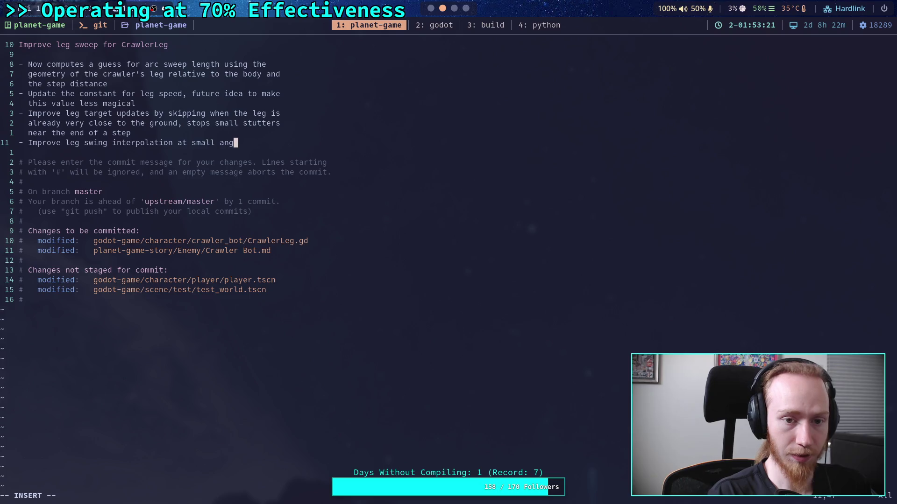
text(es )
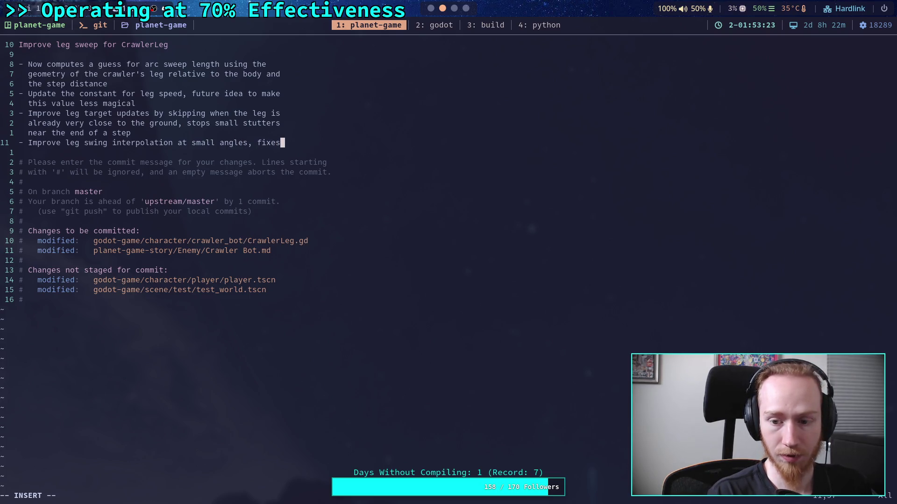
text(  legs )
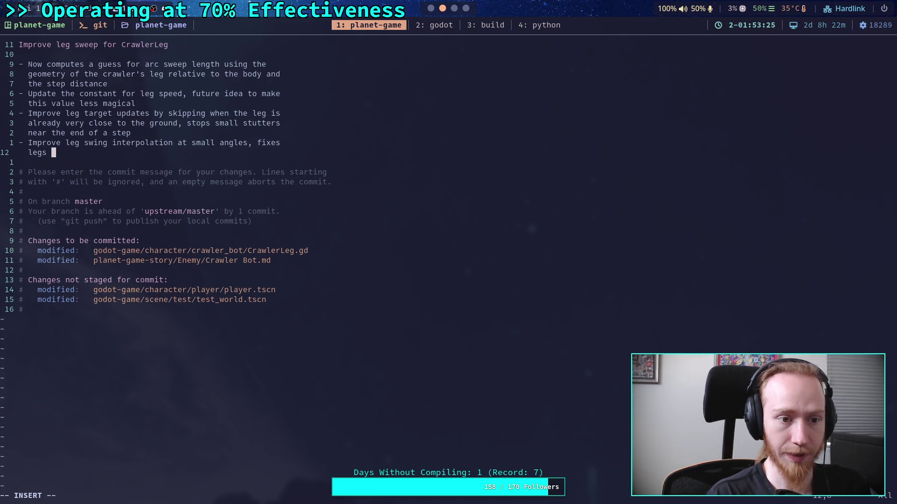
text(ge)
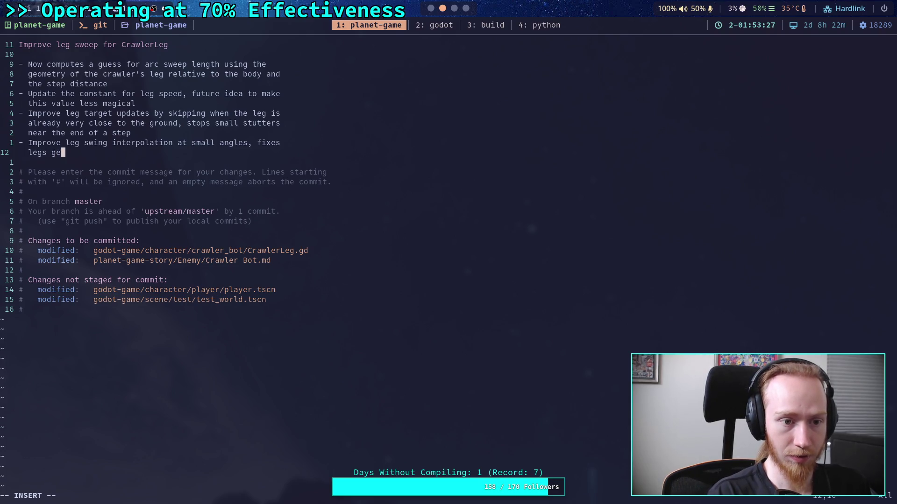
text(tting stuck )
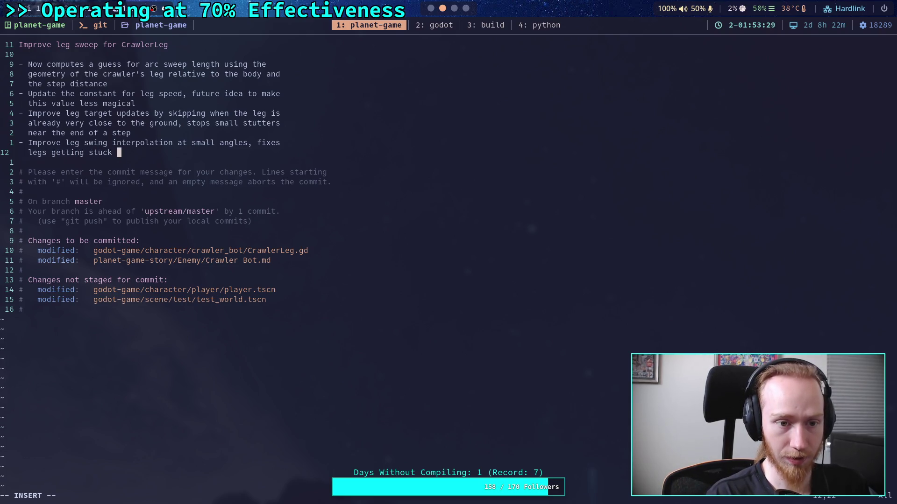
text(in place)
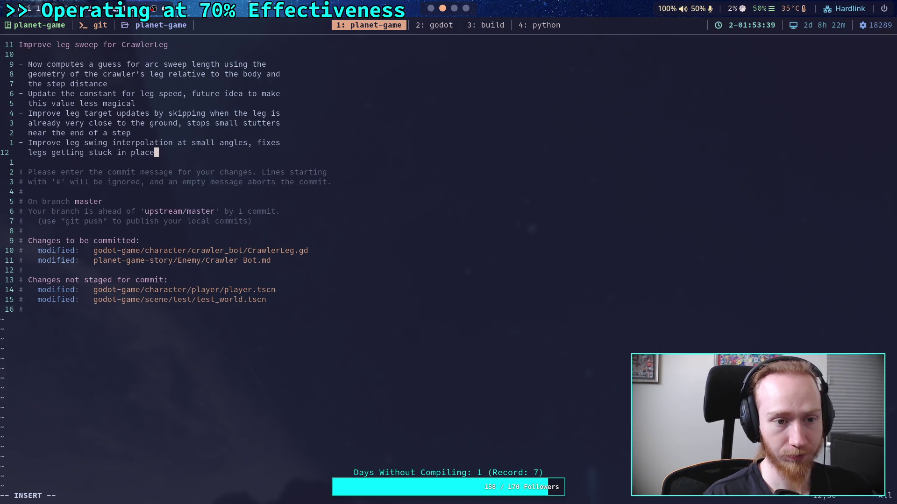
Append ', and swinging amount interp' to the bullet and save the commit with :wq.
text(, and sweep)
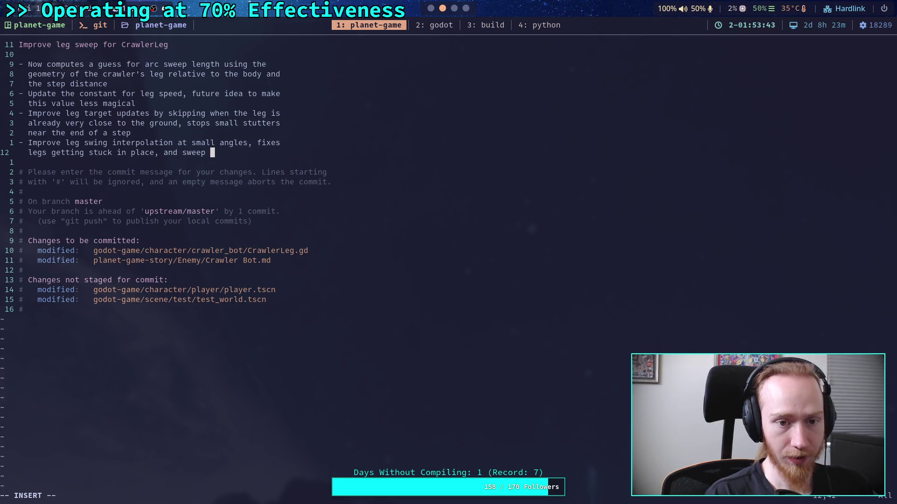
key(BackSpace)
key(BackSpace)
key(BackSpace)
text(ing amount int)
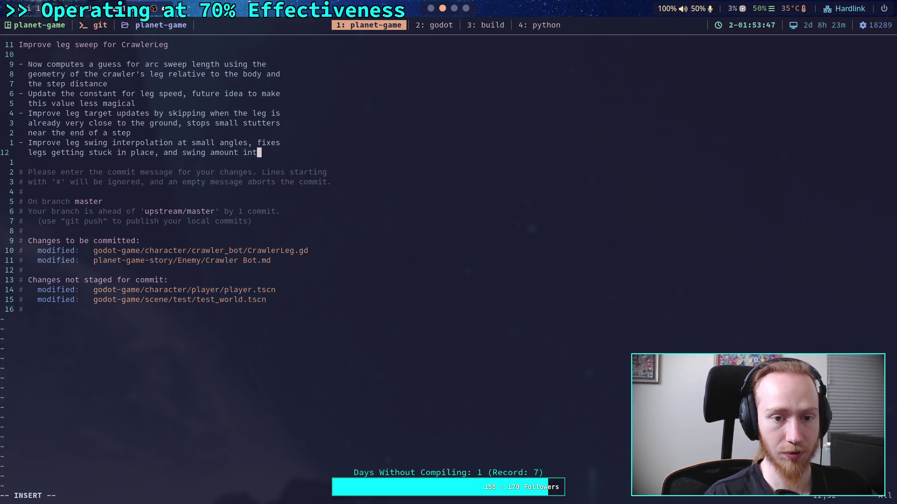
text(erpolation)
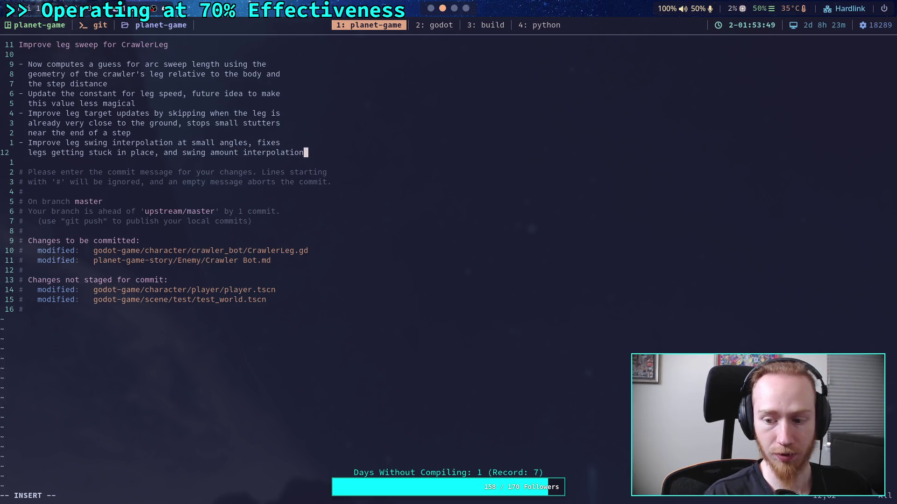
key(Left)
key(Left)
key(Left)
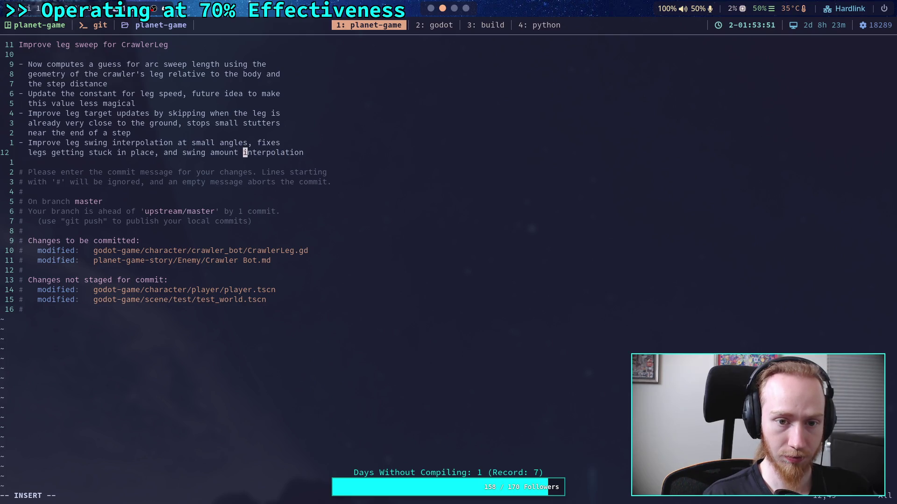
key(Right)
key(Right)
key(Right)
key(Delete)
key(Delete)
key(Delete)
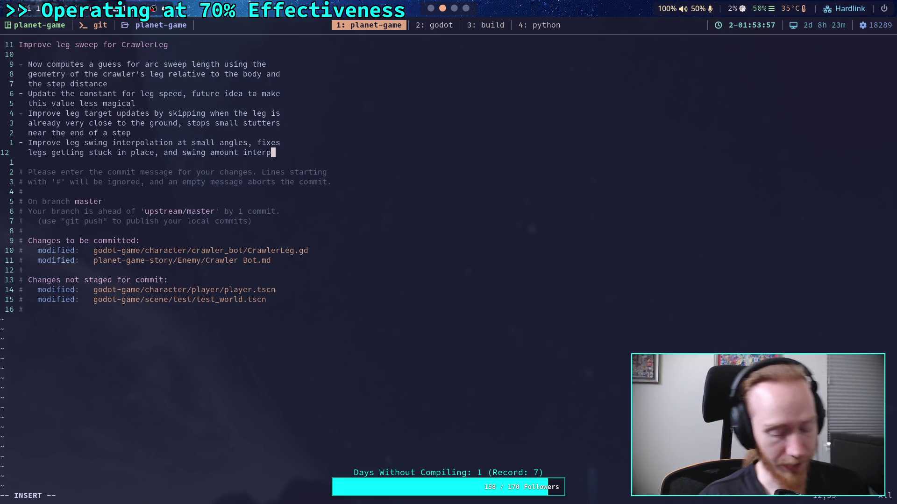
key(Escape)
text(:wq)
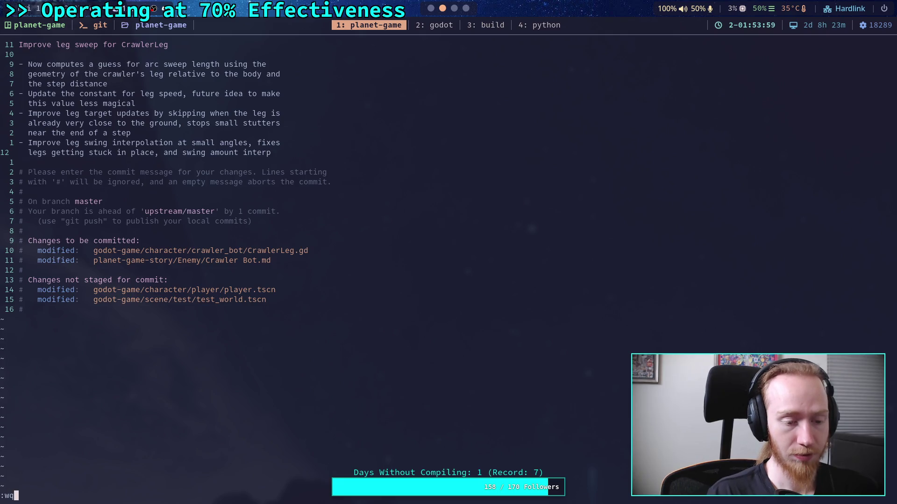
key(Return)
Push the leg-sweep commit to GitHub and check the leftover unstaged diff.
text(git push)
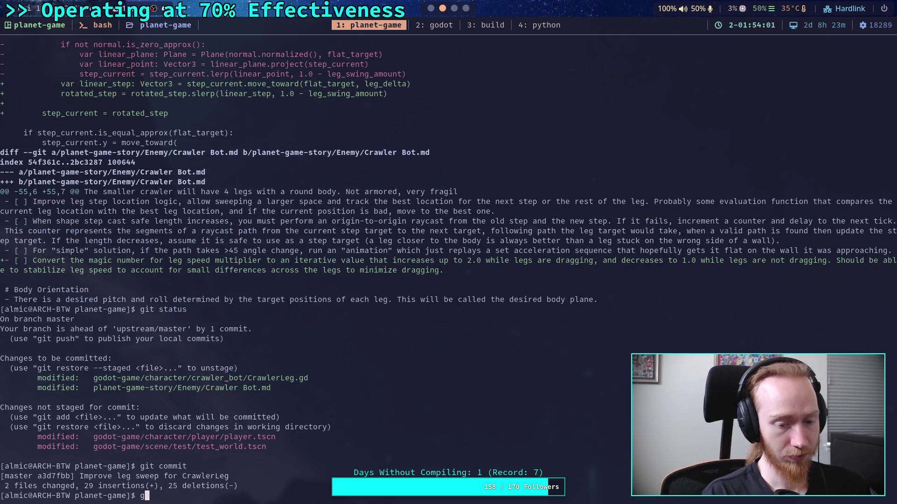
key(Return)
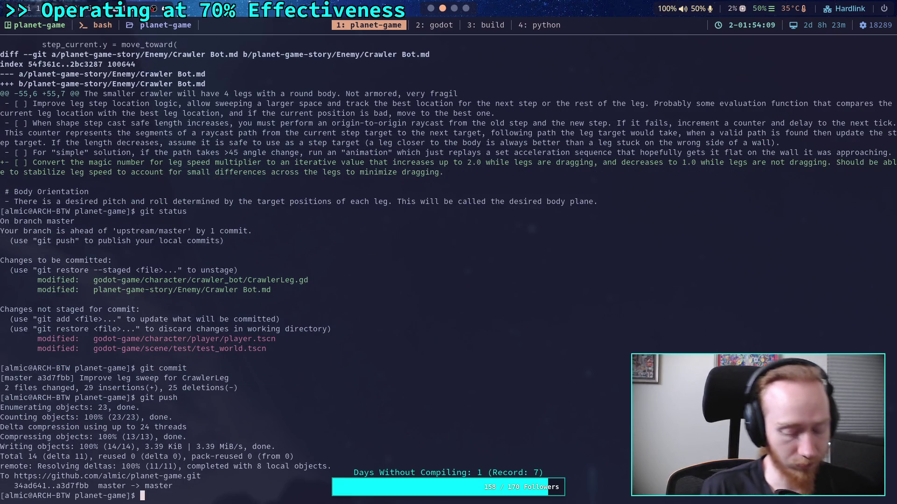
text(git)
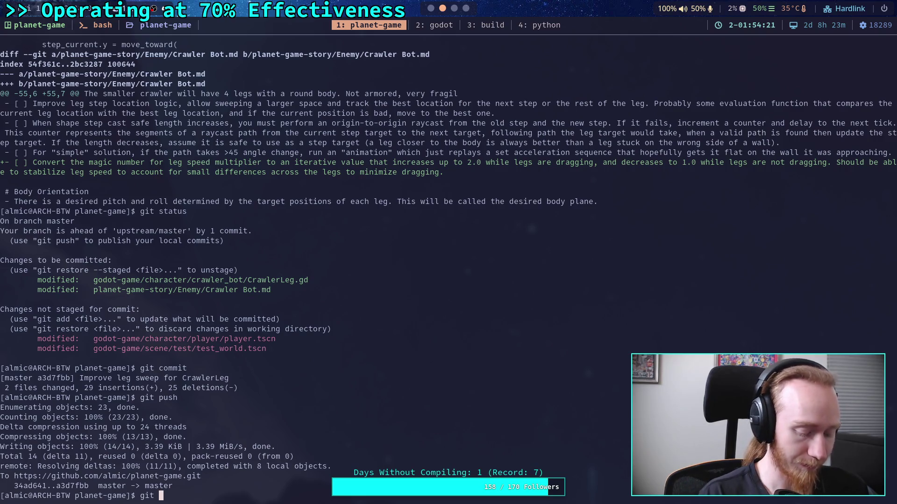
text(diff)
key(Return)
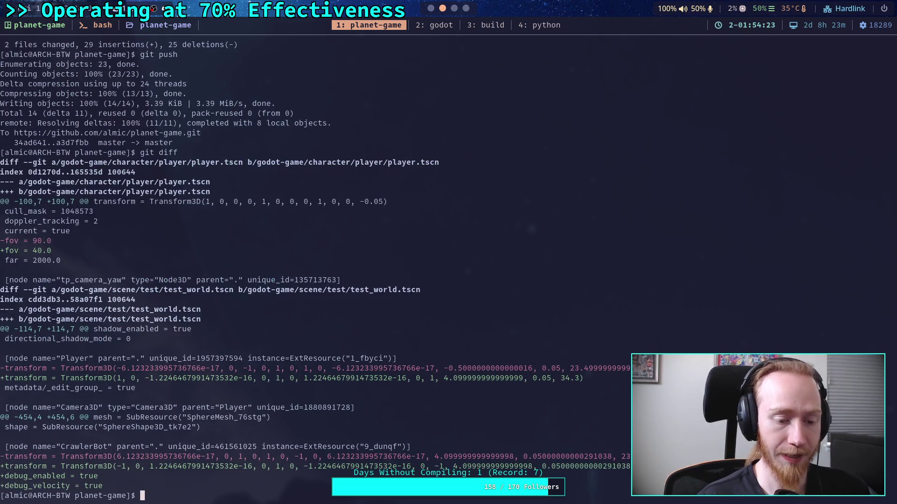
Discard the stray scene edits with git restore . and reload the scenes from disk in Godot.
text(git restore .)
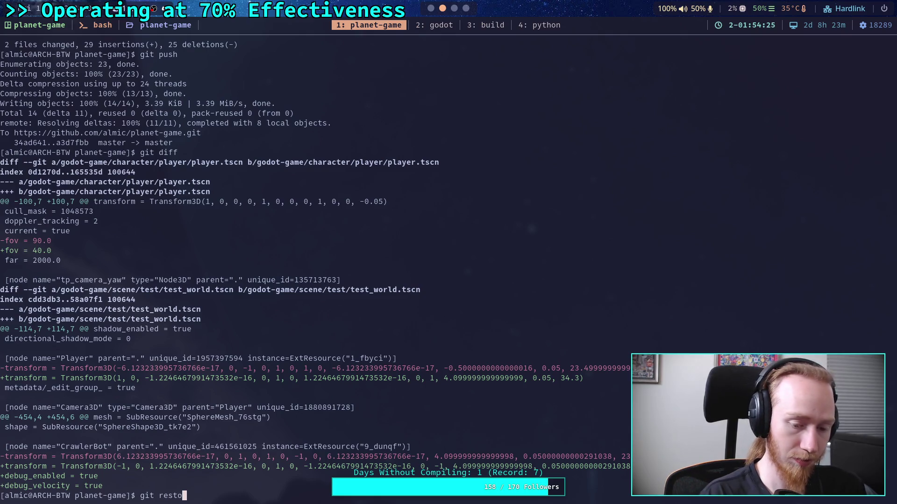
key(Return)
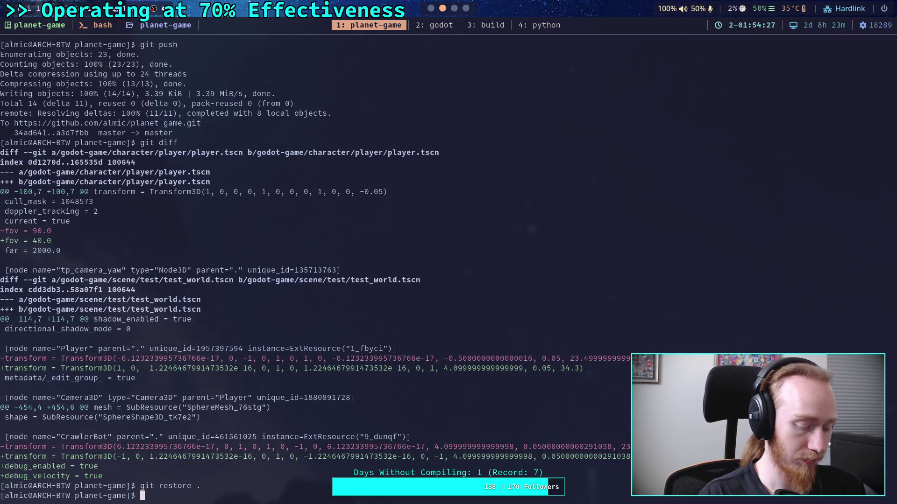
key(super+1)
click(419, 328)
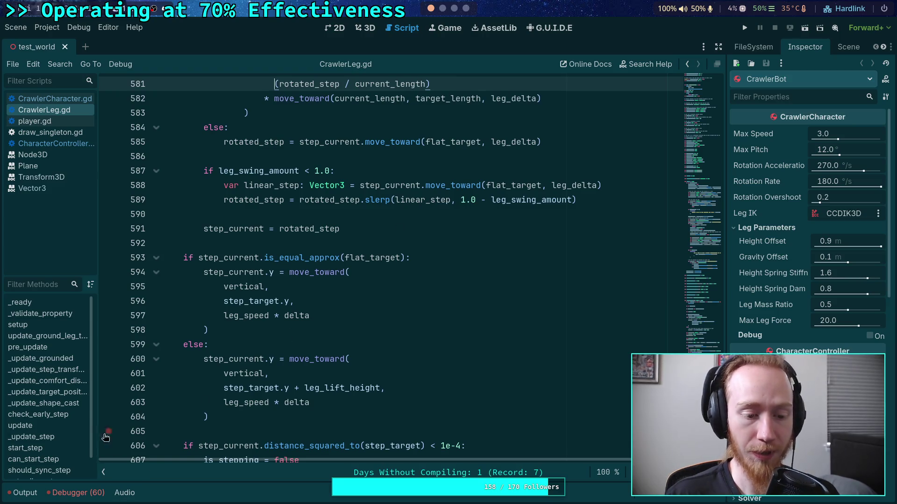
key(super+3)
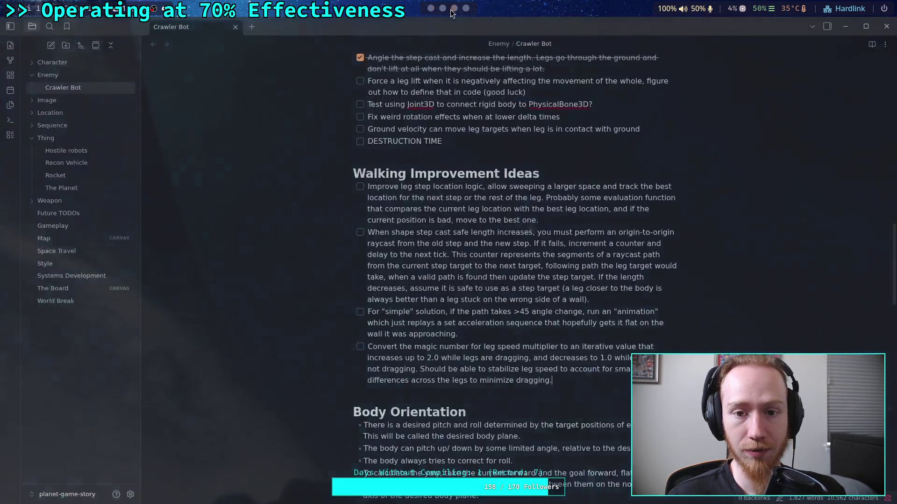
Scroll up in the Crawler Bot note and select the 'Force a leg lift' todo.
scroll(483, 274, up, 1)
mouse_move(527, 148)
mouse_down()
mouse_move(401, 148)
mouse_move(368, 137)
mouse_up()
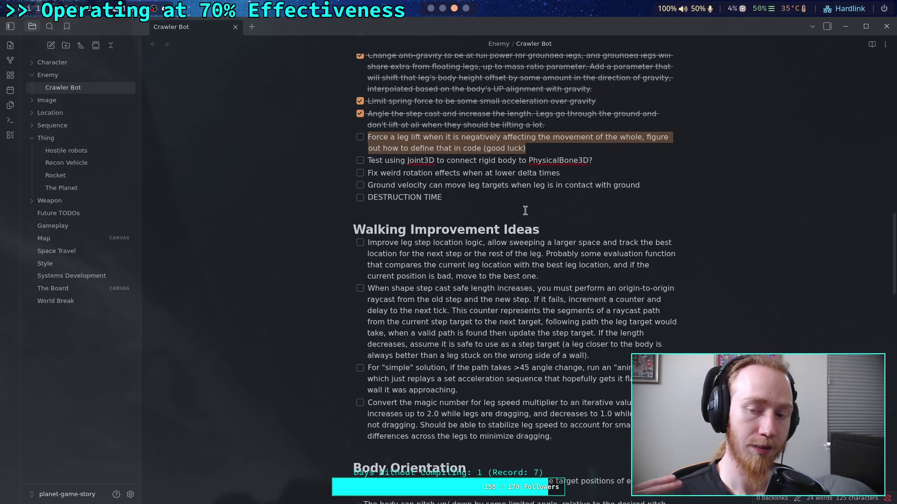
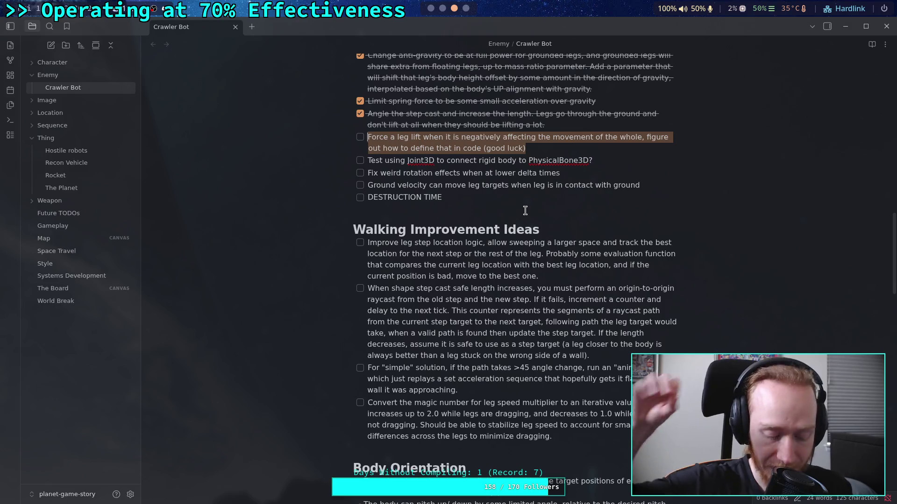
Switch from the Obsidian notes to the Godot script editor showing CrawlerLeg.gd.
click(432, 8)
scroll(418, 325, up, 15)
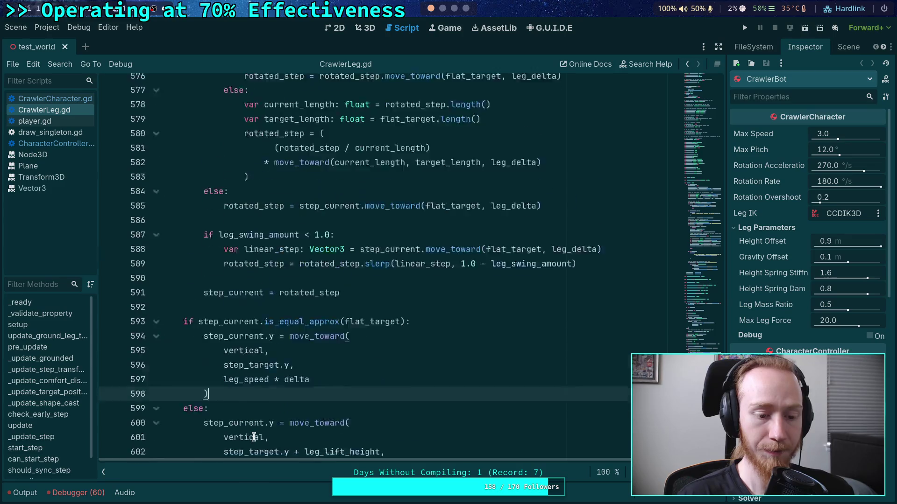
Scroll up in CrawlerLeg.gd and fold the setup() function.
scroll(418, 325, up, 7)
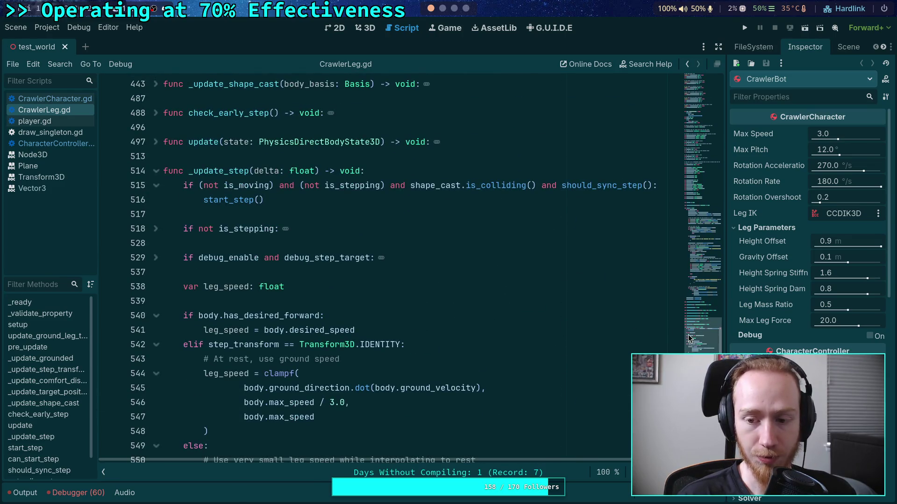
scroll(691, 320, up, 6)
scroll(690, 320, up, 10)
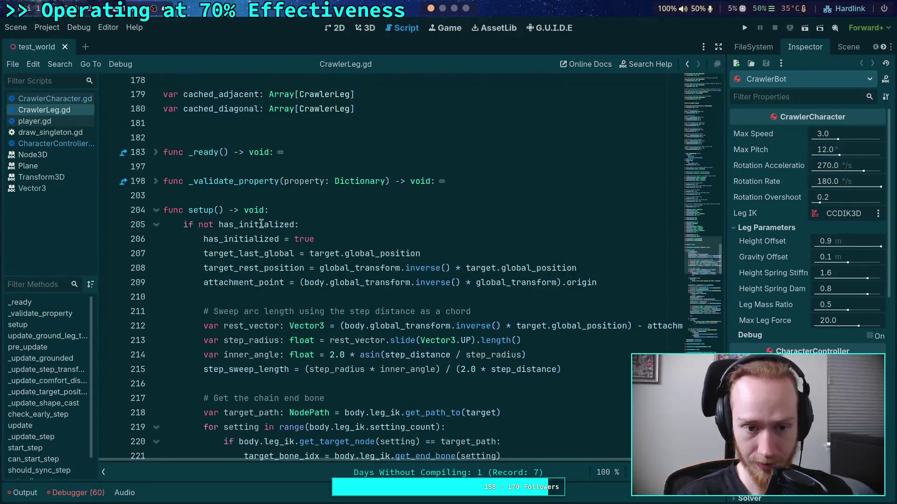
click(156, 210)
click(205, 196)
Review the cached_diagonal, dist_sqr_to_rest and time_since_stepped declarations near the top.
scroll(205, 199, up, 5)
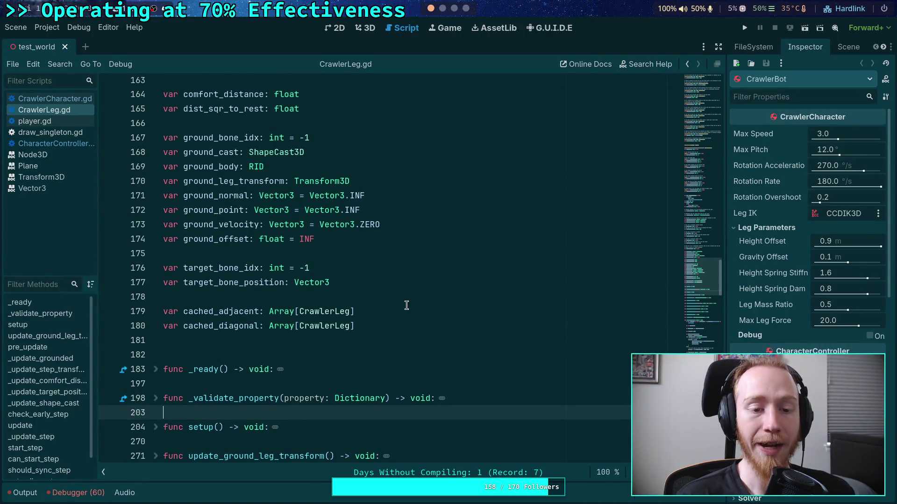
click(446, 333)
click(435, 326)
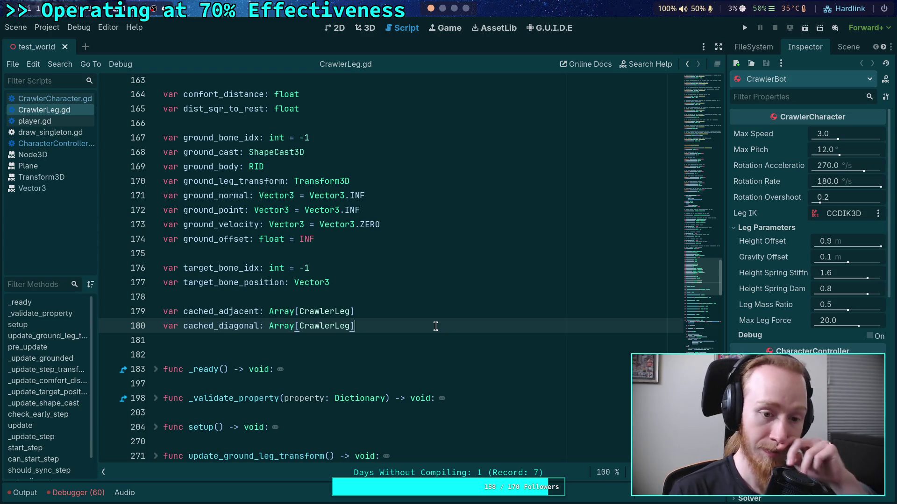
scroll(435, 326, up, 3)
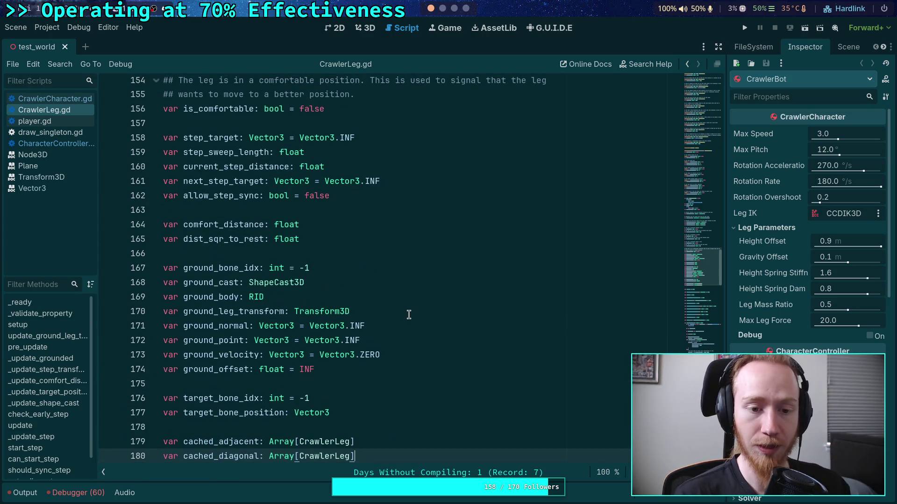
scroll(408, 305, up, 2)
click(342, 329)
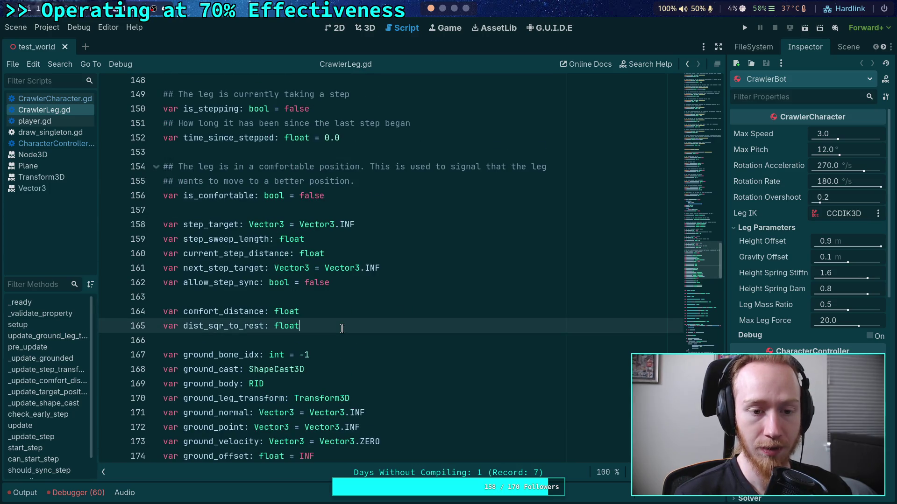
scroll(343, 317, up, 2)
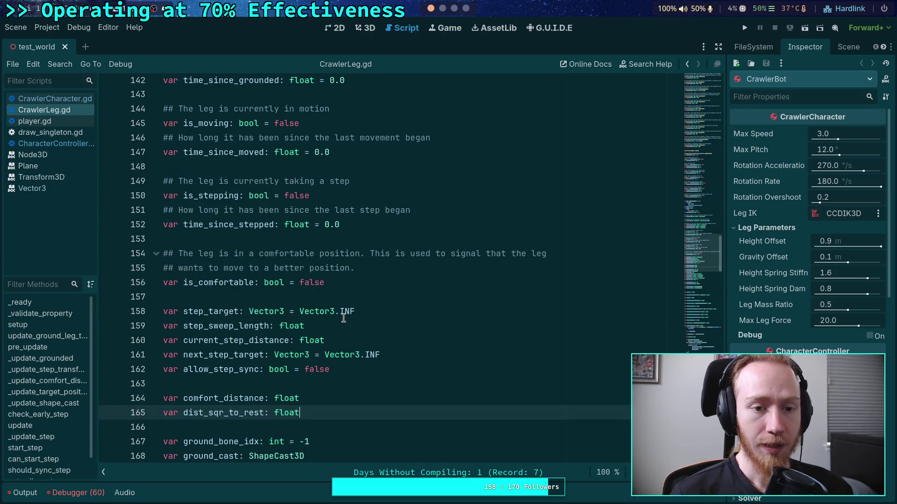
scroll(343, 317, up, 2)
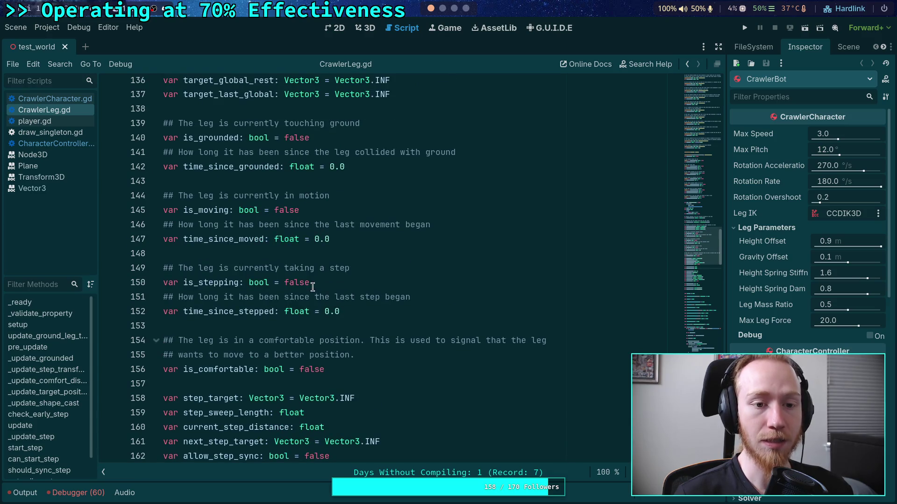
click(382, 317)
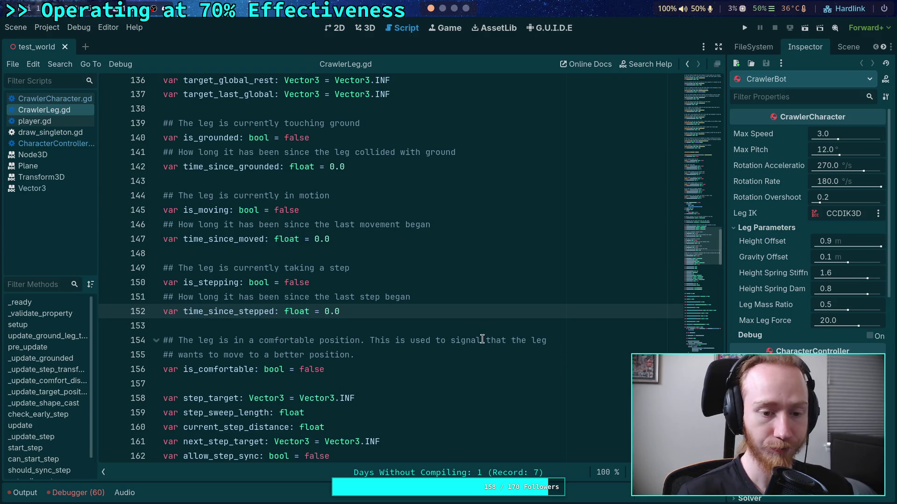
Declare var is_lifting: bool = false below time_since_stepped.
key(Return)
key(Return)
text(var )
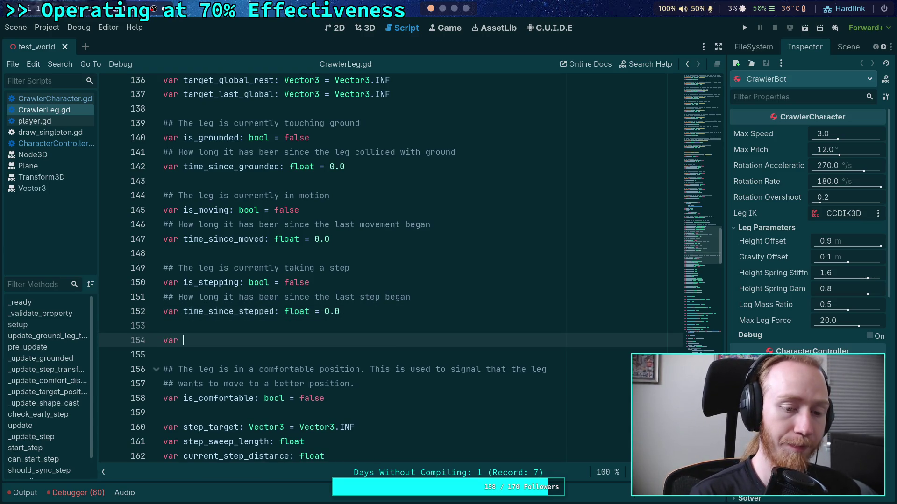
text(is)
key(BackSpace)
key(BackSpace)
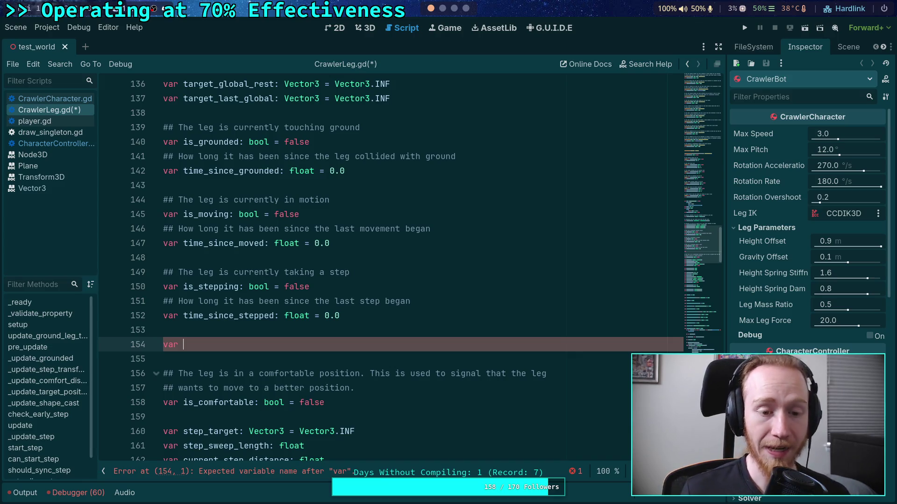
text(is_lighting:bool = false)
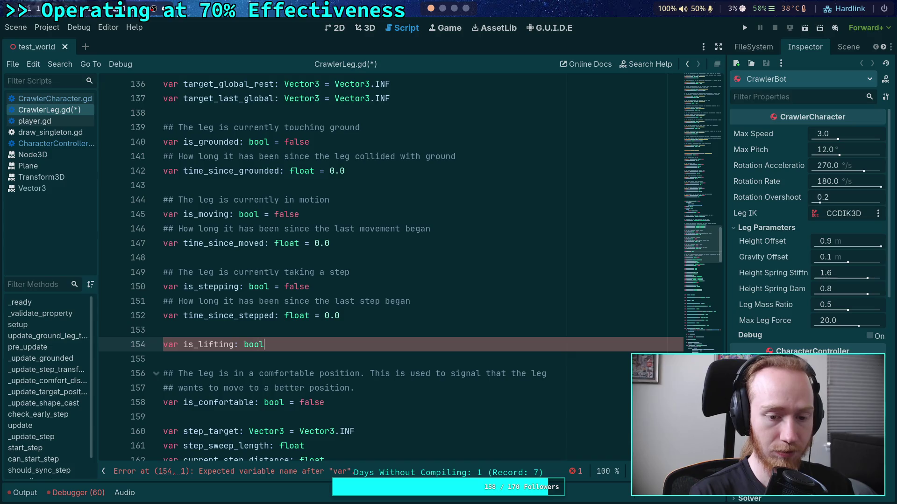
Add the comment '## The leg is currently lifting up to avoid contact with the ground' above is_lifting.
click(164, 330)
key(Return)
text(#)
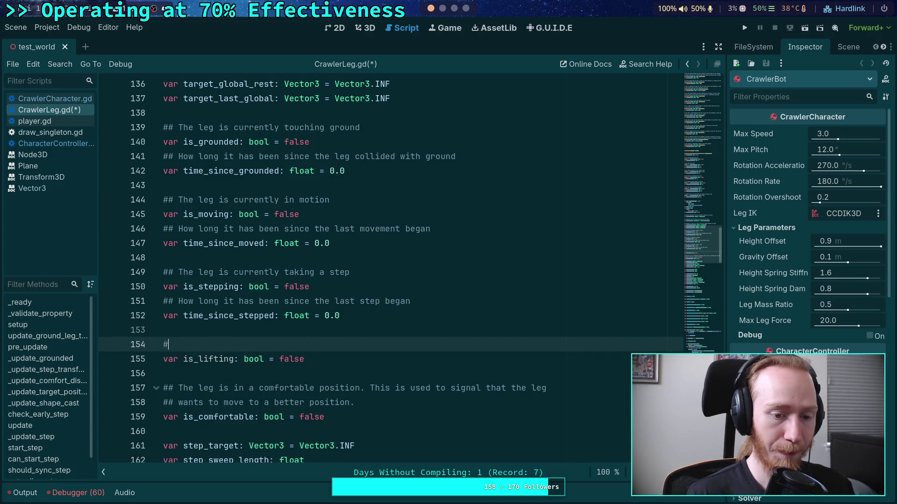
text(# The leg)
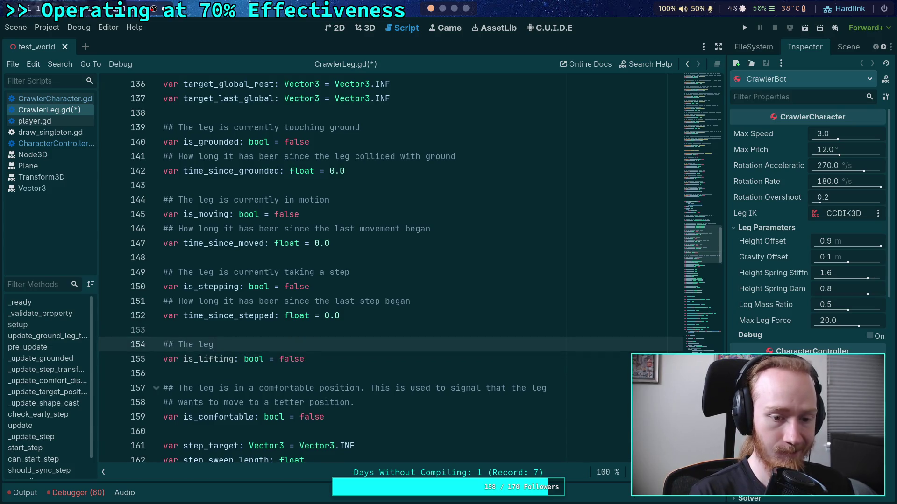
text( is currently )
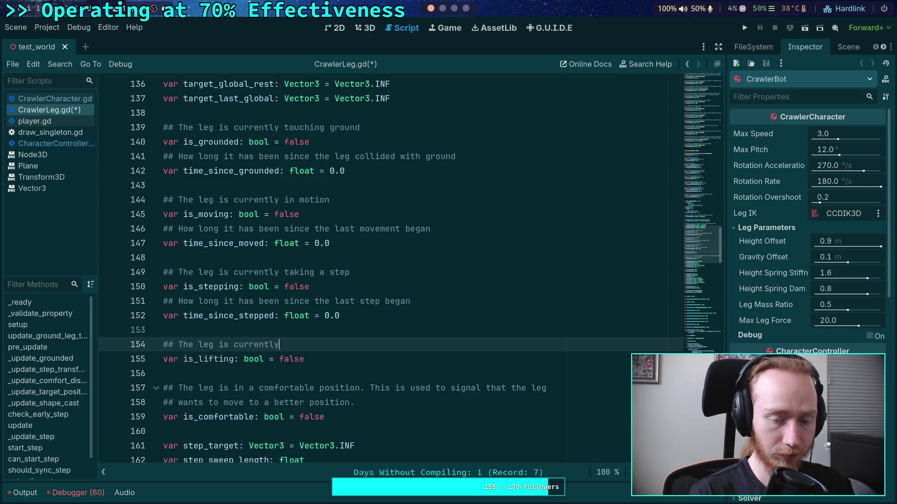
text(rising)
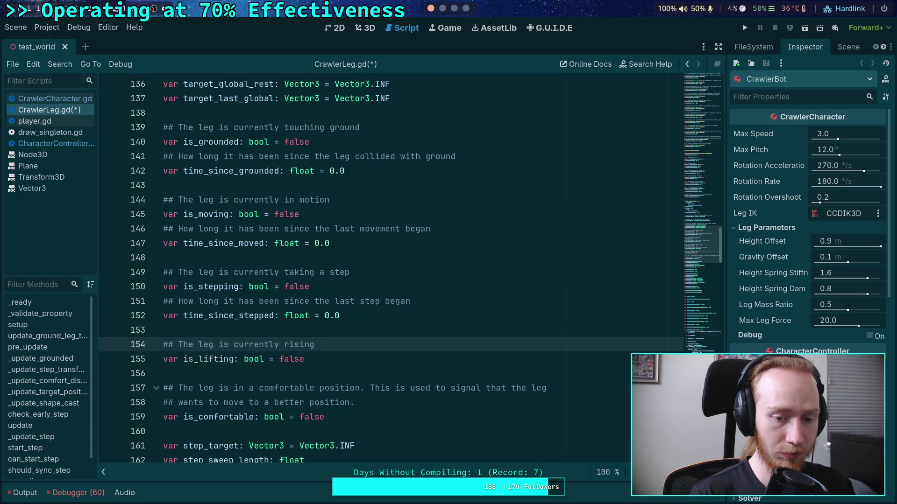
key(BackSpace)
key(BackSpace)
key(BackSpace)
text(li)
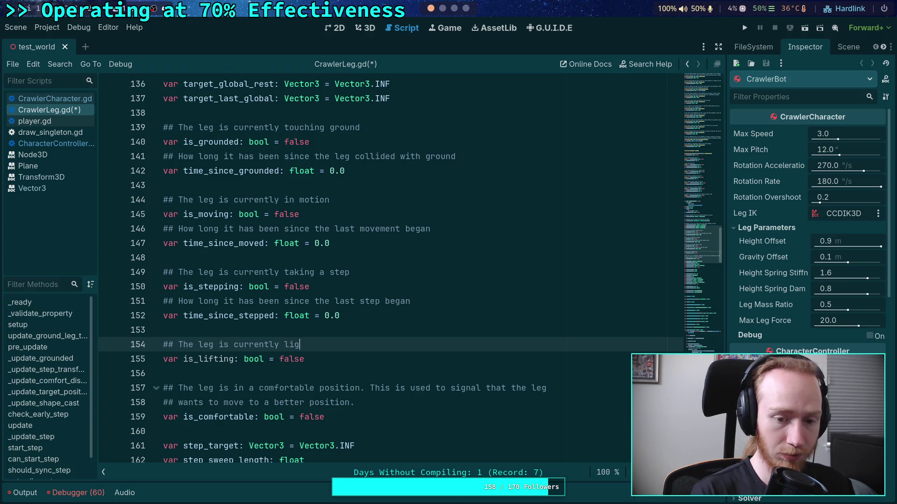
text(fting u)
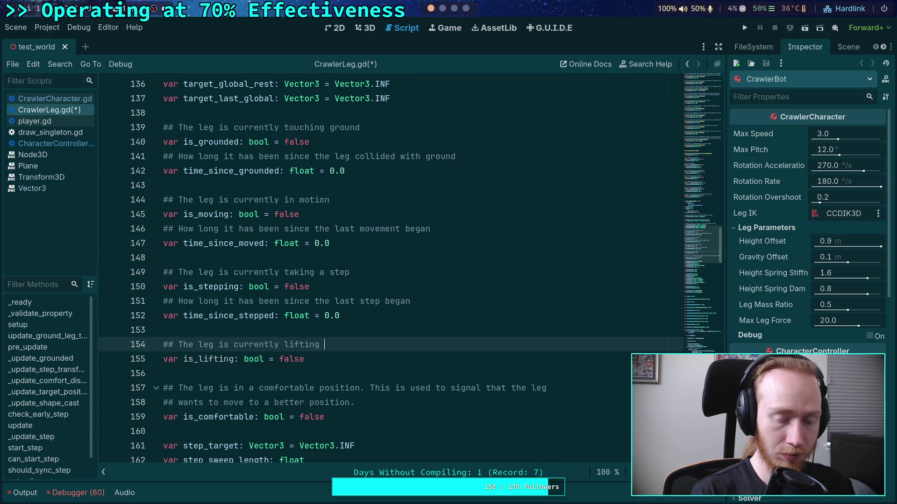
text(p to avoid)
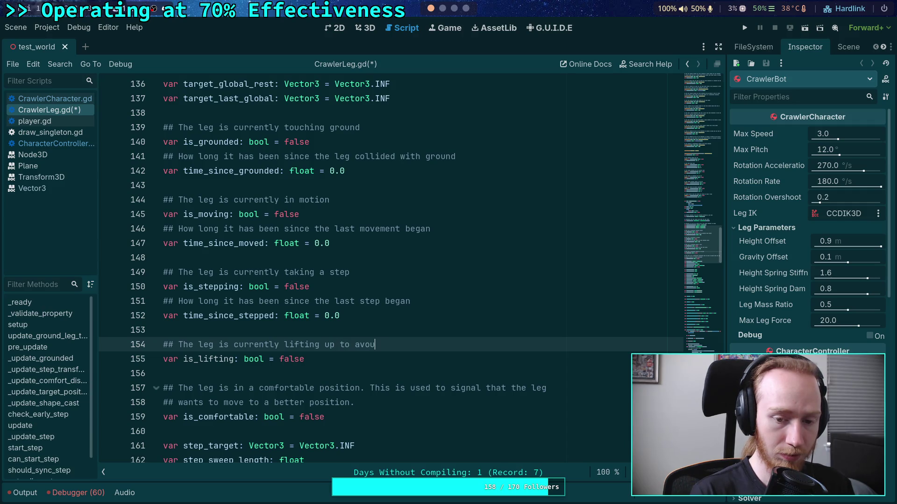
text( contact )
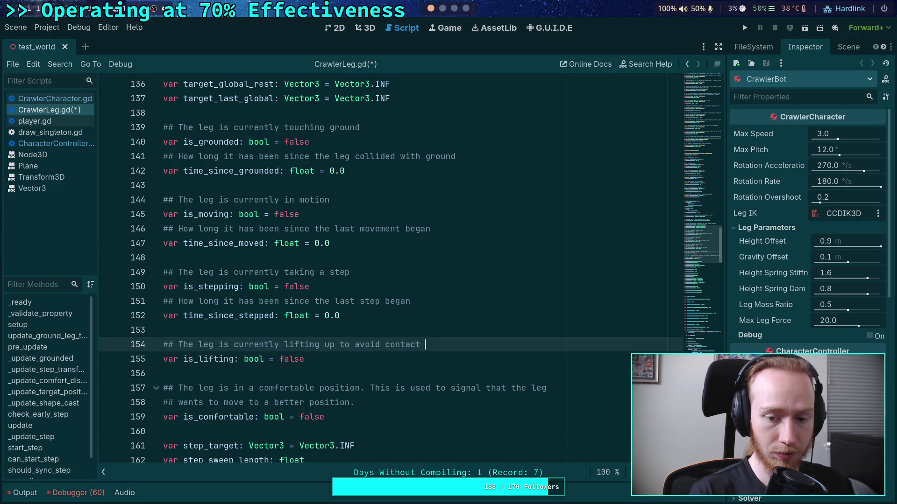
text(with the ground)
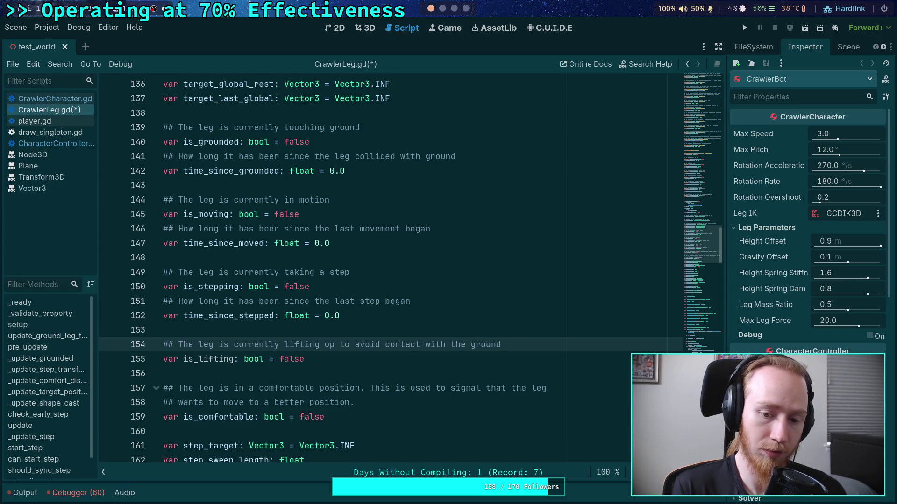
click(304, 359)
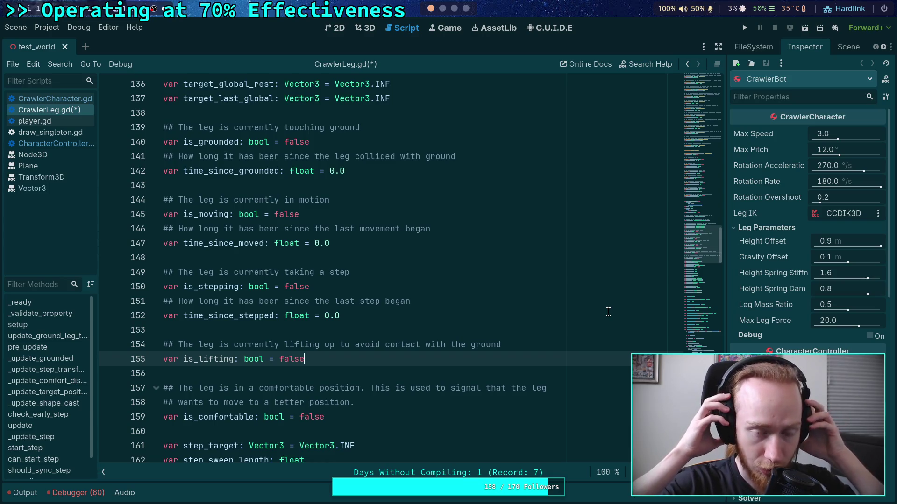
Open the CrawlerCharacter.gd script from the script list.
scroll(428, 313, down, 15)
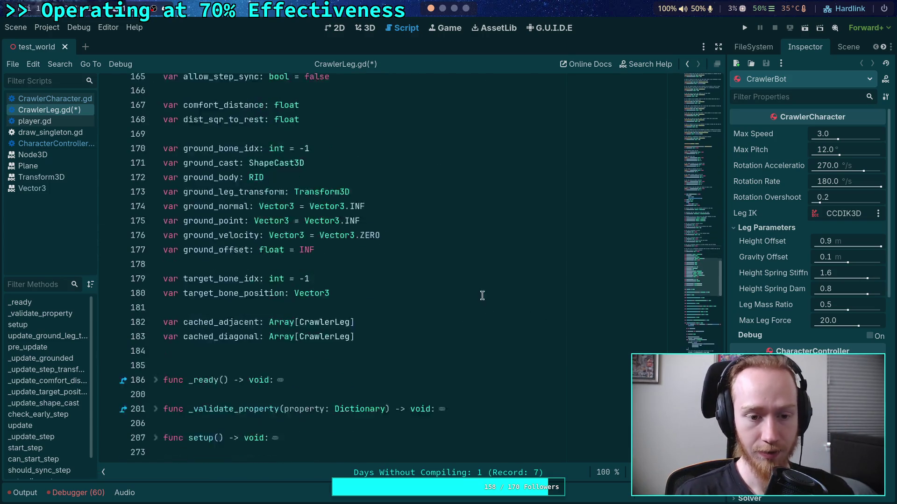
scroll(428, 313, down, 20)
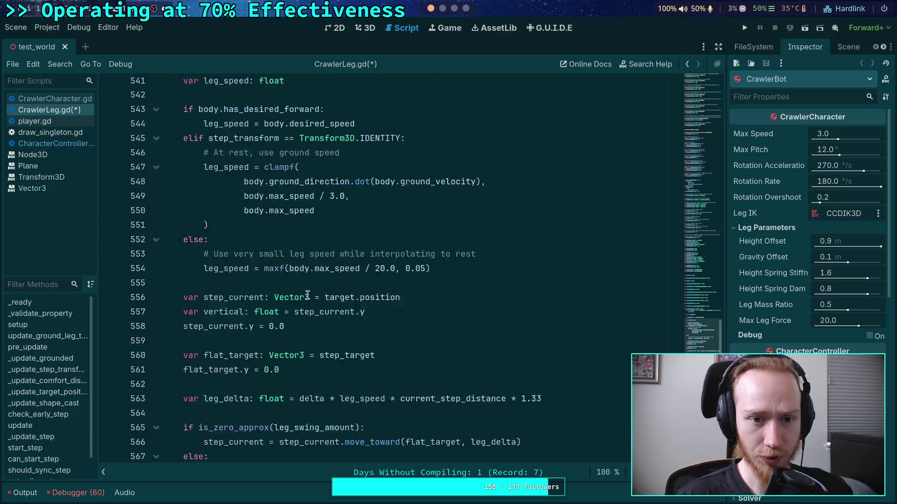
scroll(308, 295, down, 15)
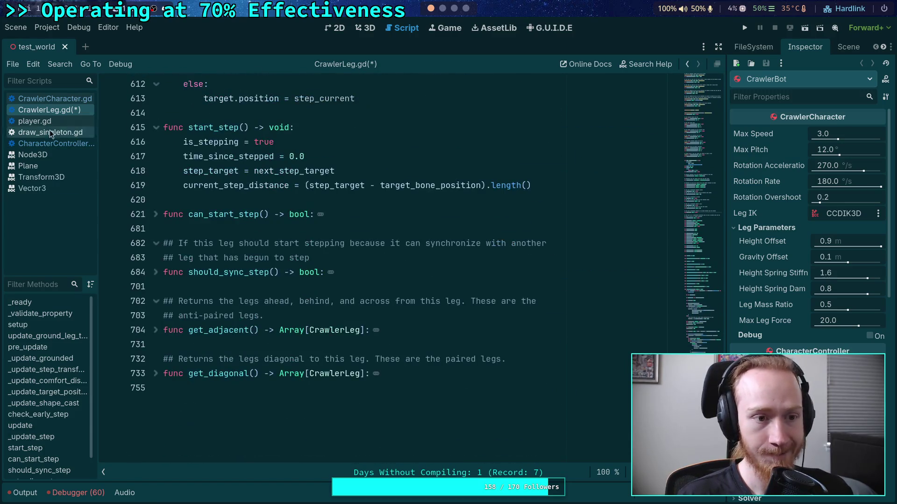
click(53, 100)
Expand _calculate_ground_force to look through it, then collapse it again.
scroll(719, 167, down, 15)
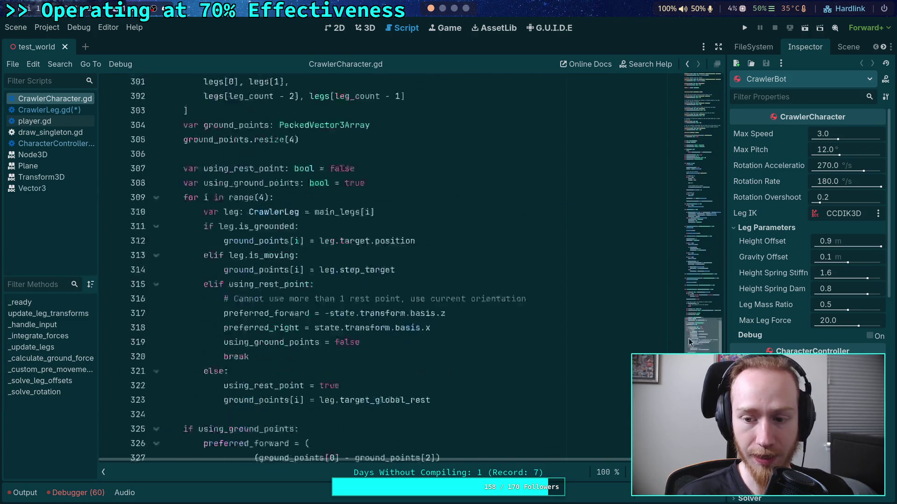
scroll(696, 353, down, 12)
scroll(690, 352, up, 12)
drag(691, 351, 691, 292)
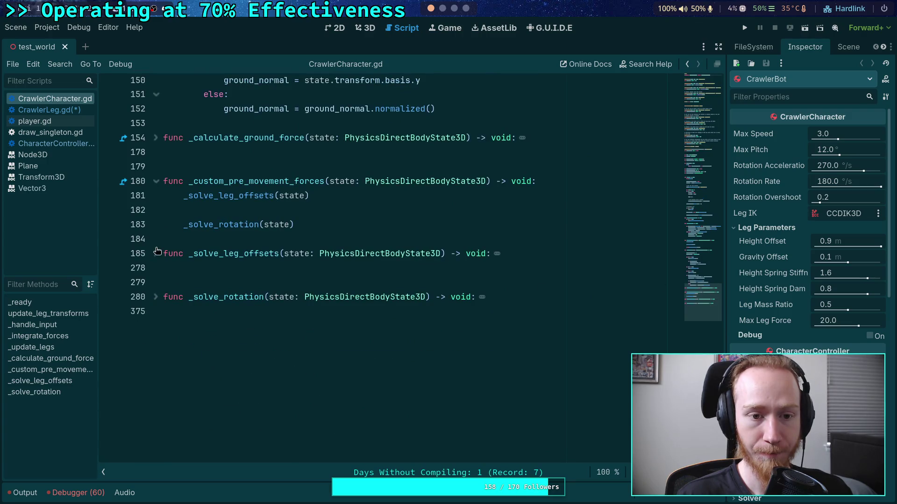
scroll(469, 283, down, 5)
scroll(211, 232, up, 6)
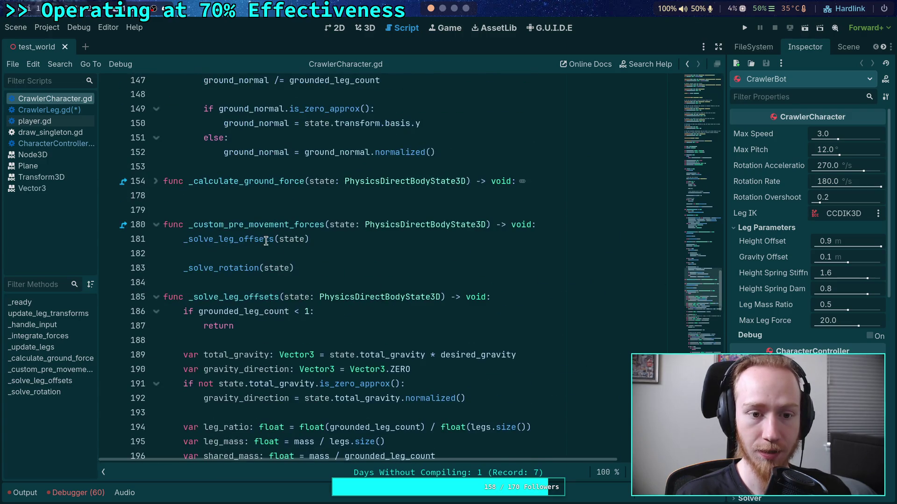
scroll(196, 233, up, 2)
click(156, 268)
scroll(187, 270, down, 5)
drag(356, 312, 183, 312)
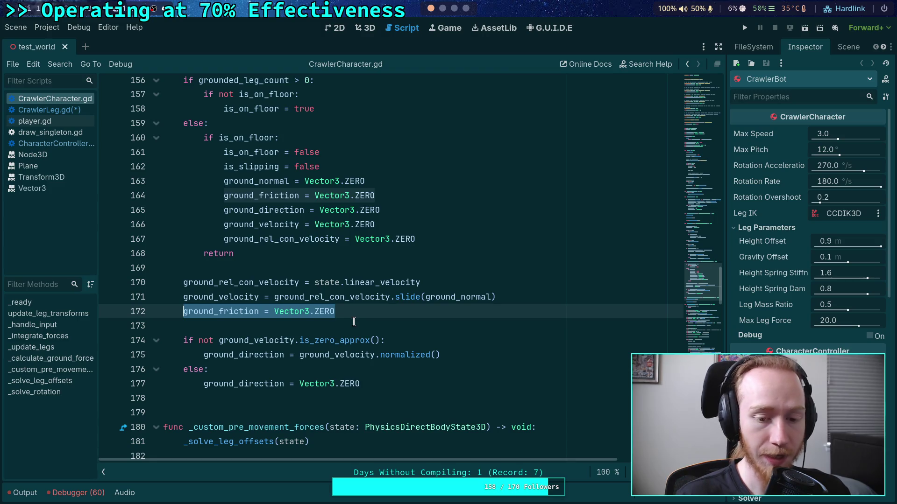
scroll(187, 262, up, 4)
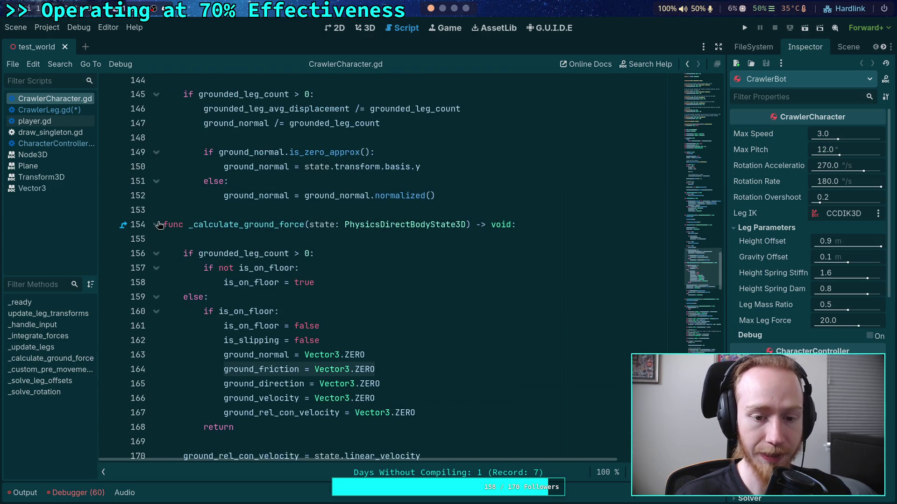
click(158, 224)
Highlight every use of grounded_leg_count in the leg update loop.
scroll(416, 280, down, 5)
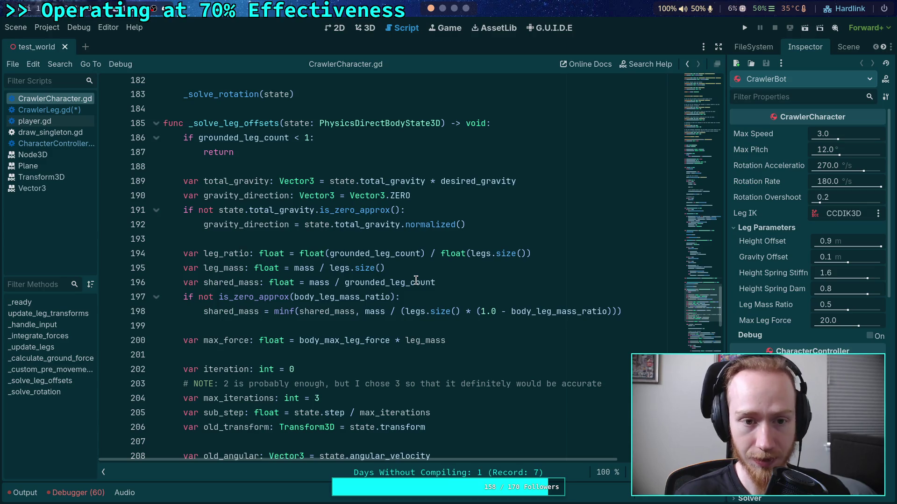
scroll(321, 251, down, 4)
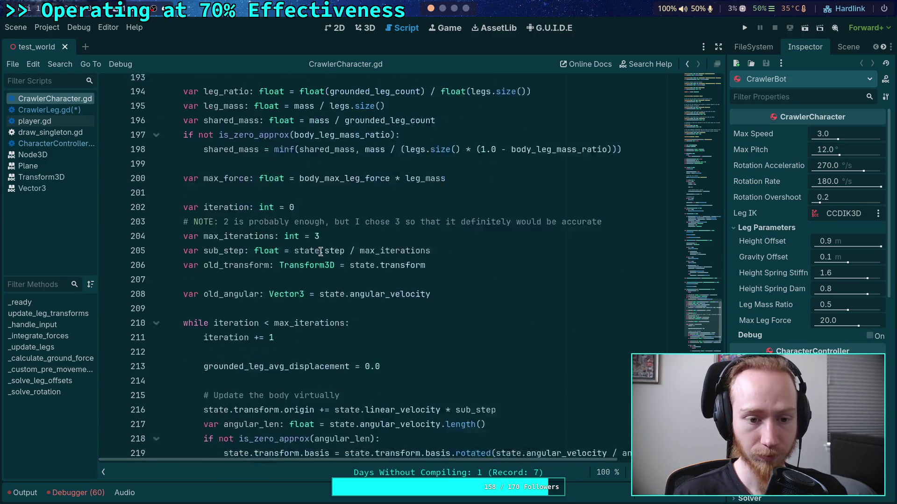
scroll(321, 251, down, 3)
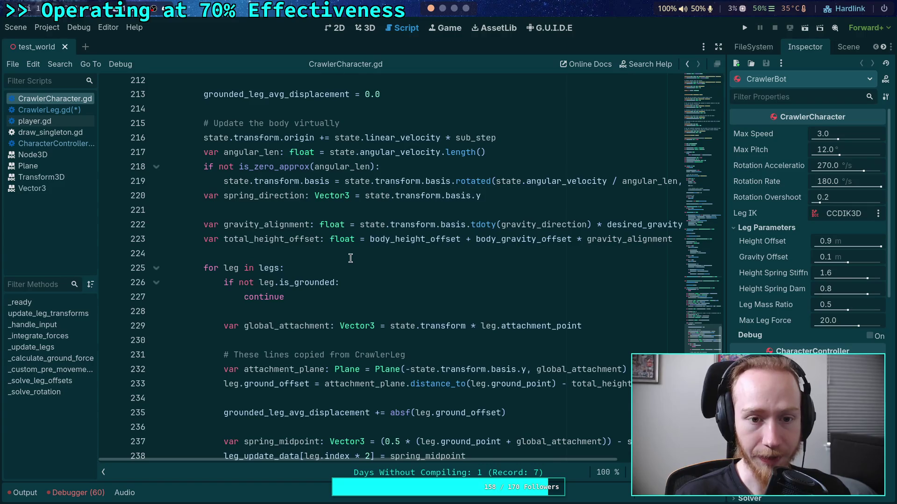
scroll(289, 252, up, 11)
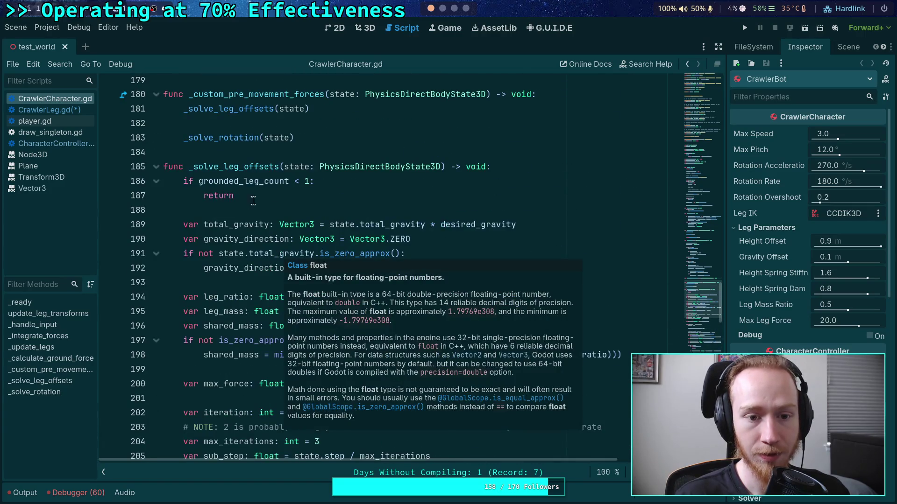
double_click(241, 181)
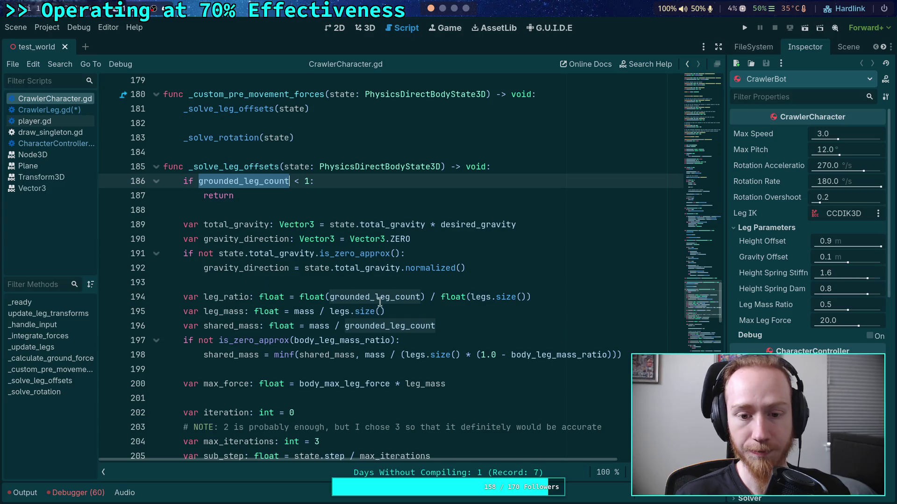
scroll(246, 281, down, 6)
scroll(248, 261, down, 3)
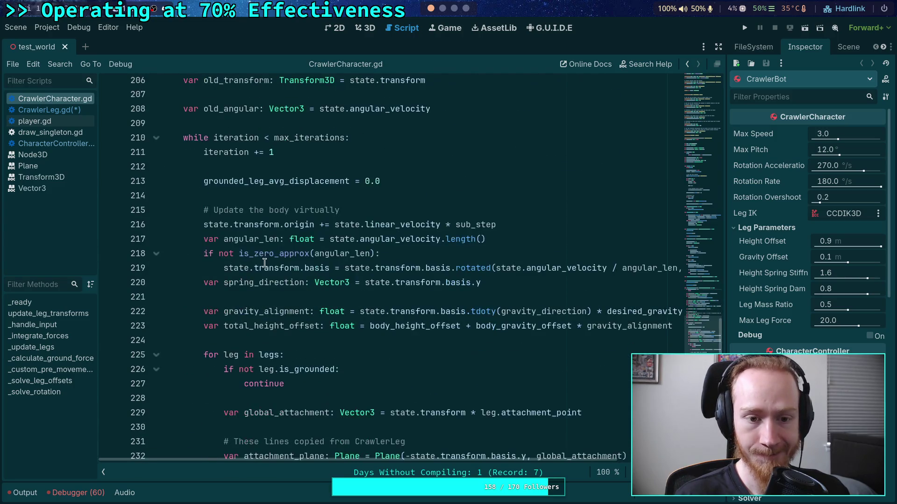
scroll(294, 293, down, 1)
scroll(294, 292, down, 3)
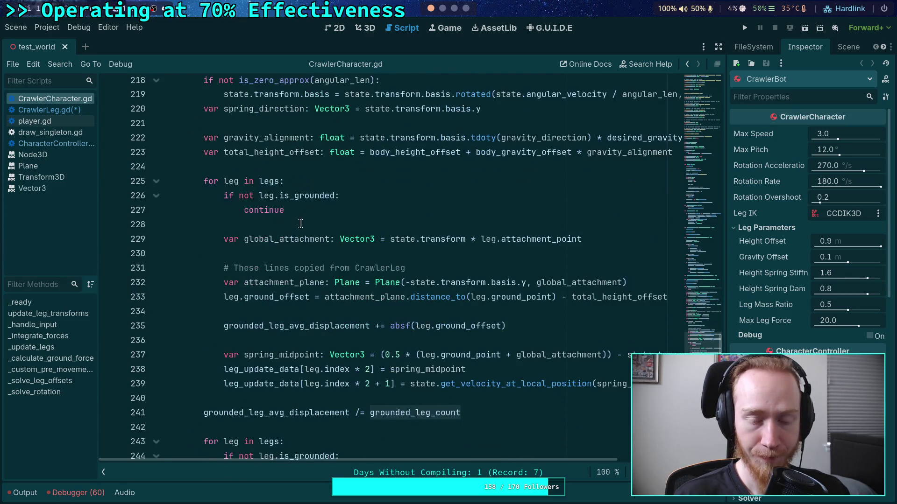
Inspect the is_grounded checks and grounded_leg_count uses, including in _solve_leg_offsets.
double_click(292, 196)
scroll(346, 273, up, 14)
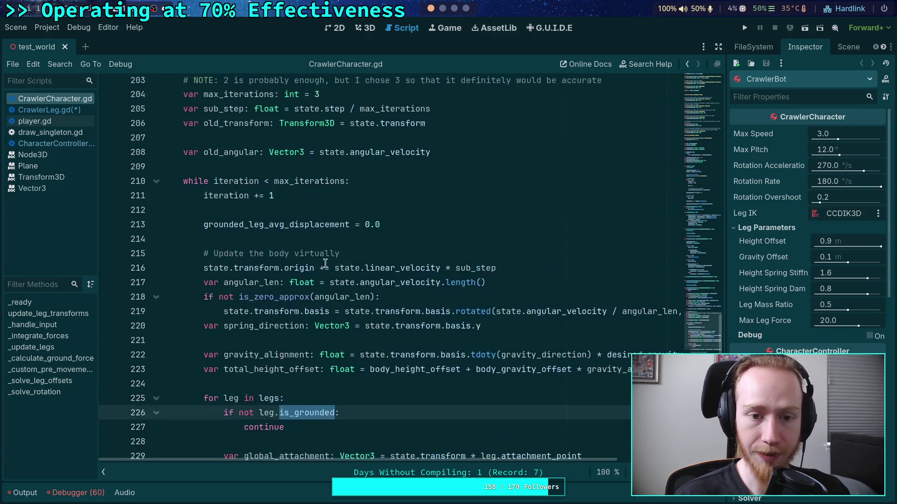
double_click(256, 225)
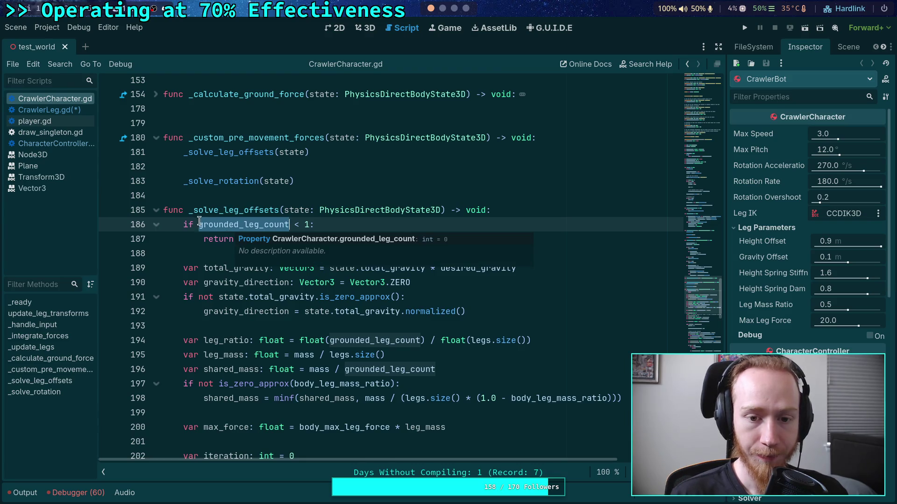
scroll(229, 227, up, 7)
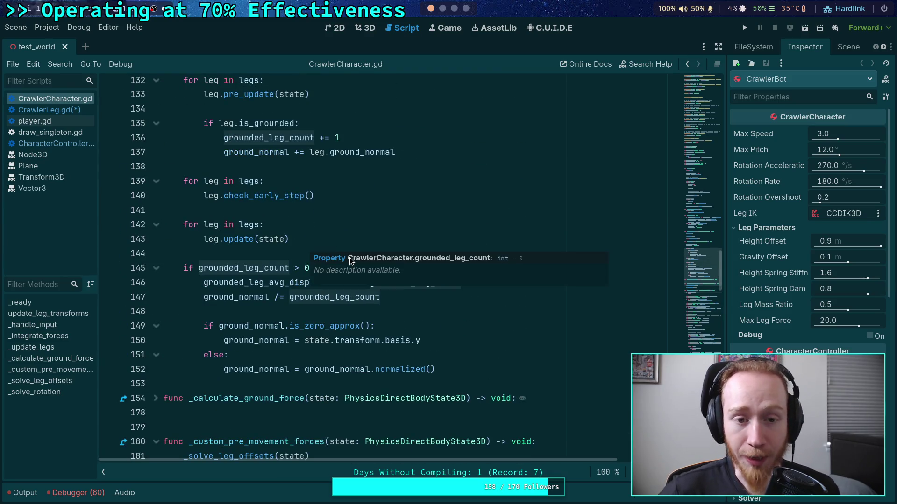
click(295, 123)
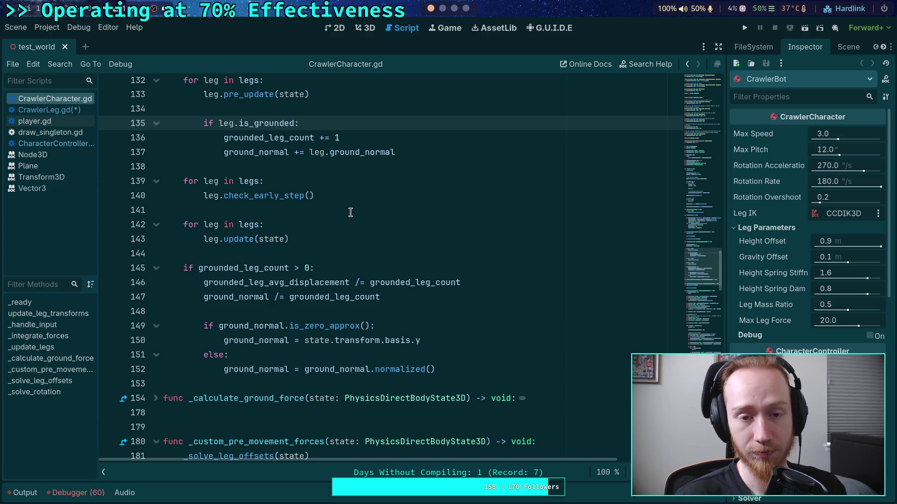
scroll(350, 212, up, 2)
scroll(346, 225, down, 1)
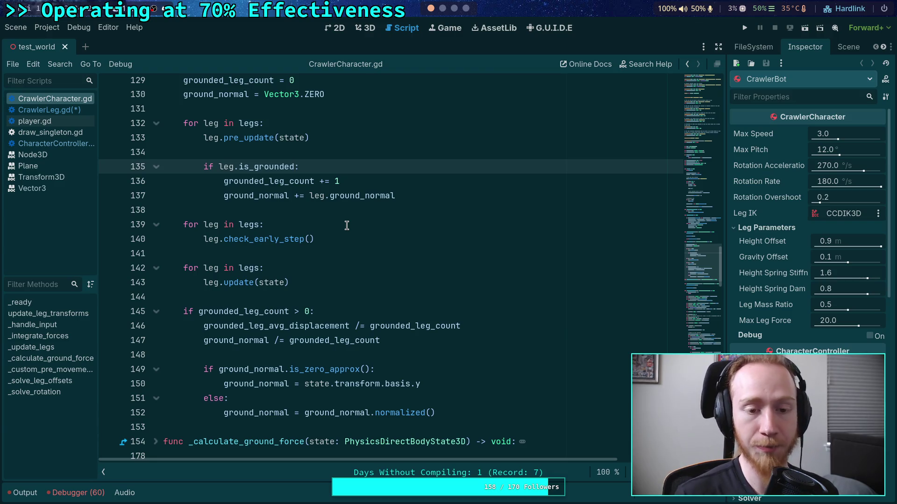
double_click(264, 182)
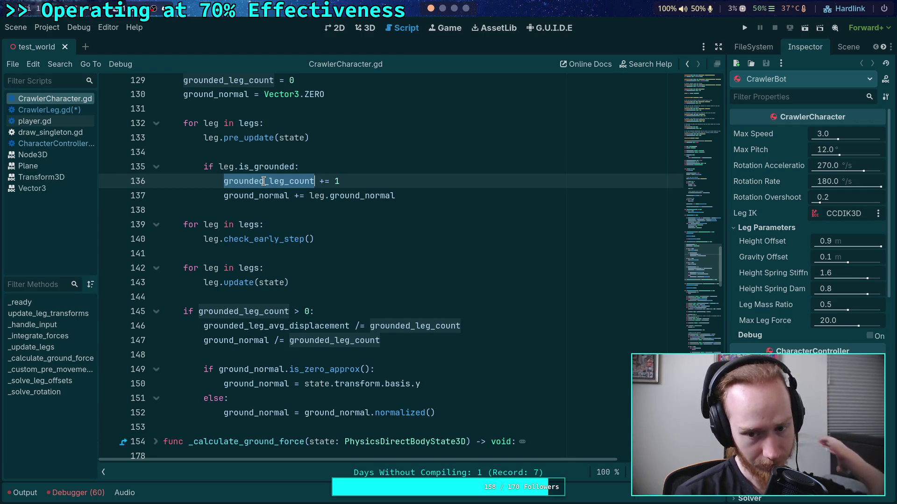
click(247, 196)
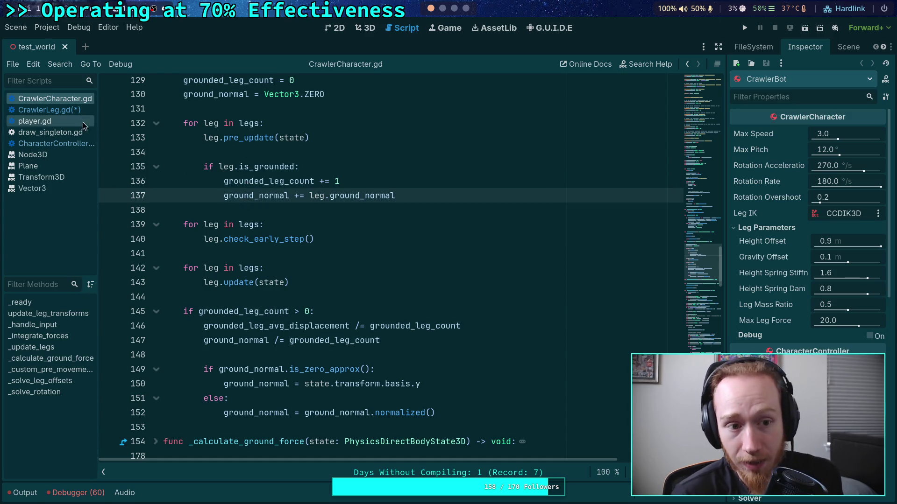
Switch back to CrawlerLeg.gd and scroll up to the is_lifting declaration.
click(79, 110)
scroll(321, 218, up, 10)
scroll(321, 219, up, 1)
drag(702, 126, 708, 249)
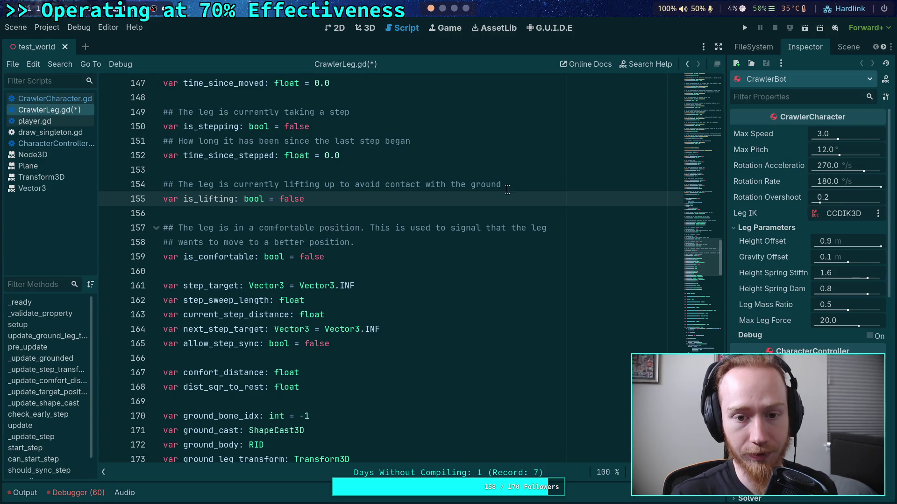
Extend the is_lifting comment onto a second ## line about friction and ground normal calculations.
click(586, 183)
text(, and )
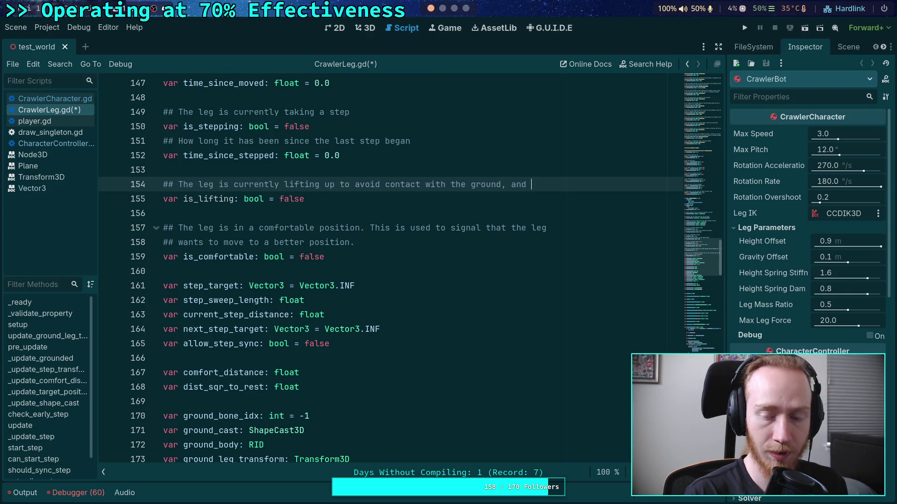
text( so it)
key(Return)
text(#)
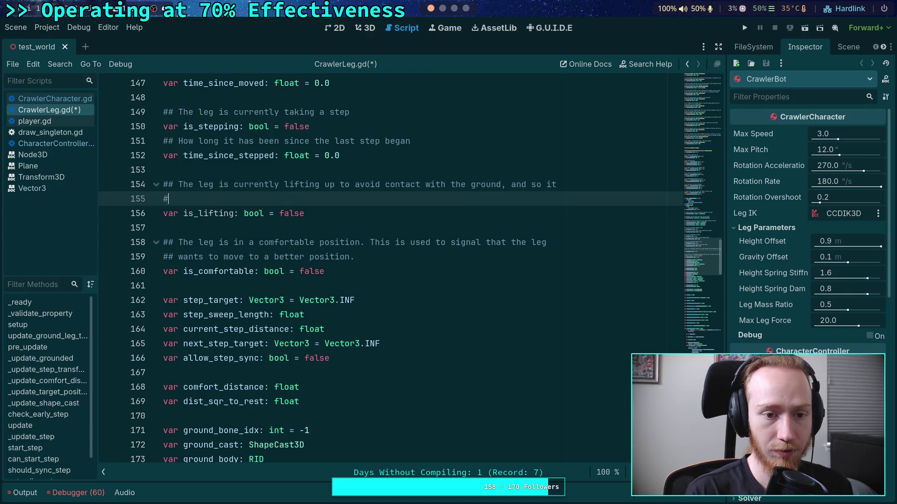
text(# should )
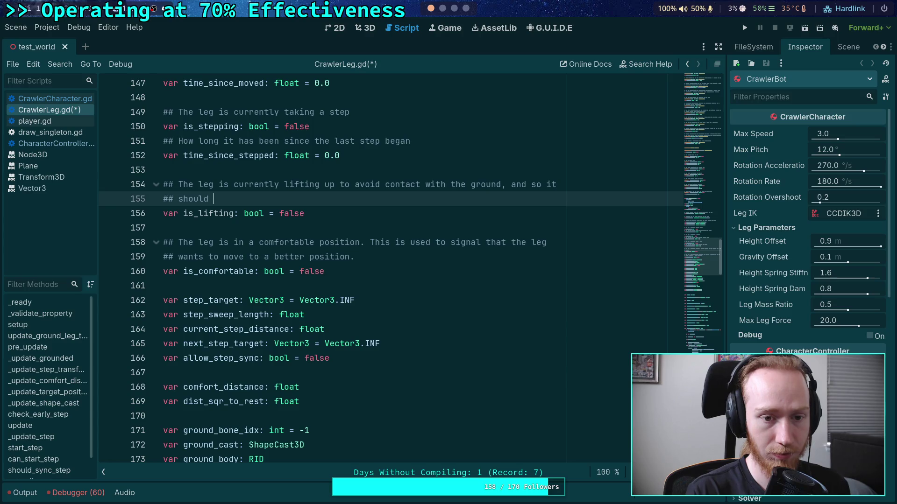
text(likely be )
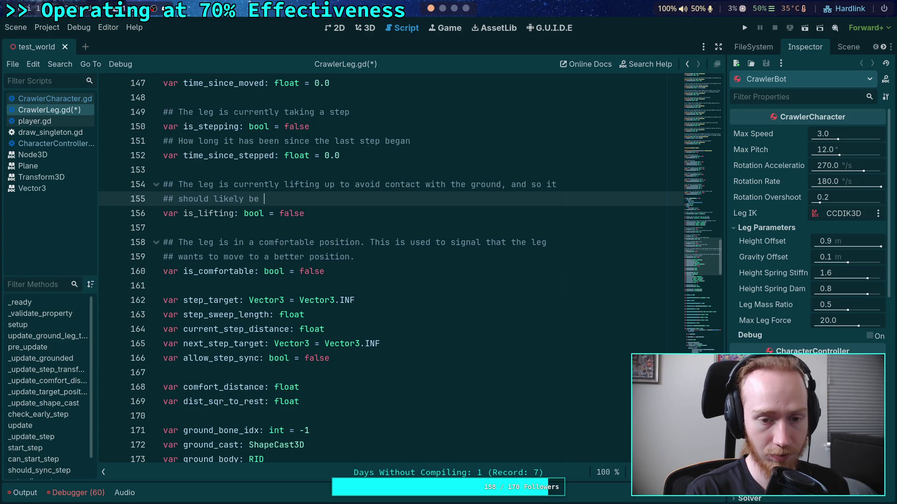
text(dis)
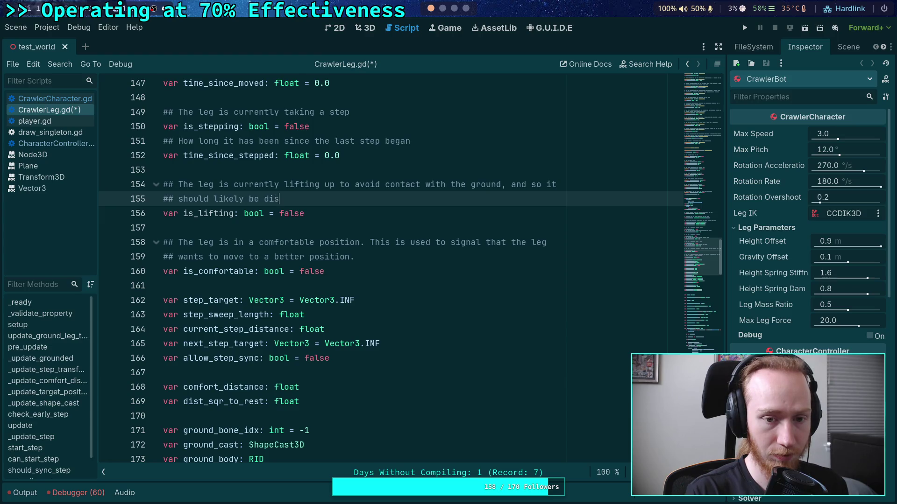
text(counted for )
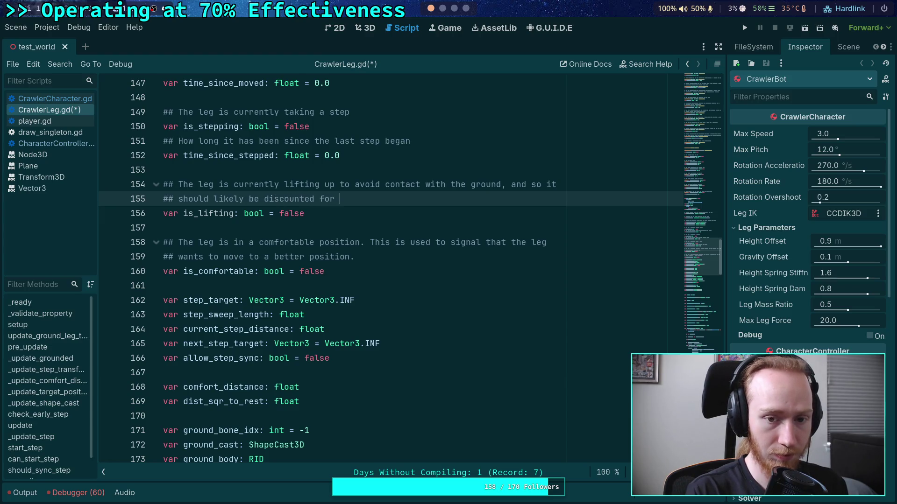
text(friction )
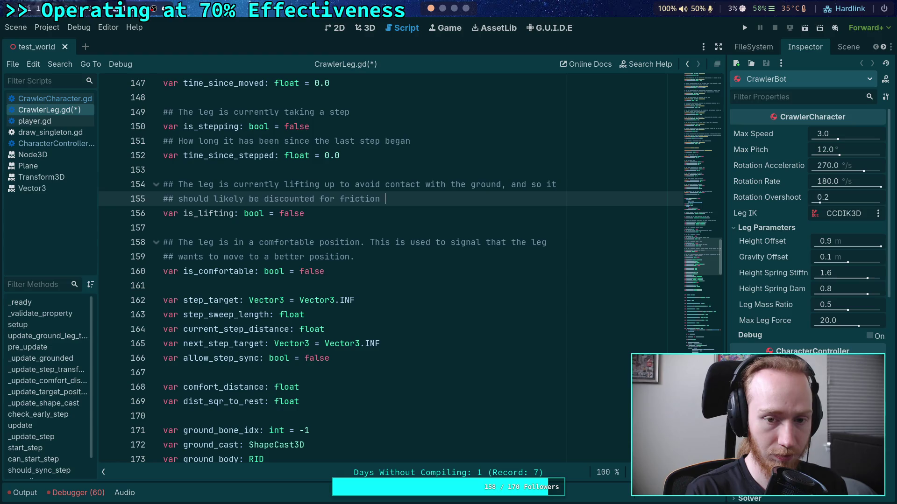
text(and ground normal )
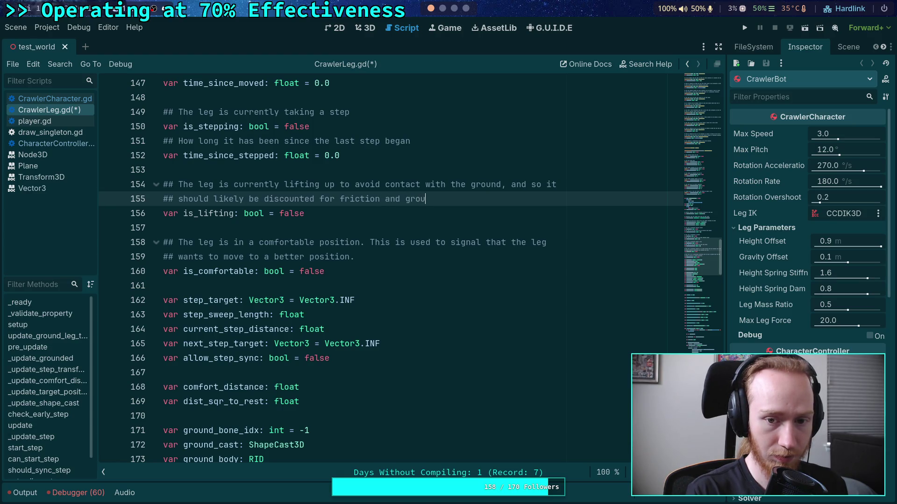
text(calculations.)
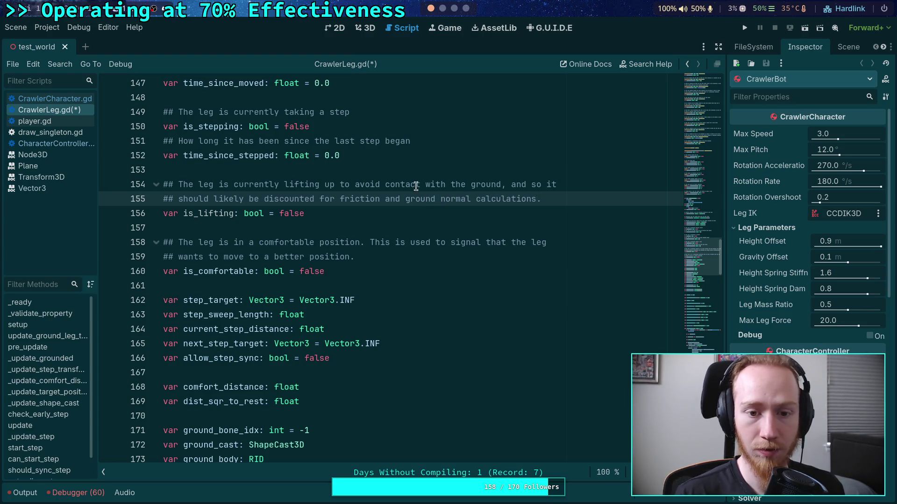
Reword the new line to 'should likely be excluded from friction and ground normal calculations.'.
double_click(333, 201)
text(from)
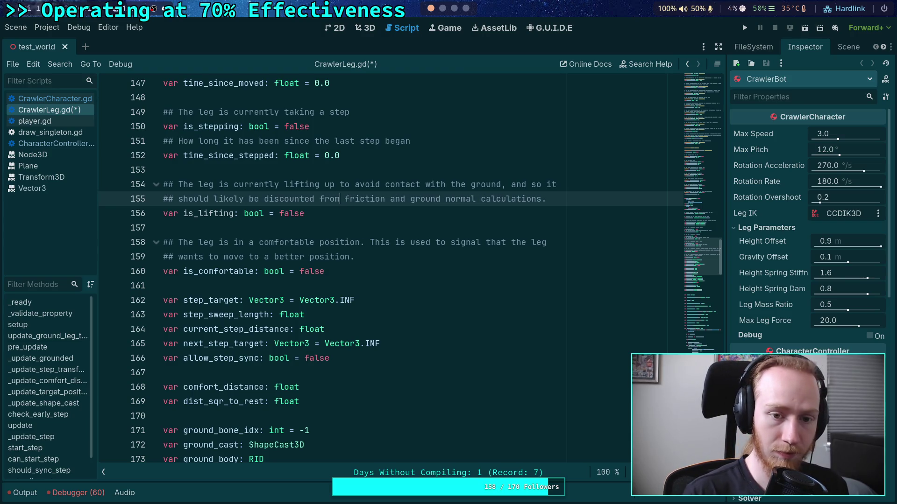
key(Down)
key(Up)
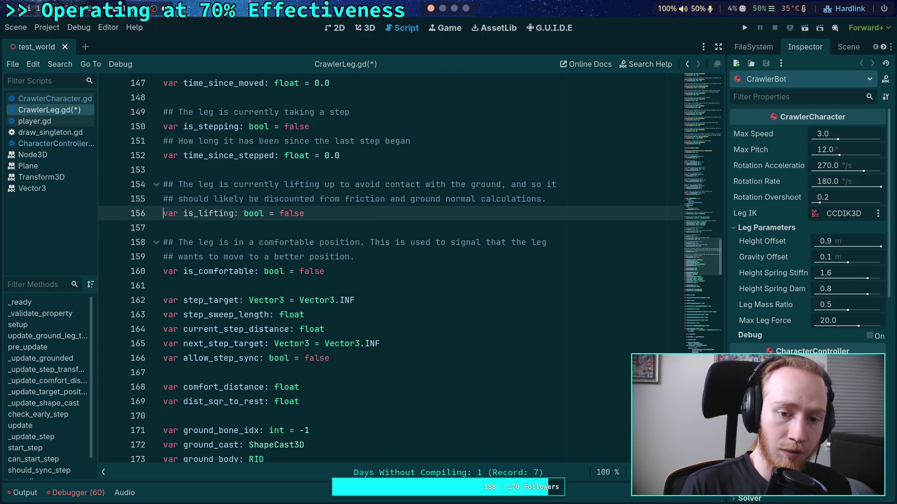
key(Home)
key(Delete)
key(End)
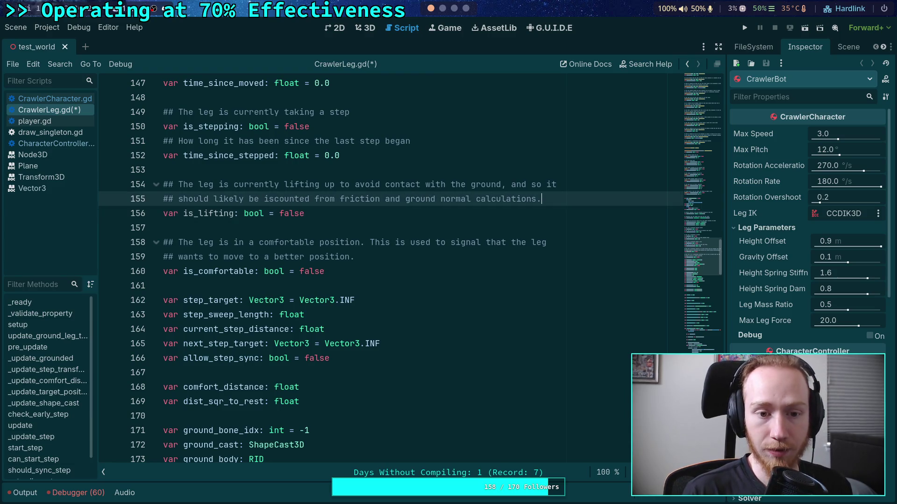
double_click(288, 198)
text(excluded)
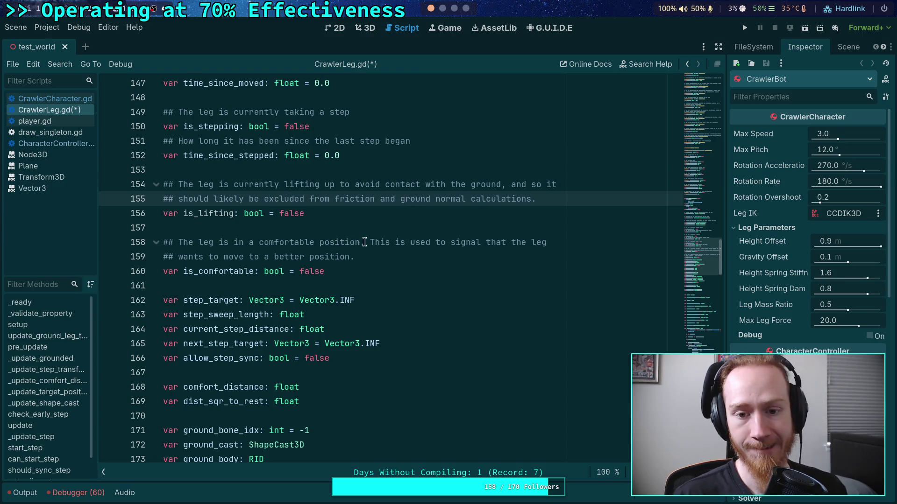
key(Down)
click(476, 228)
scroll(476, 243, down, 12)
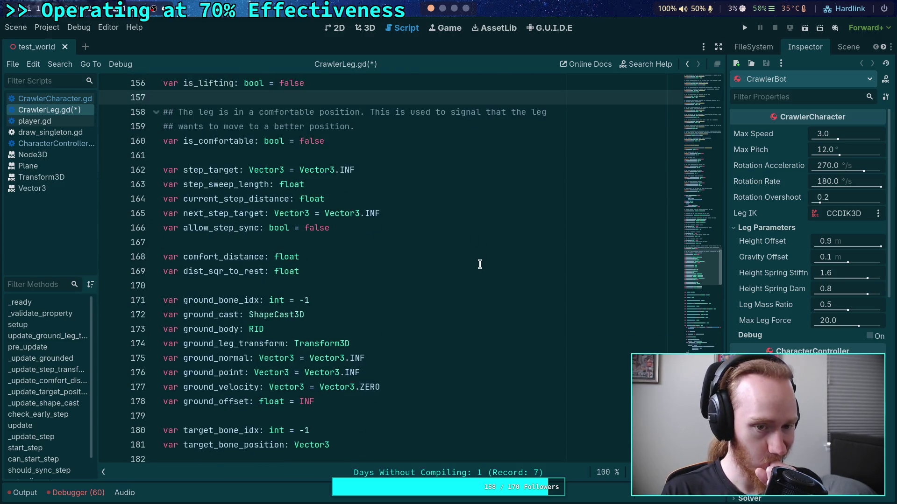
Add is_lifting = true right after is_stepping = true in start_step, using autocomplete.
scroll(467, 262, down, 10)
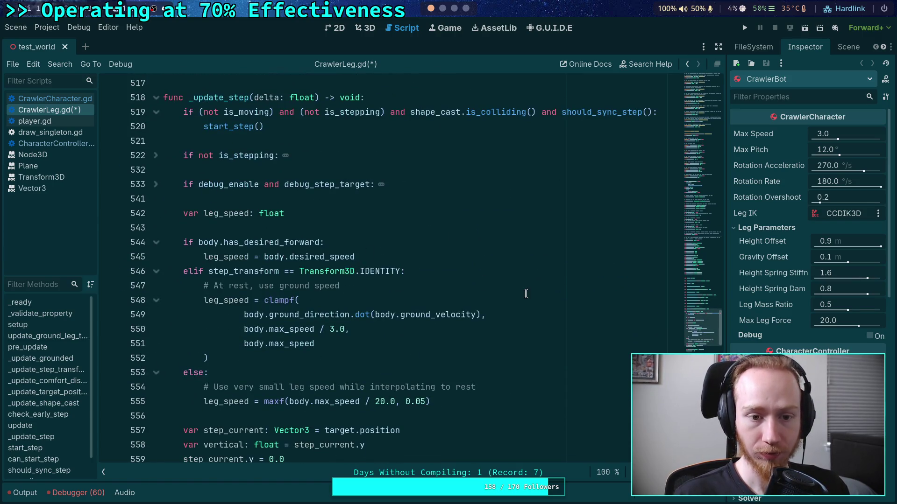
scroll(561, 297, down, 5)
scroll(666, 345, down, 10)
scroll(368, 304, down, 3)
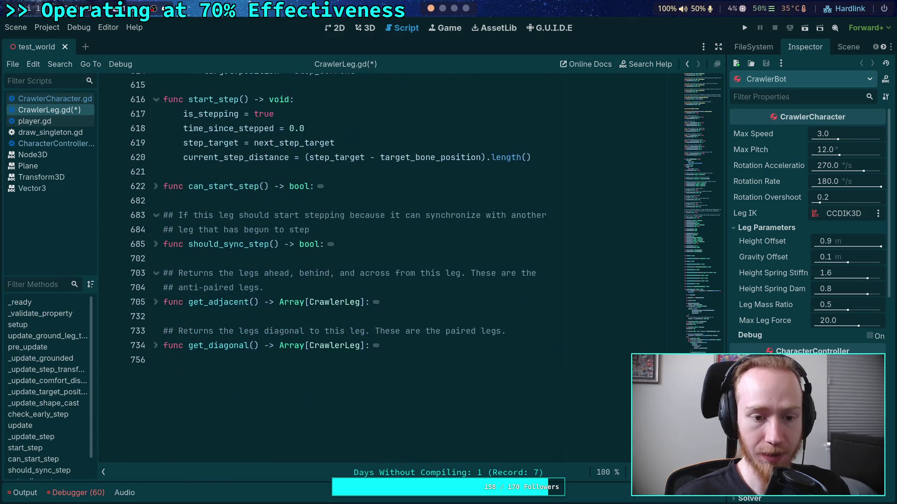
click(351, 114)
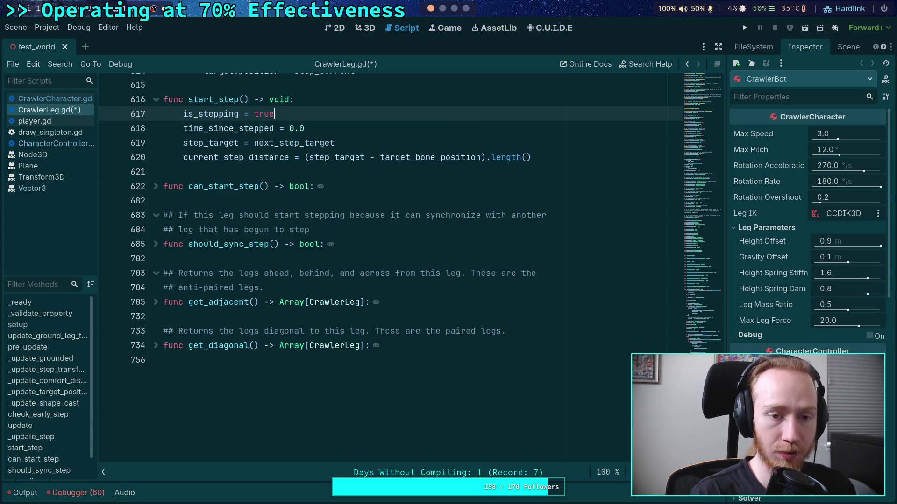
key(Return)
text(is_l)
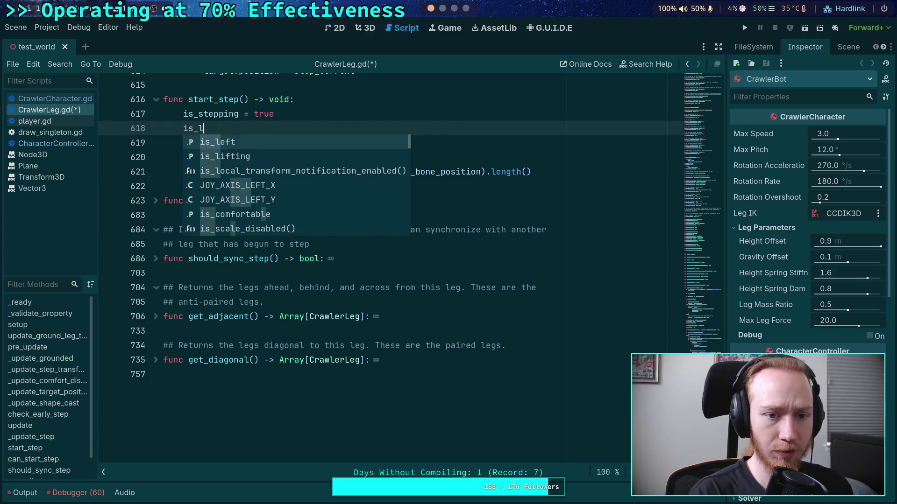
key(Down)
key(Return)
text(= true)
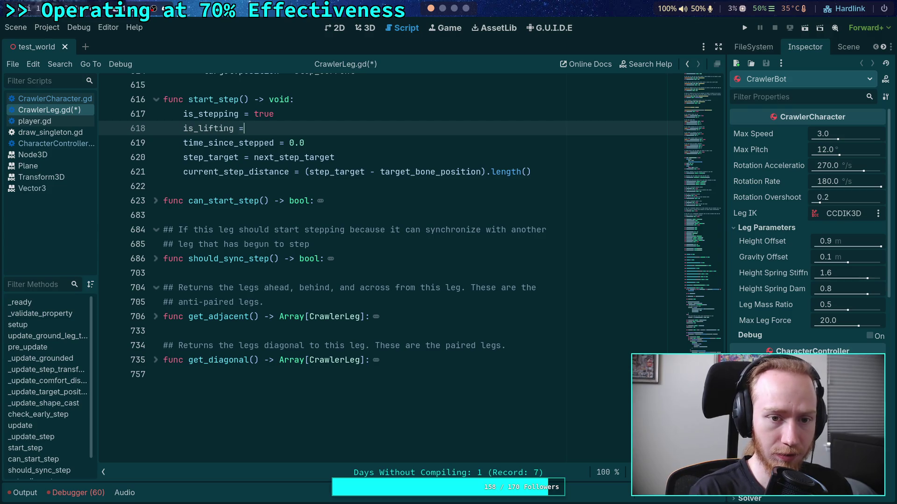
Try inserting a blank line in start_step, then remove it again.
key(Up)
key(End)
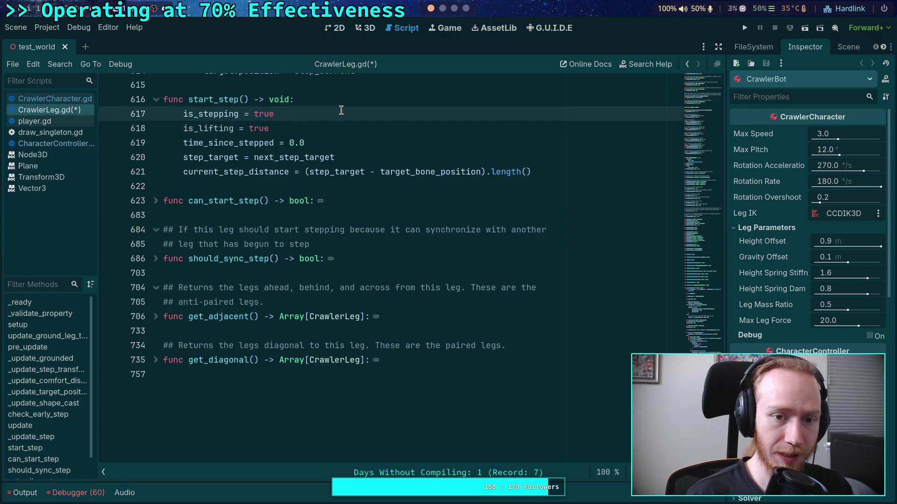
key(Return)
key(BackSpace)
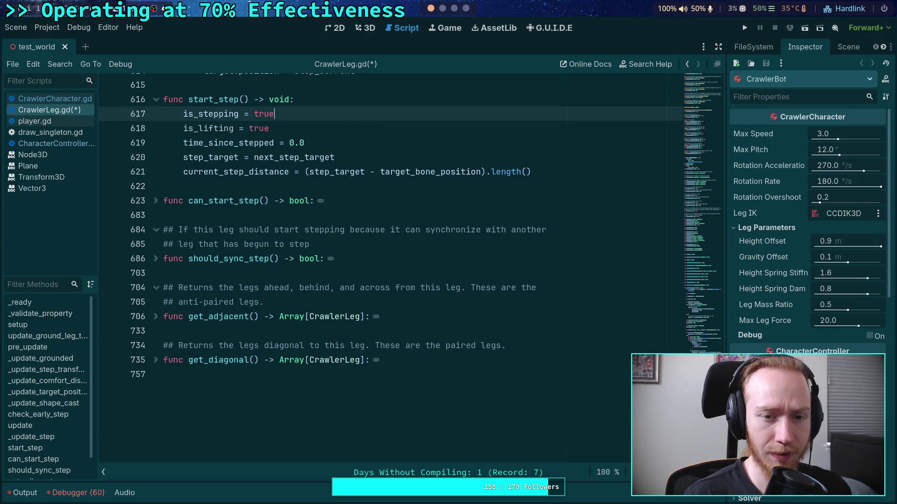
click(264, 184)
click(296, 114)
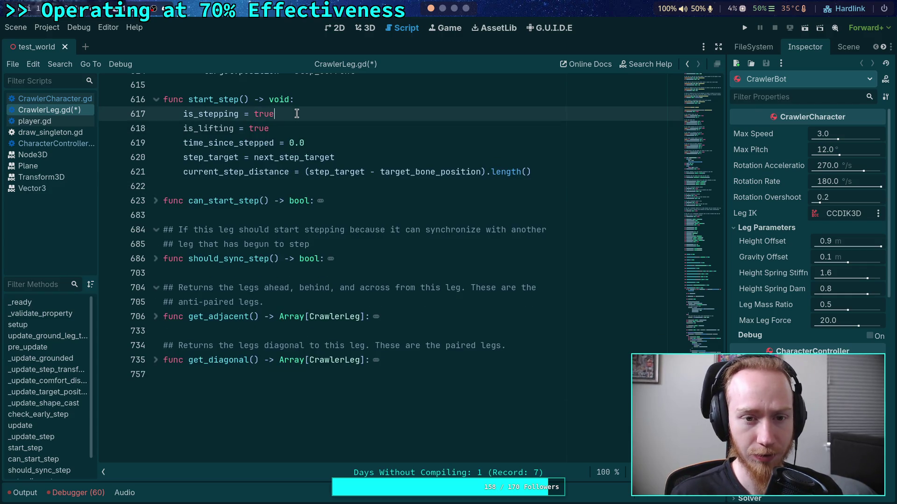
key(Return)
key(BackSpace)
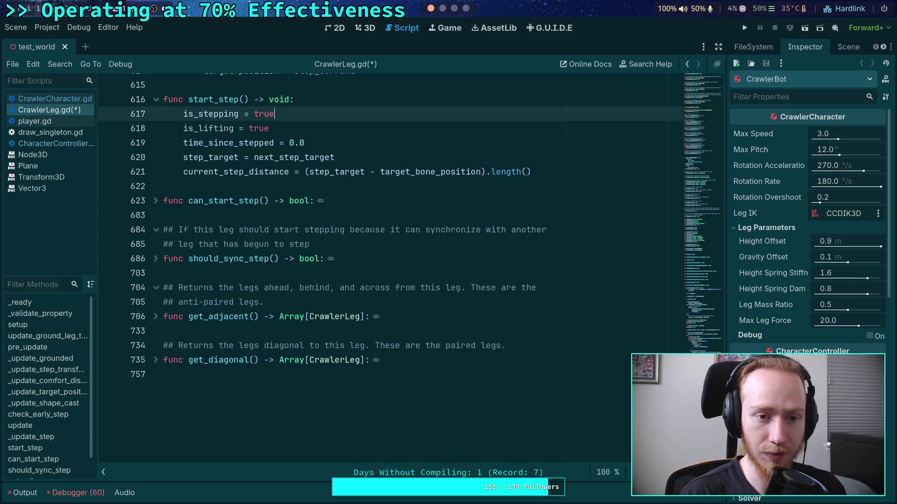
click(298, 185)
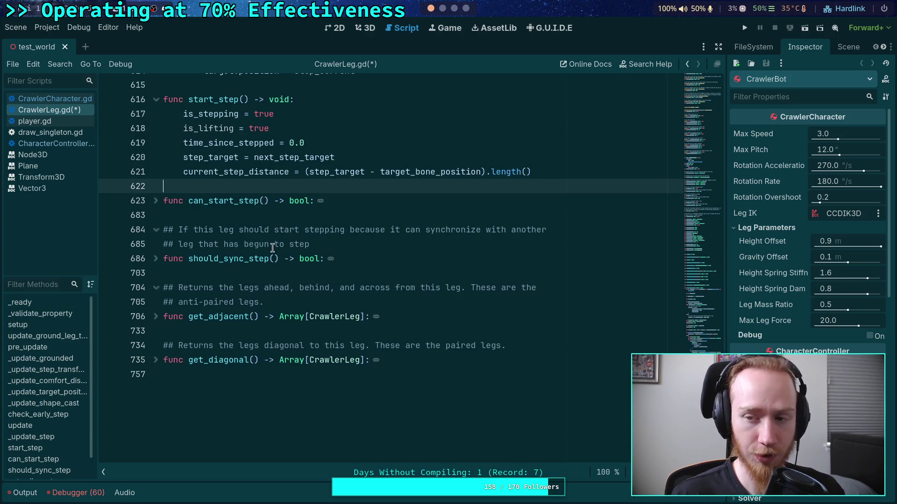
scroll(274, 248, up, 2)
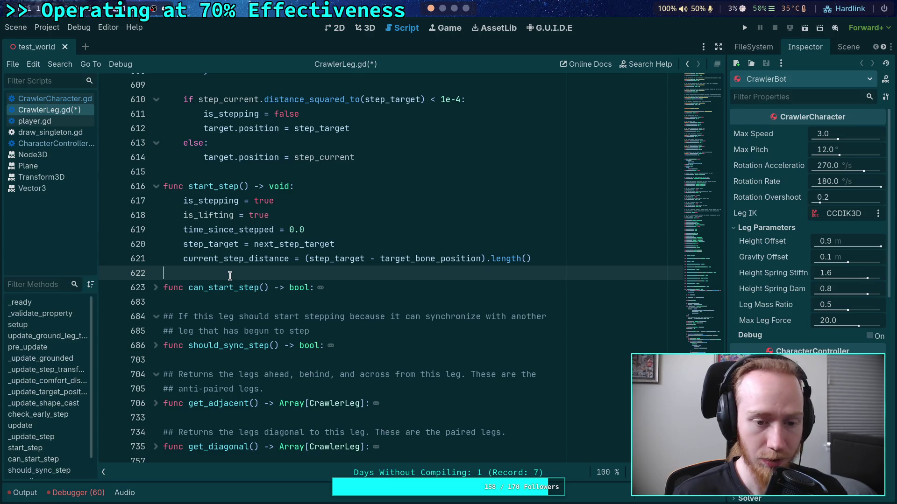
click(156, 287)
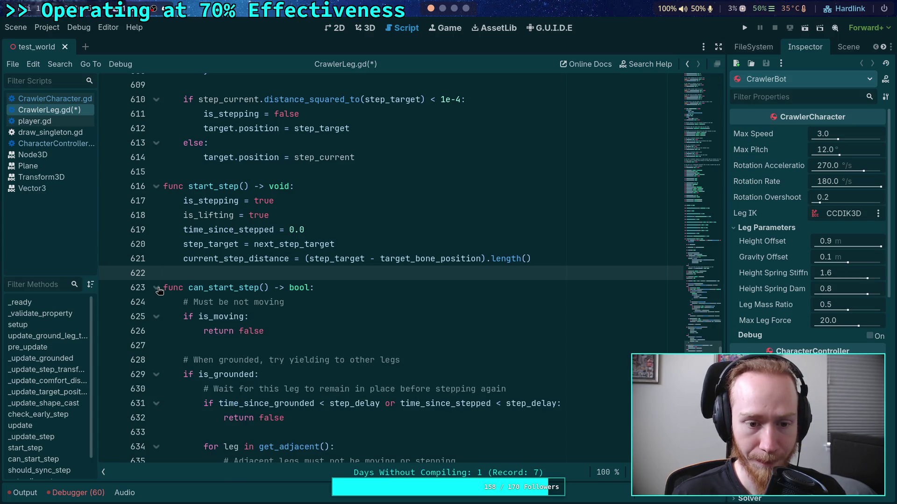
click(157, 289)
click(162, 292)
click(161, 292)
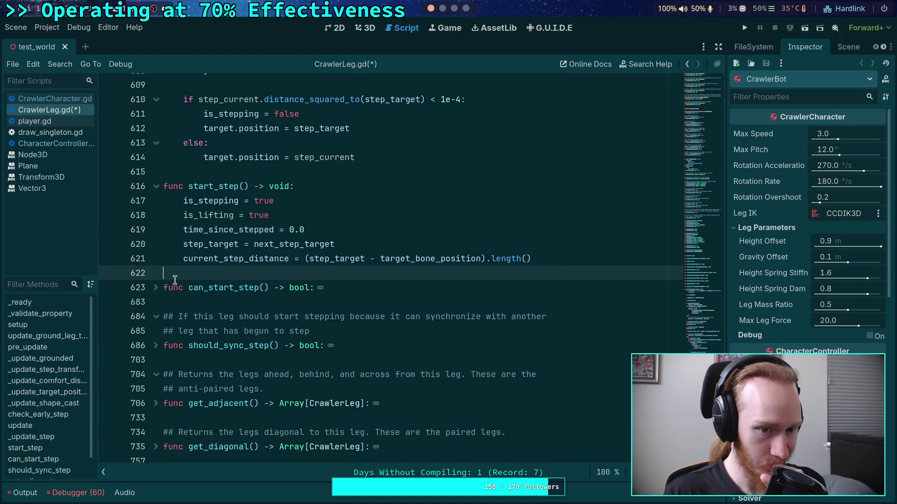
click(157, 288)
scroll(234, 297, down, 3)
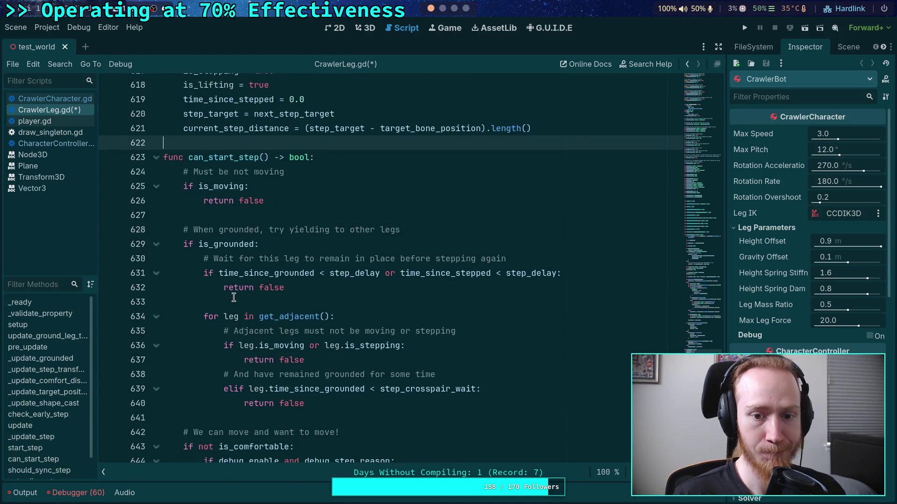
scroll(233, 298, up, 2)
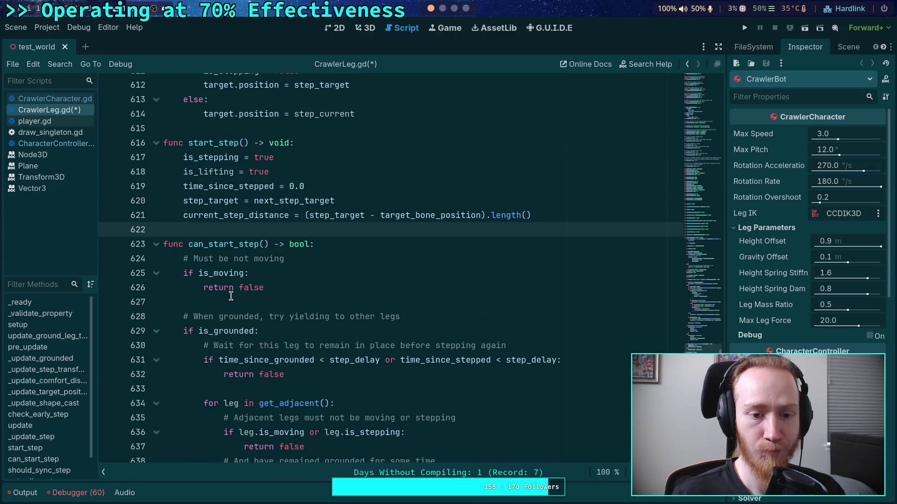
click(157, 244)
scroll(203, 241, up, 8)
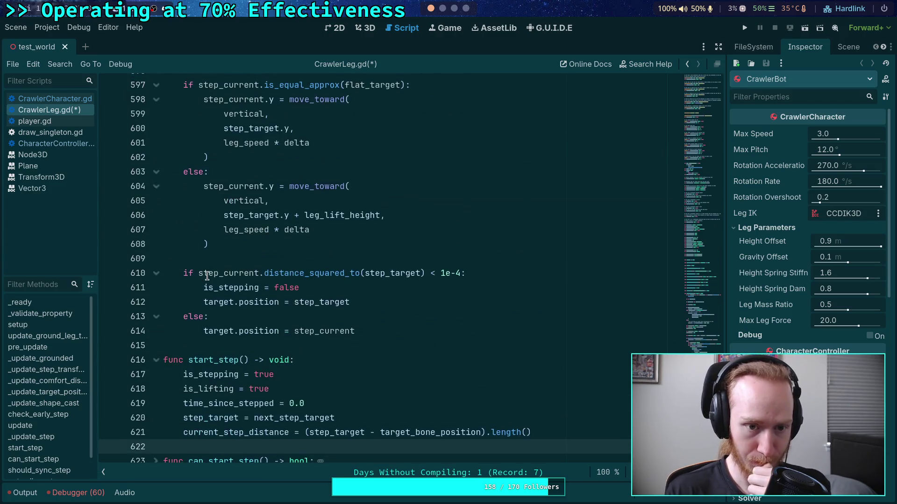
scroll(244, 277, up, 20)
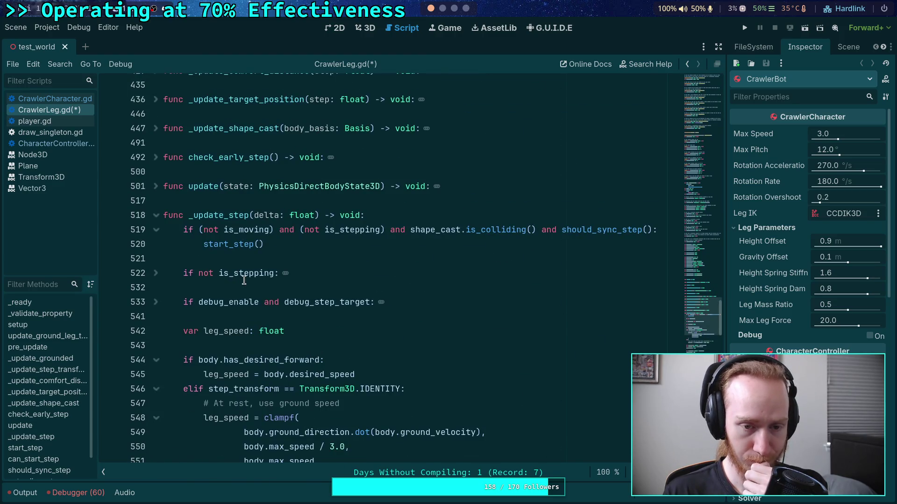
scroll(243, 280, down, 18)
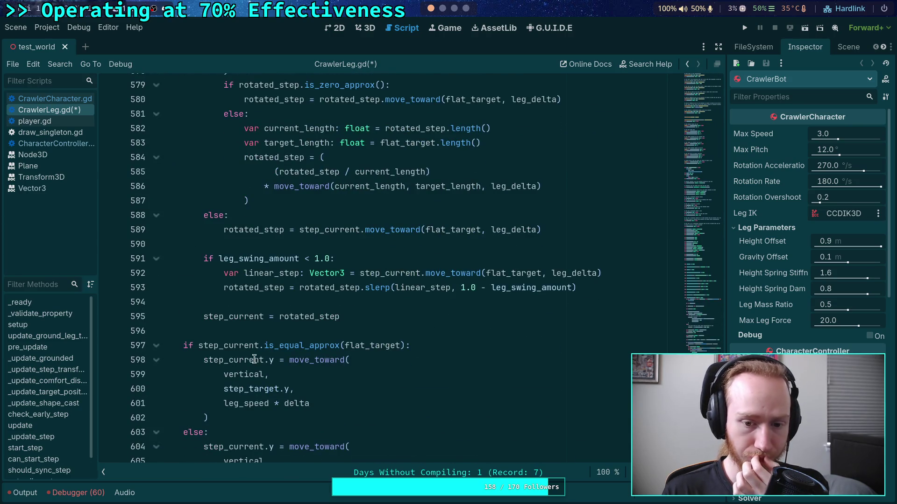
mouse_move(250, 344)
scroll(250, 344, down, 3)
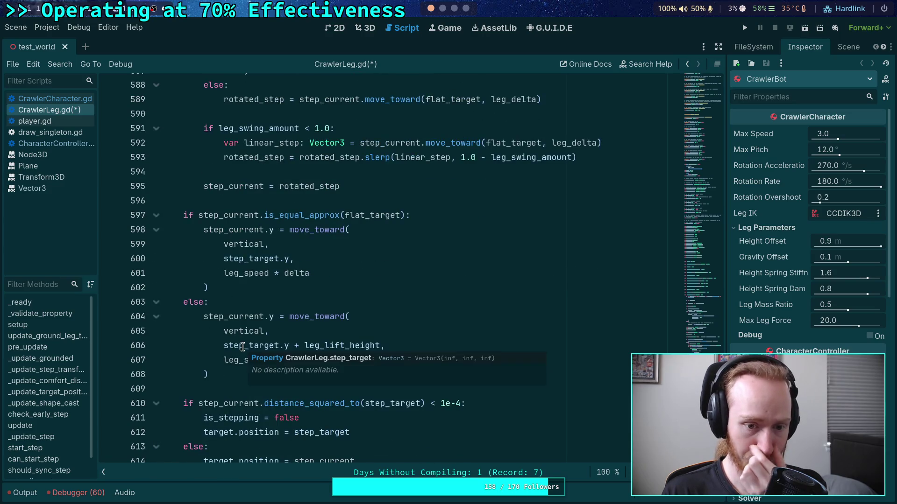
scroll(242, 346, up, 1)
scroll(242, 346, down, 2)
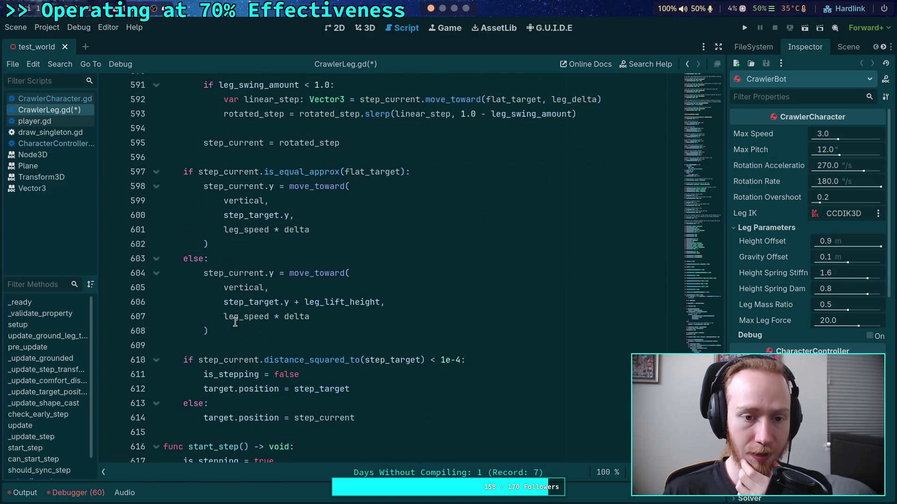
mouse_move(235, 322)
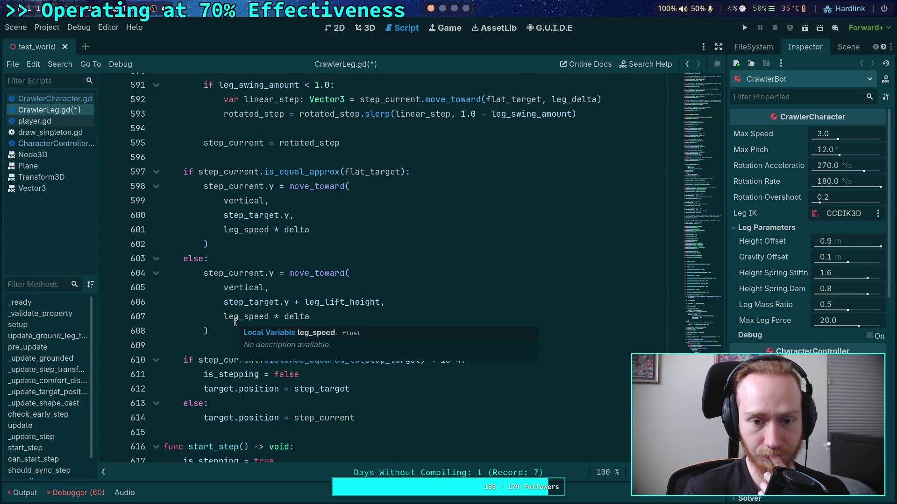
click(247, 202)
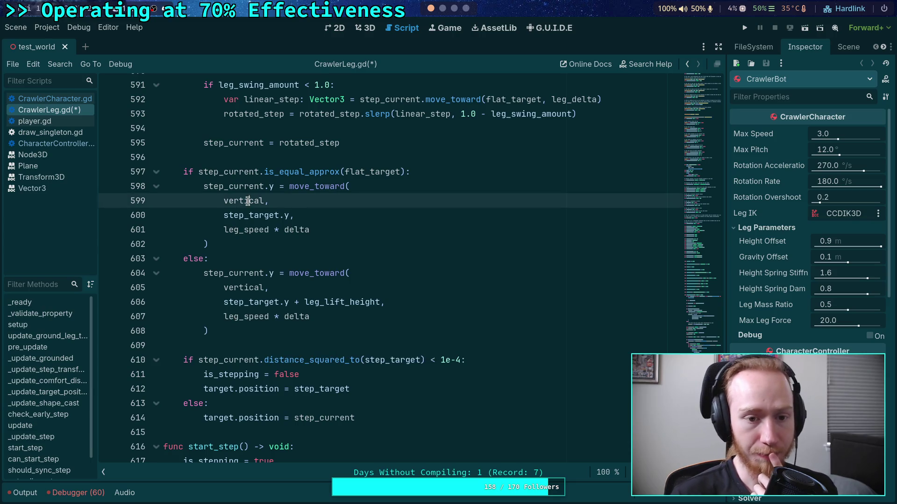
mouse_move(247, 201)
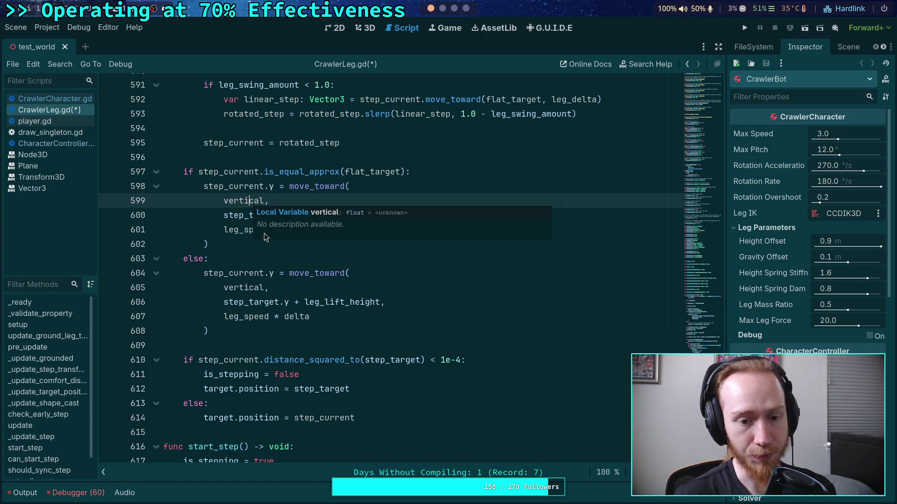
click(436, 173)
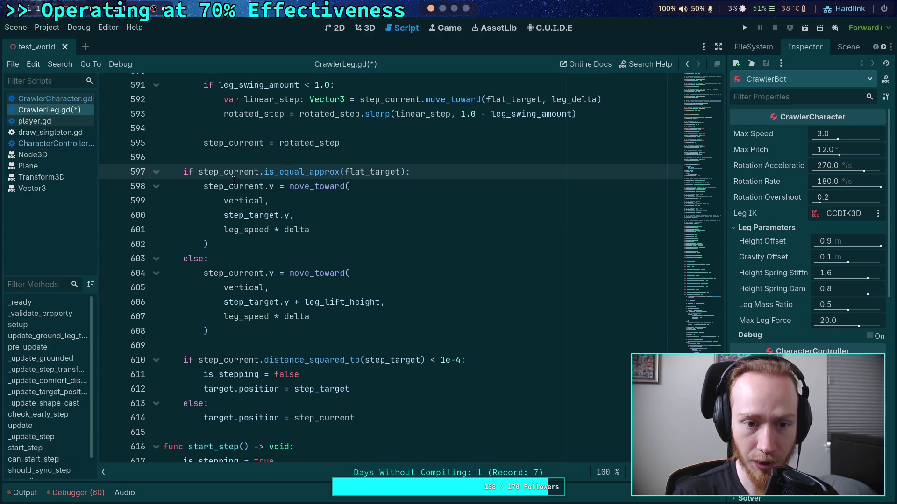
mouse_move(232, 181)
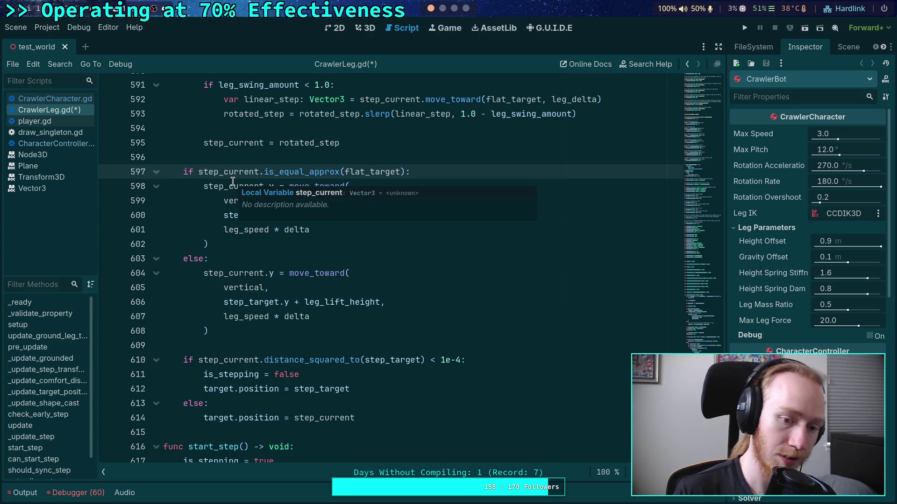
click(230, 264)
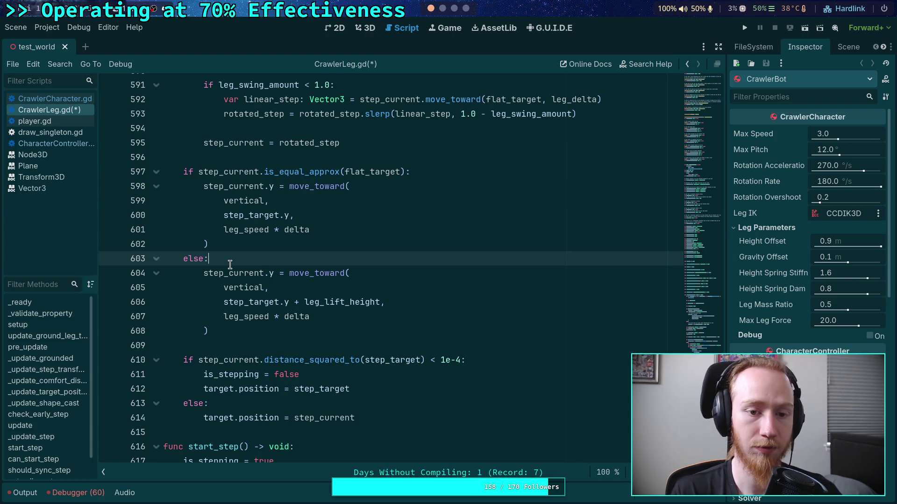
scroll(229, 265, up, 1)
mouse_move(253, 376)
mouse_down()
mouse_move(196, 332)
mouse_move(202, 318)
mouse_up()
click(258, 374)
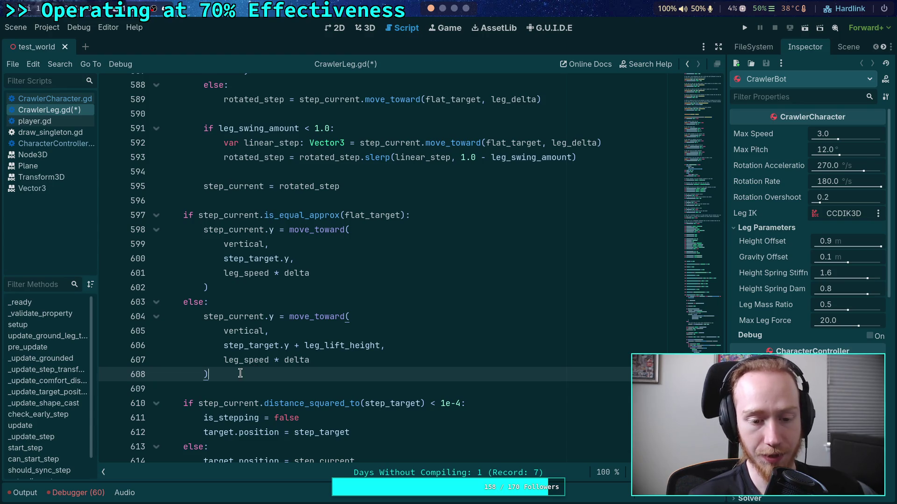
scroll(265, 387, down, 1)
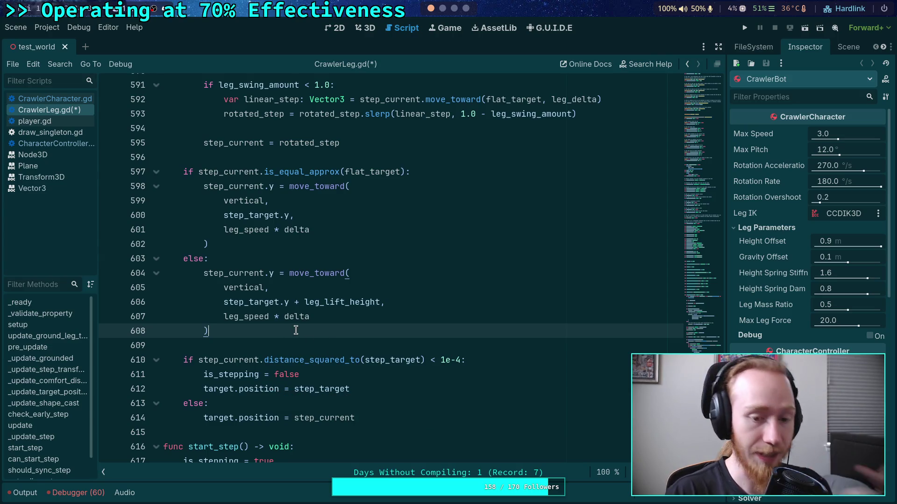
double_click(313, 272)
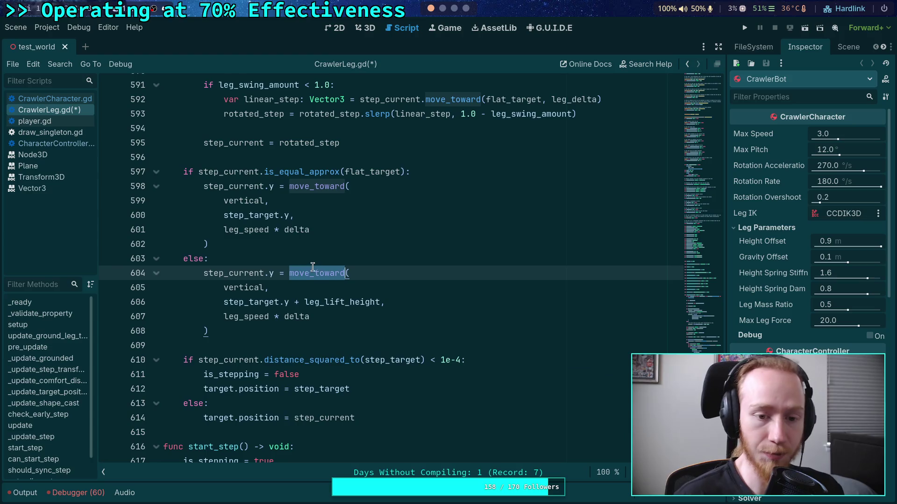
click(468, 175)
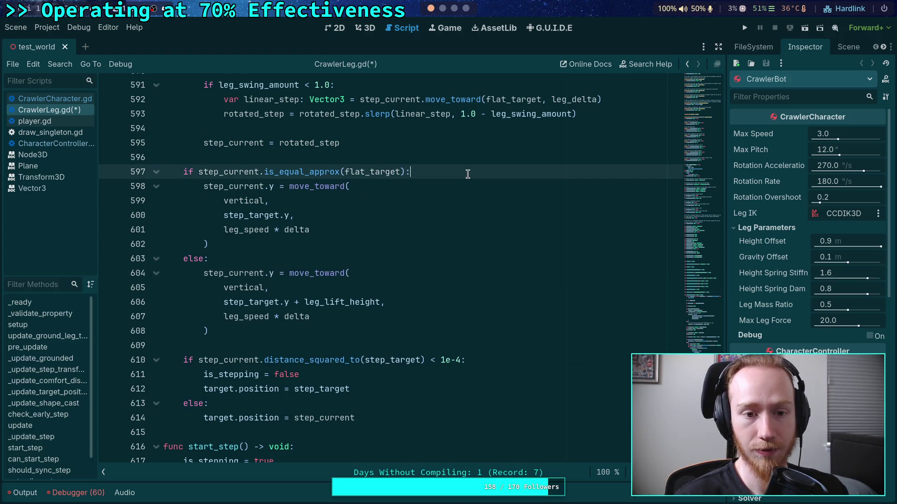
Set is_lifting = false inside the is_equal_approx branch where the foot reaches flat_target.
key(Return)
text(is_fi)
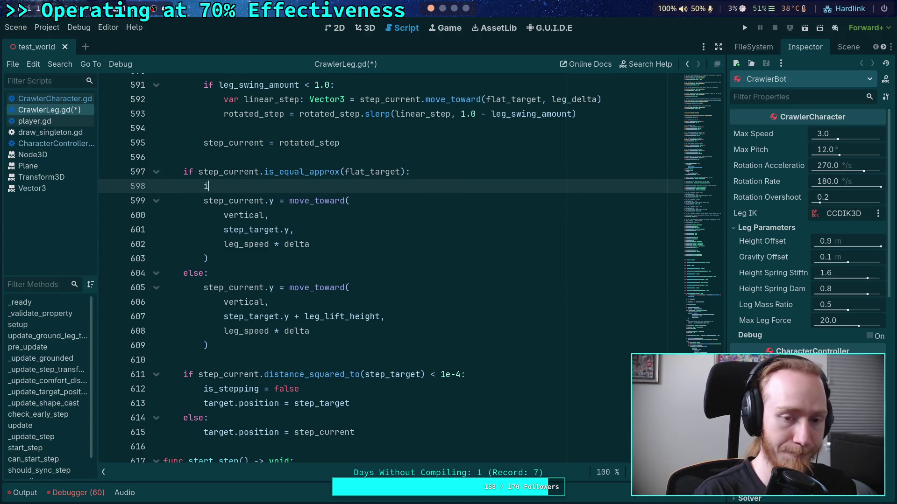
key(BackSpace)
key(BackSpace)
text(li)
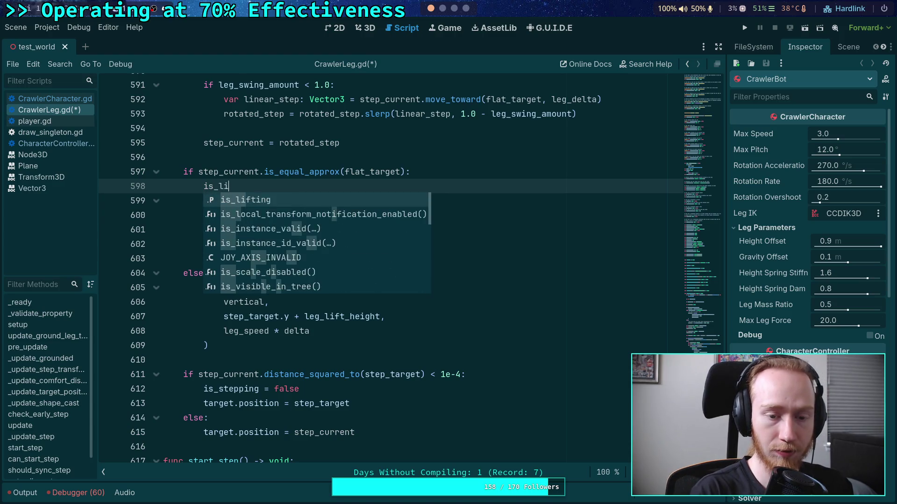
key(Return)
text(= false)
Add is_lifting = true under the else: on line 604.
click(268, 272)
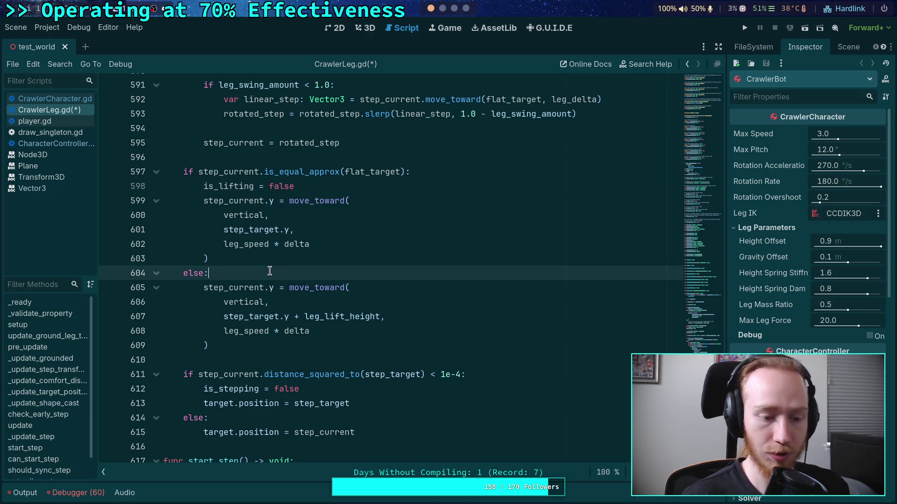
key(Return)
text(is_l)
key(Return)
text(= true)
scroll(280, 331, down, 7)
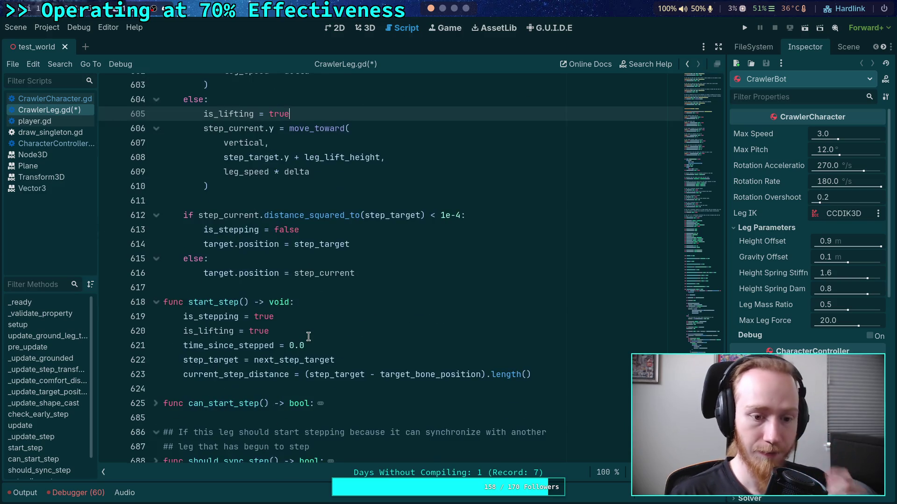
click(251, 259)
scroll(457, 345, up, 1)
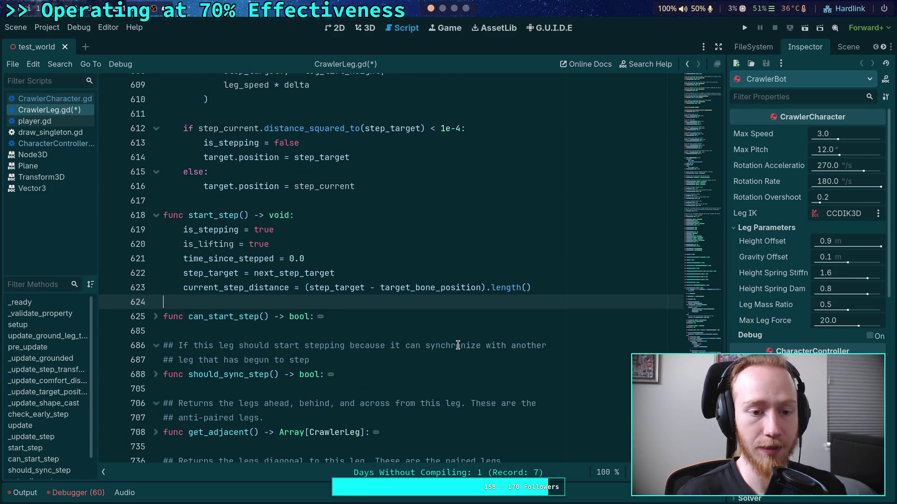
Declare func update_leg_lift() -> float: below start_step.
key(Return)
key(Return)
key(Up)
text(func)
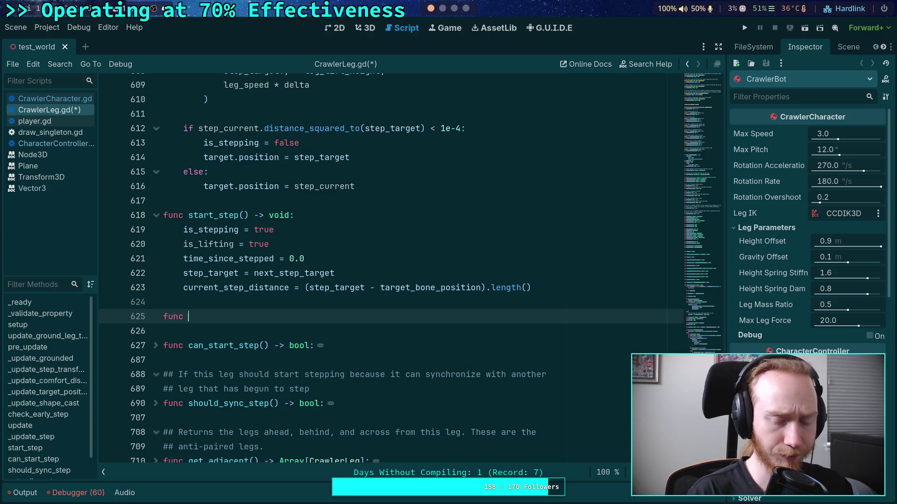
scroll(409, 275, up, 1)
text(g)
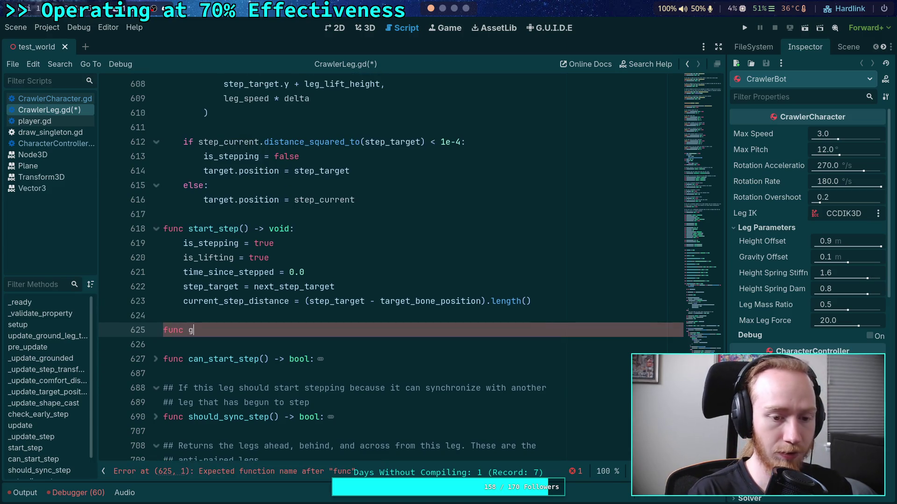
key(BackSpace)
text(update_)
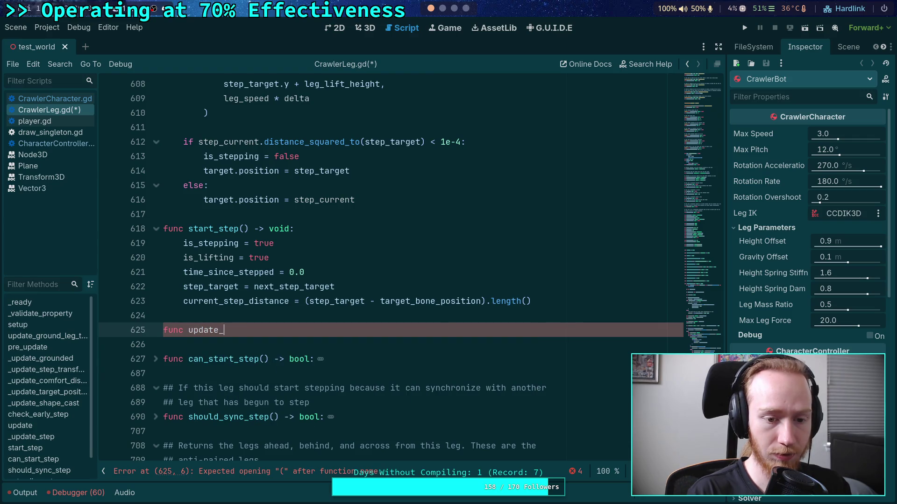
text(leg_lift)
key(BackSpace)
key(BackSpace)
text(ft())
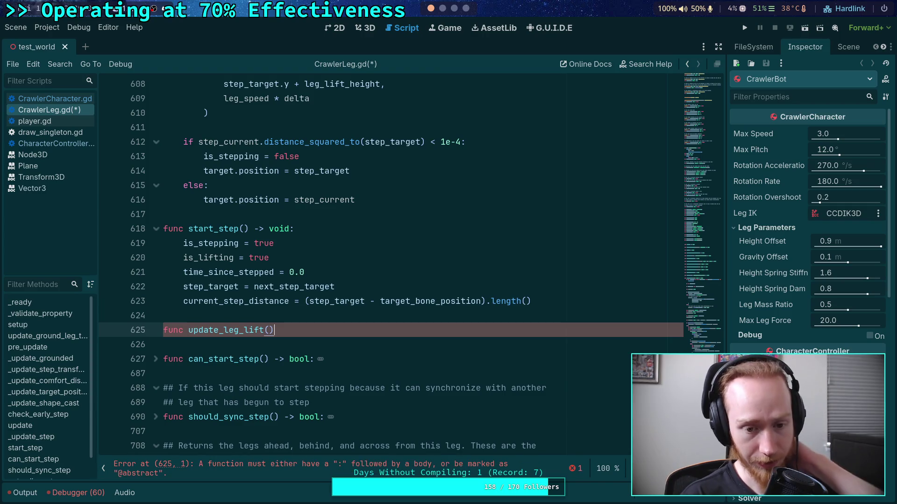
text( -> )
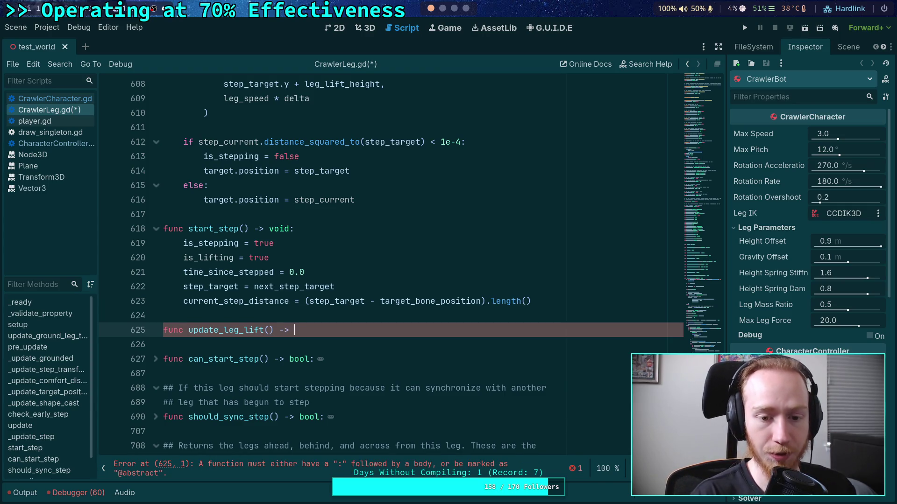
text(float:)
Give update_leg_lift the parameters current: float, baseline: float, delta: float and start its body.
click(269, 329)
text(current: float, baseline: )
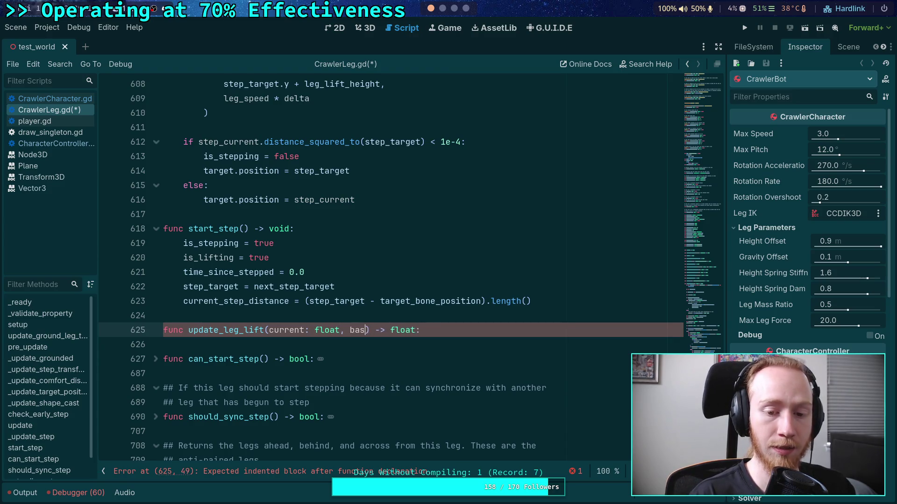
text(float, delta)
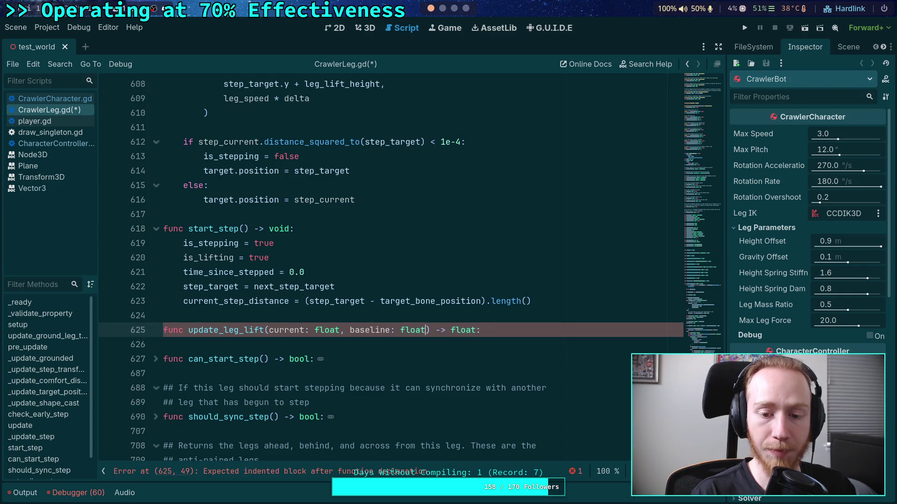
text(: fl)
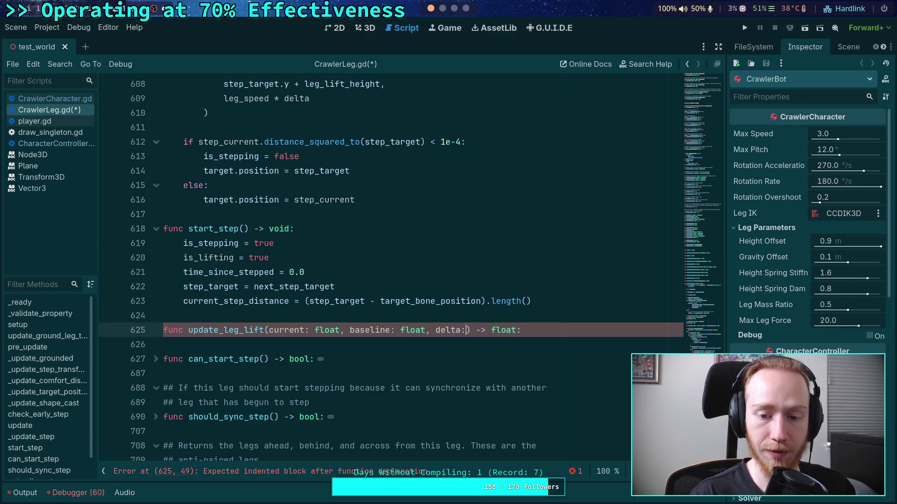
text(oat)
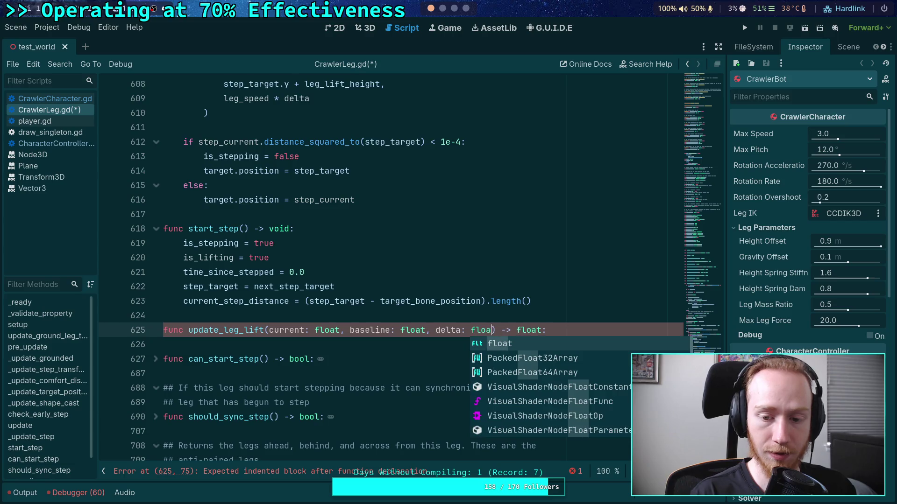
click(424, 337)
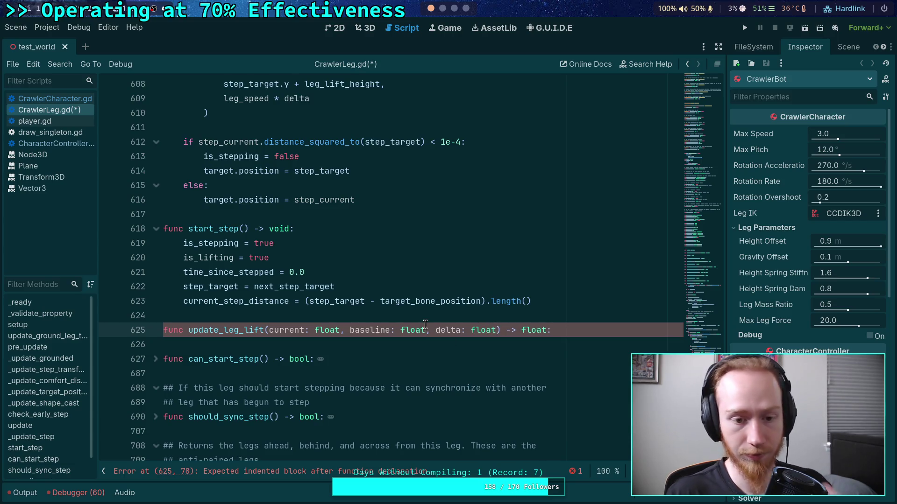
scroll(424, 337, up, 2)
click(587, 411)
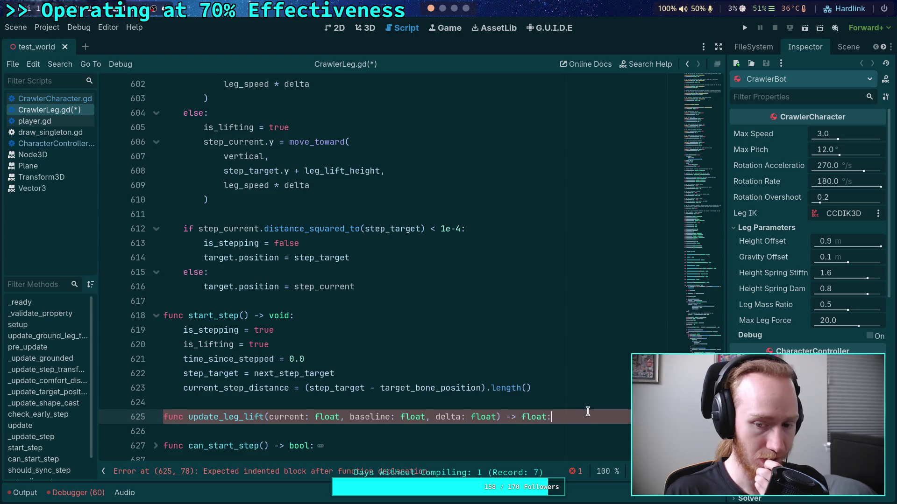
key(Return)
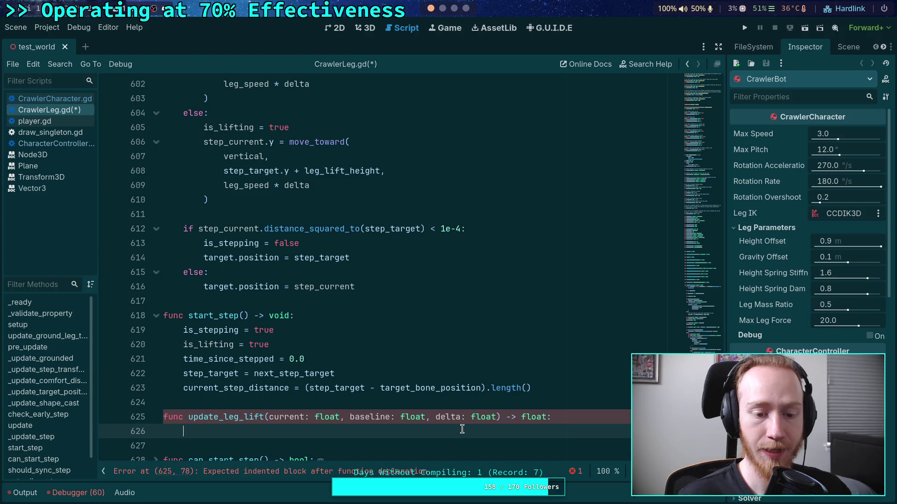
Write an if is_lifting branch returning move_toward(current, baseline + leg_lift_height, delta).
text(if l)
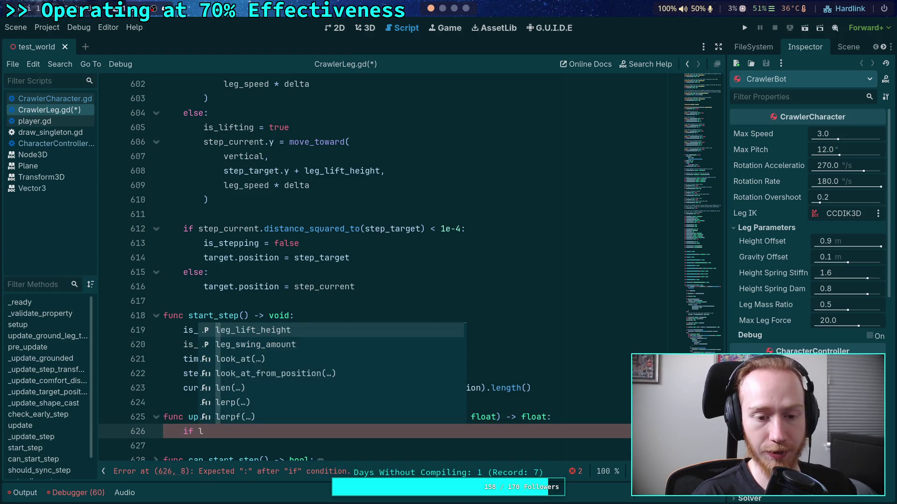
text(i)
key(BackSpace)
key(BackSpace)
text(is_li)
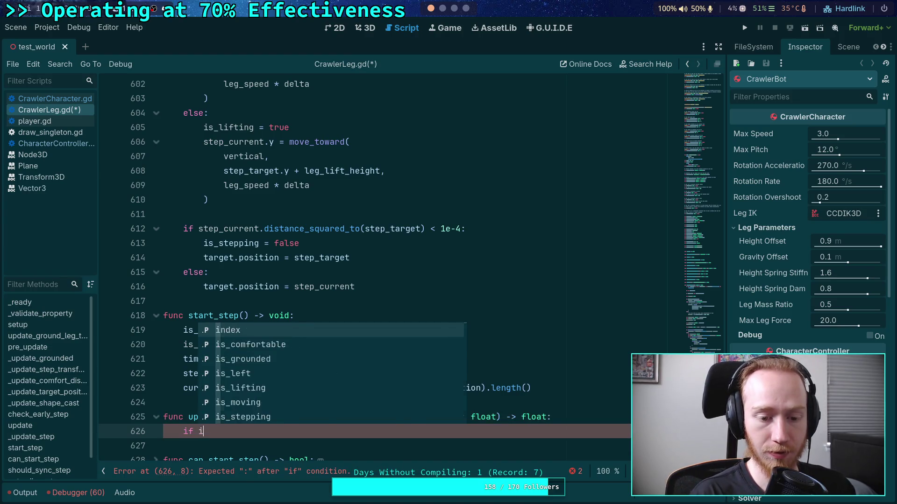
key(Return)
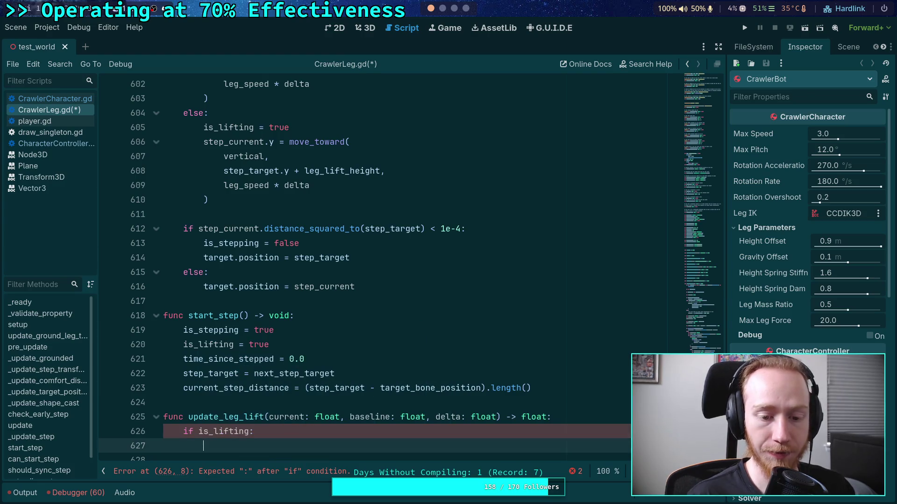
text(:)
key(Return)
scroll(460, 411, down, 1)
scroll(418, 417, up, 1)
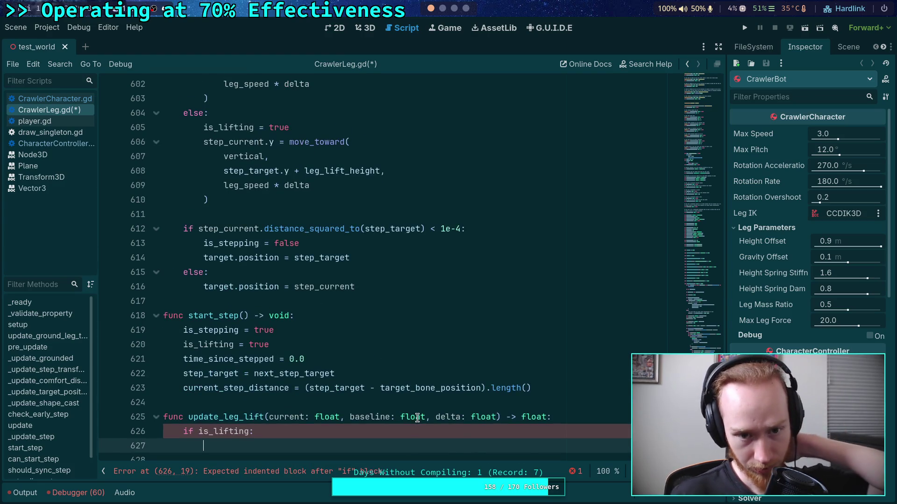
text(re)
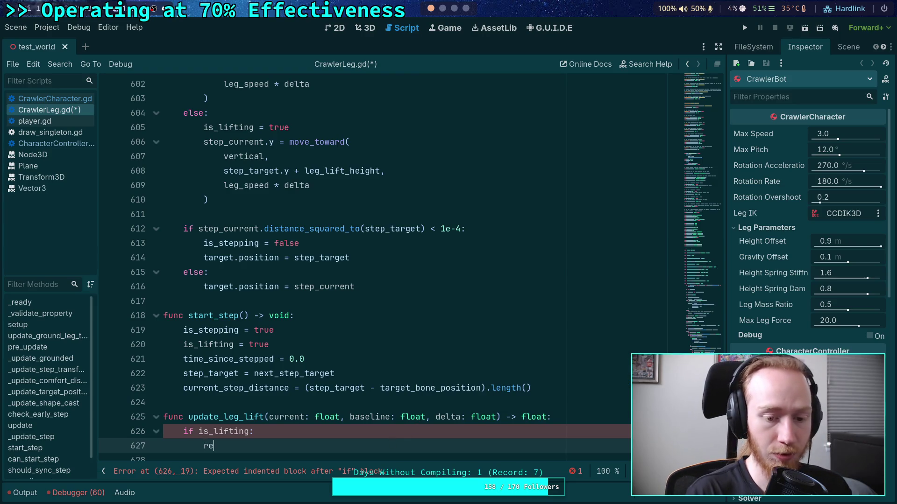
text(turn move_t)
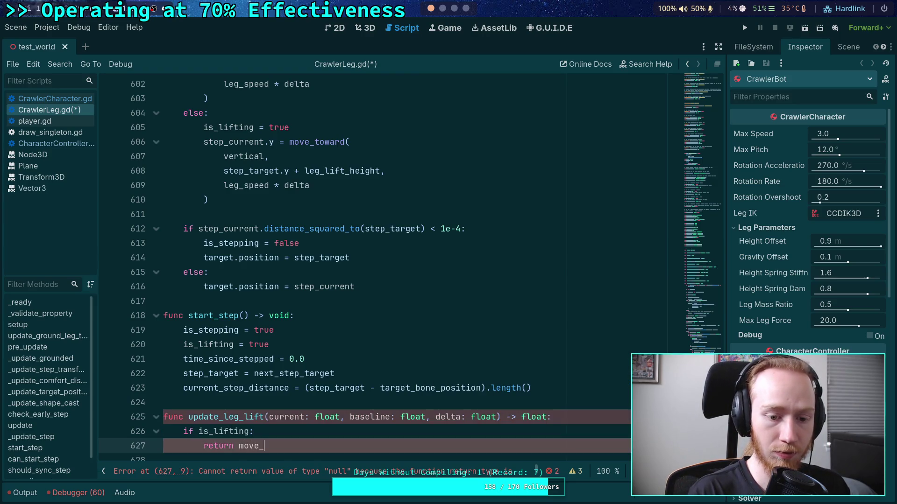
key(Return)
text(current)
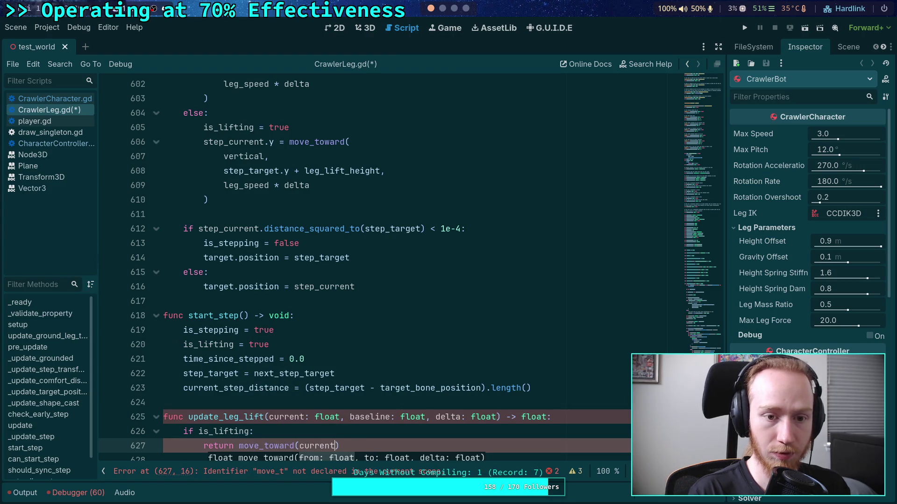
scroll(390, 391, up, 1)
scroll(390, 391, up, 1)
scroll(401, 355, down, 2)
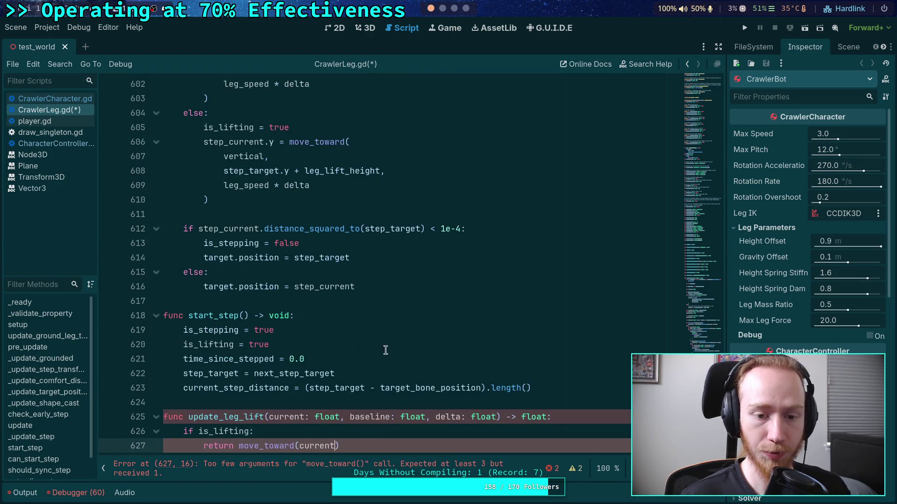
text(, bas)
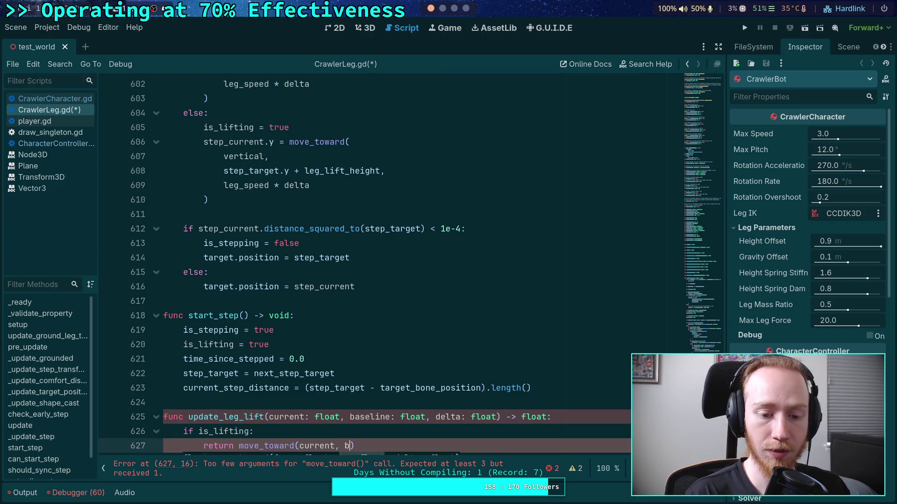
key(Return)
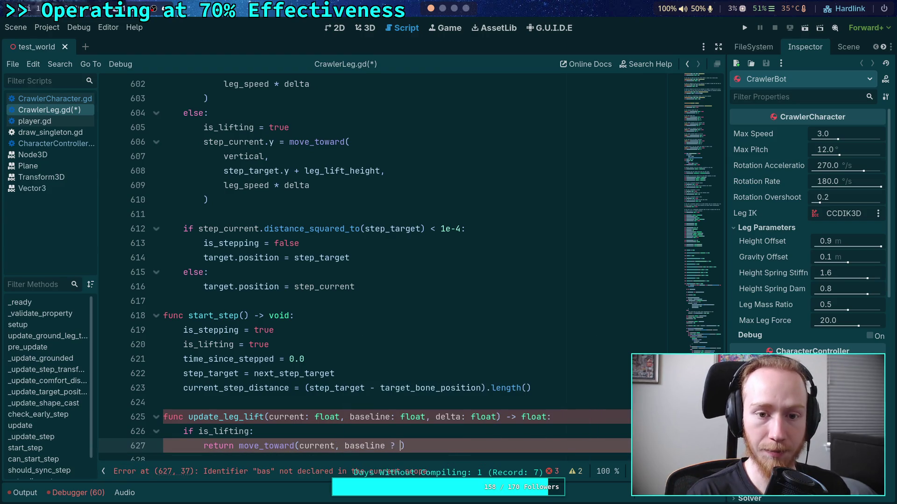
text(+ leg_)
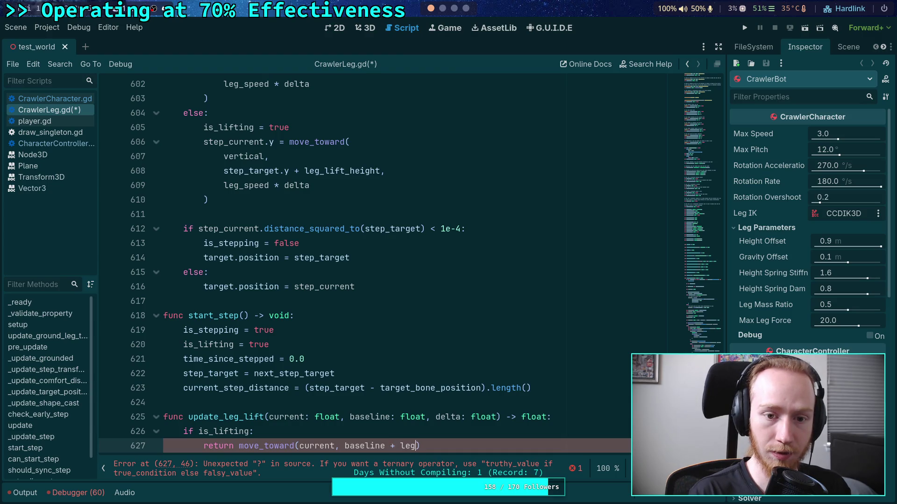
key(Return)
text(,)
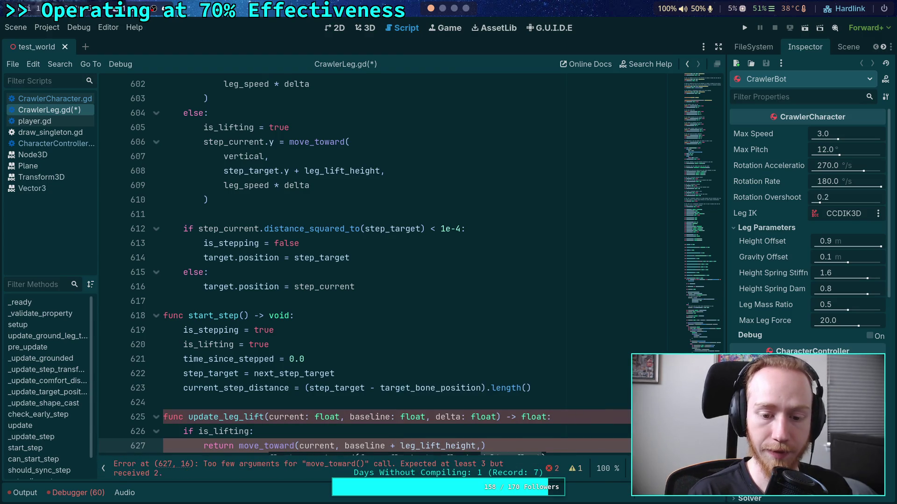
text( delta)
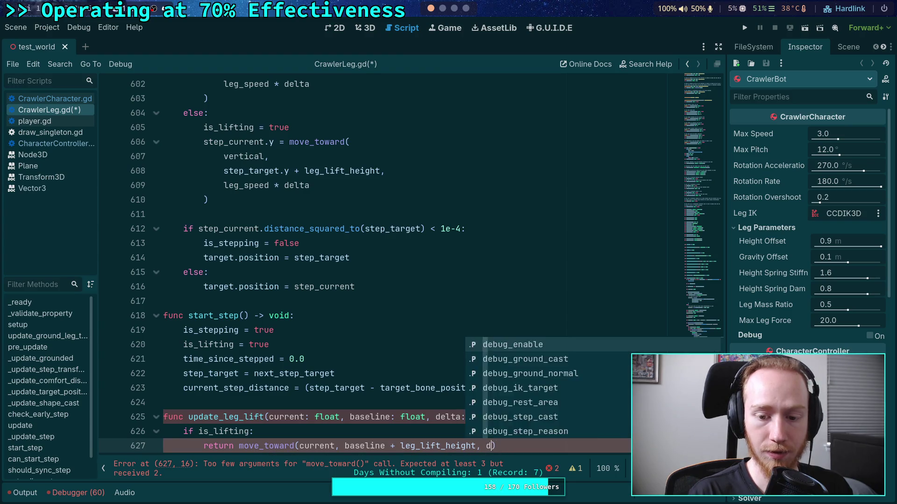
key(Return)
scroll(405, 355, down, 1)
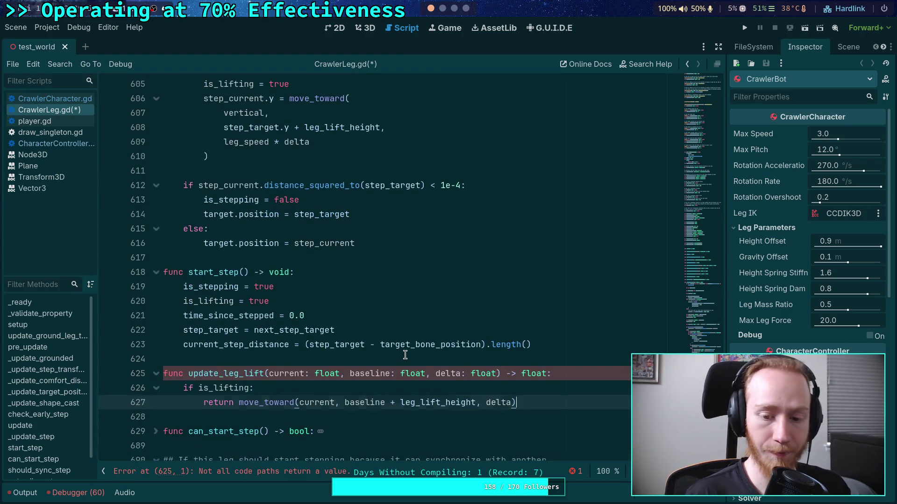
Add the fallback return move_toward(current, baseline, delta) below the if block.
key(Return)
key(BackSpace)
text(else:)
key(Return)
text(return)
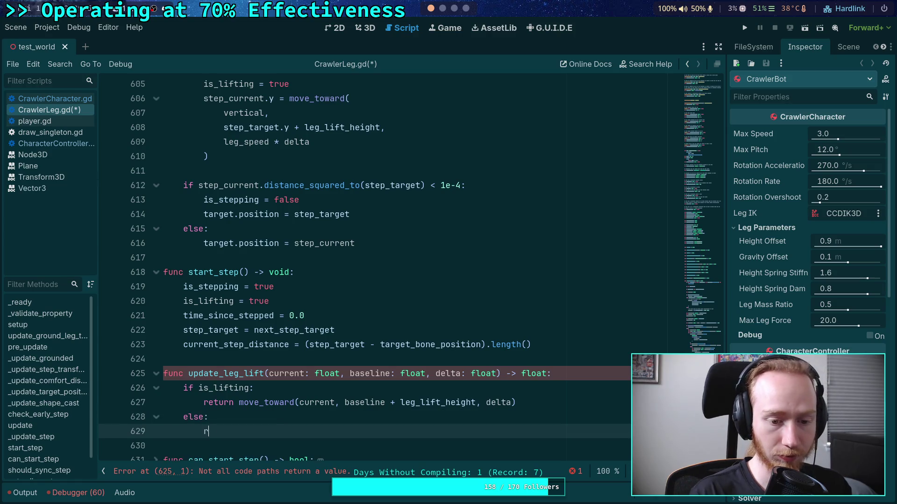
key(shift+Tab)
triple_click(179, 414)
key(BackSpace)
key(Delete)
key(End)
text(move_to)
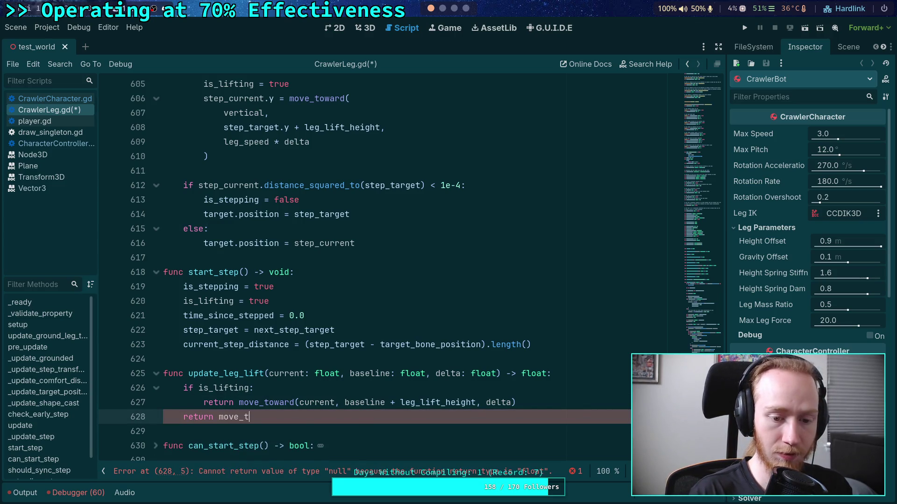
key(Return)
text(current,)
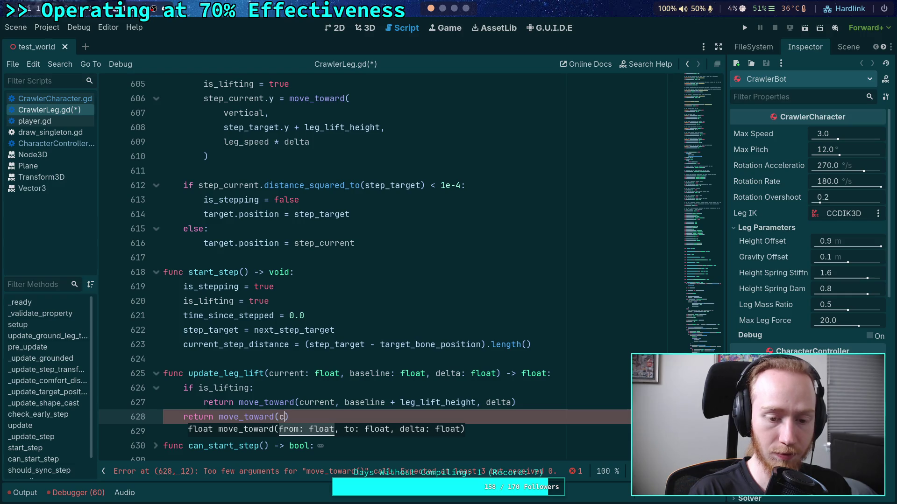
key(Escape)
text(bas)
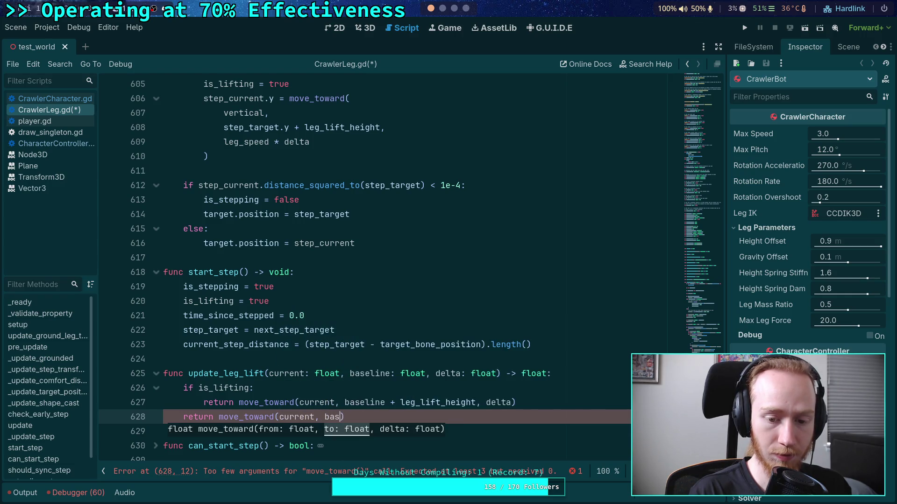
key(Return)
text(, delta)
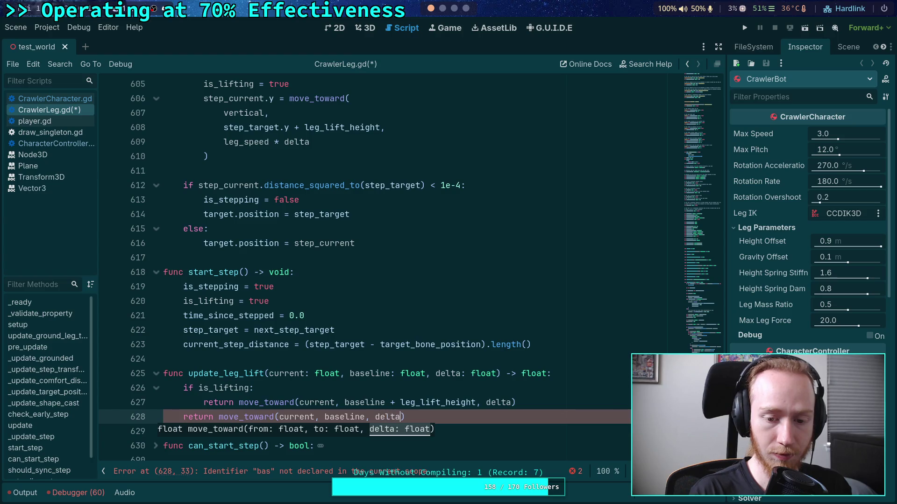
Insert step_current.y = update_leg_lift(vertical, step_target.y, leg_speed * delta) after the lift block.
click(243, 358)
scroll(262, 366, up, 1)
scroll(266, 375, up, 4)
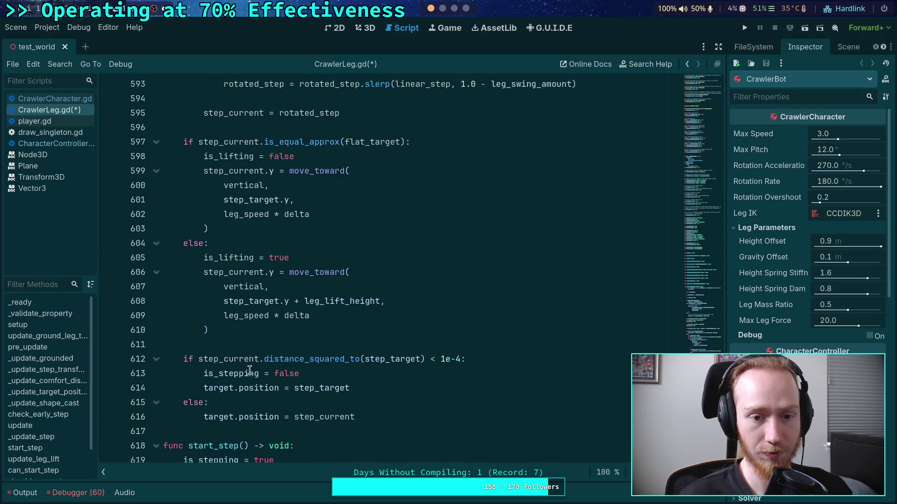
click(265, 376)
key(Return)
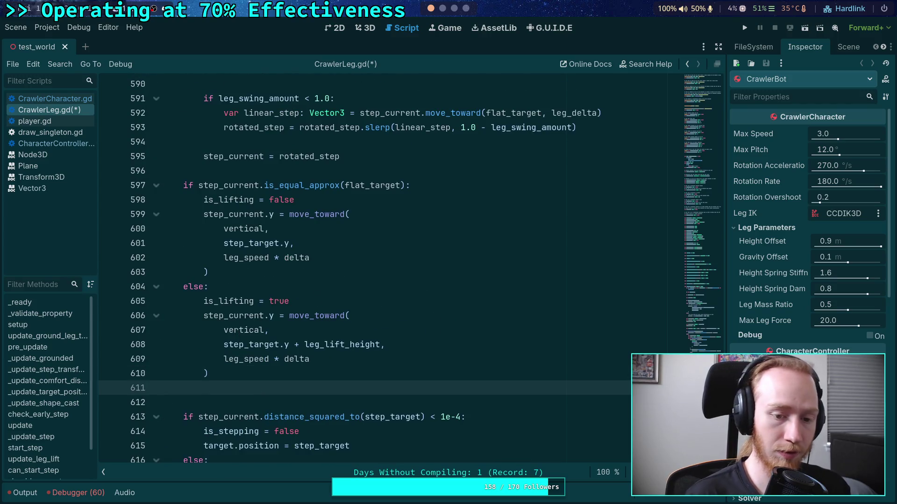
key(Return)
text(update)
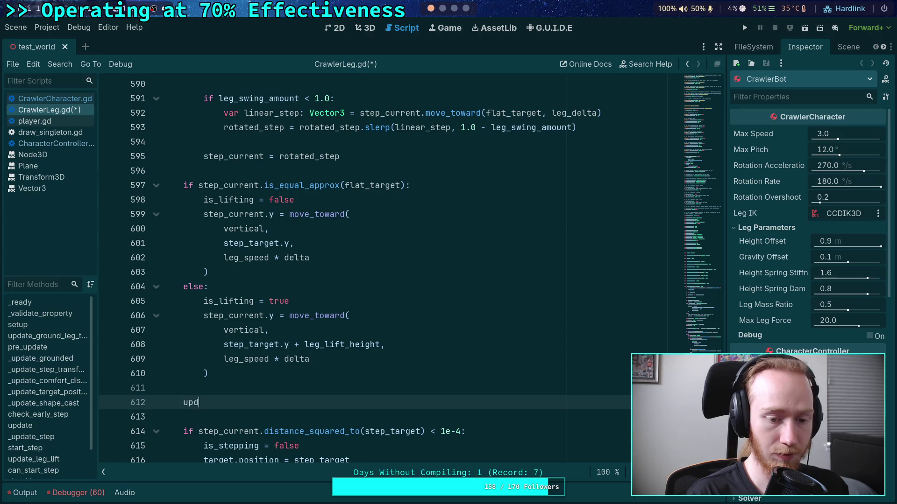
key(BackSpace)
key(BackSpace)
key(BackSpace)
text(step_current)
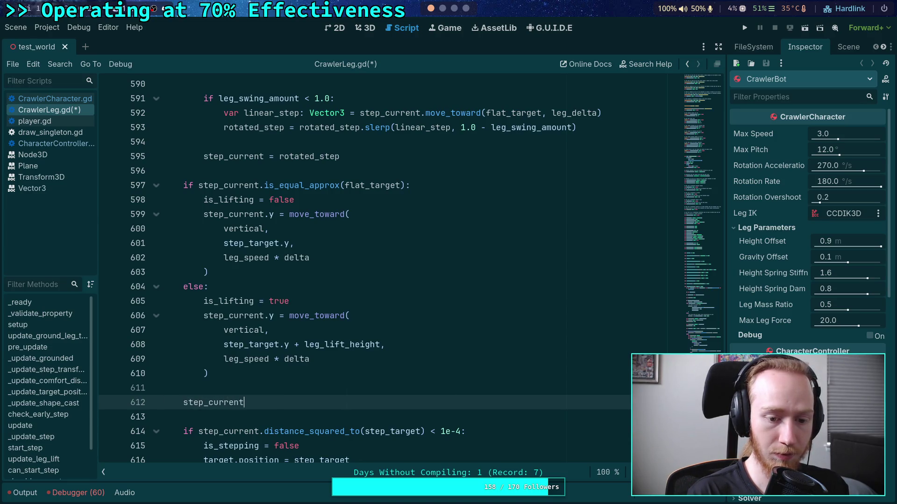
text(.y =)
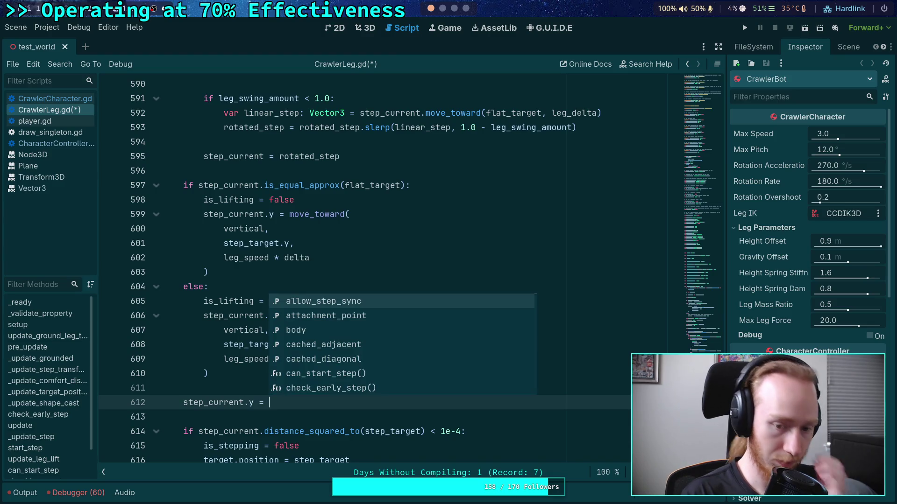
text(upd)
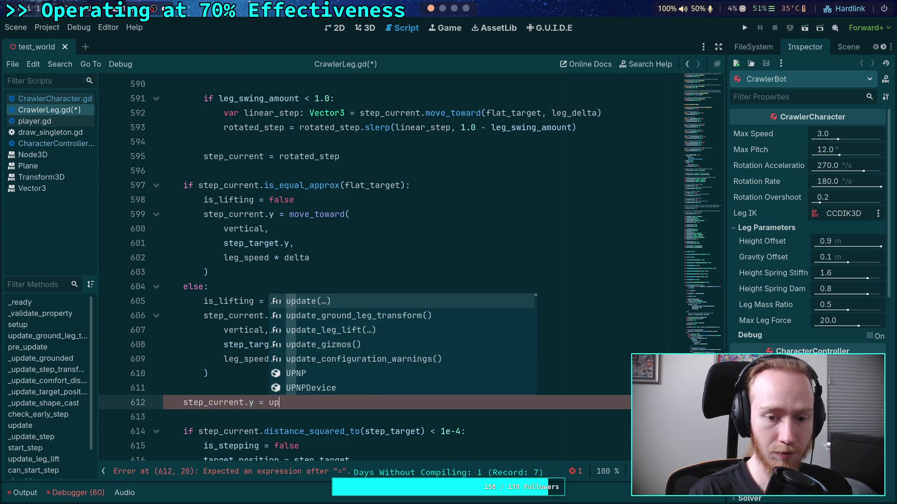
key(Down)
key(Down)
key(Return)
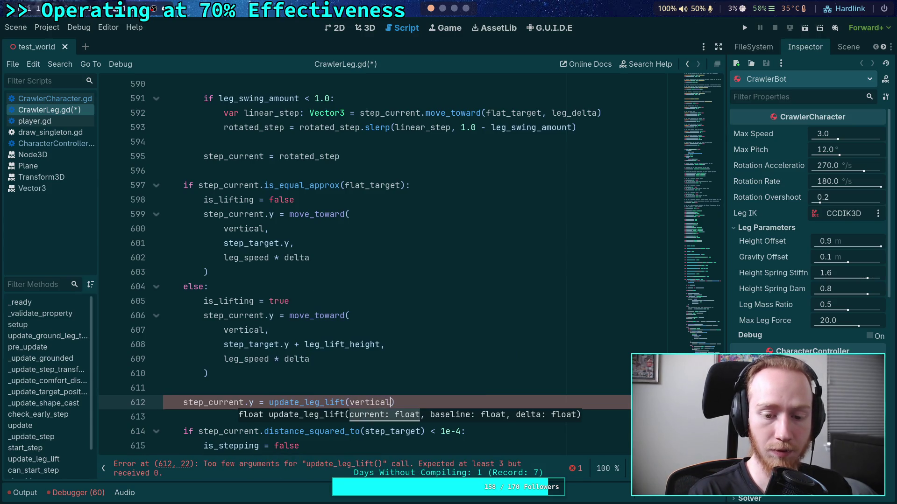
text(, step)
text(_target.p)
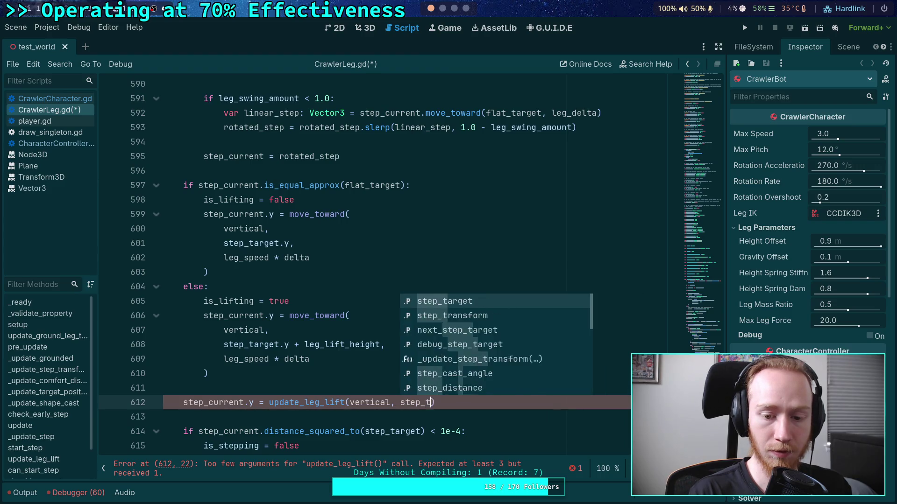
key(BackSpace)
text(y, leg)
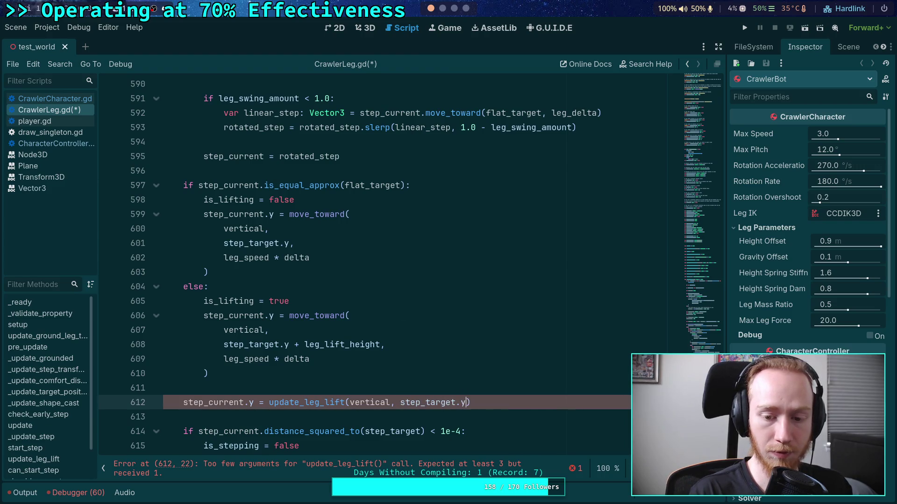
text(_sp)
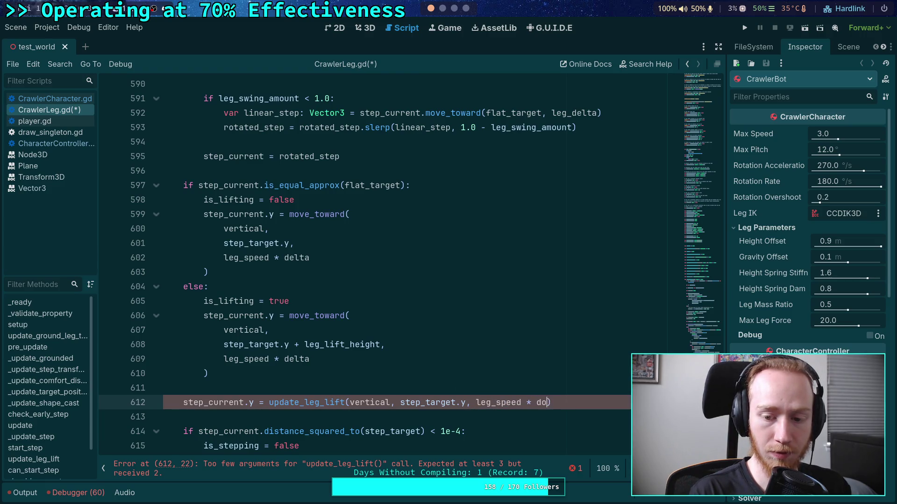
text(eed * delta)
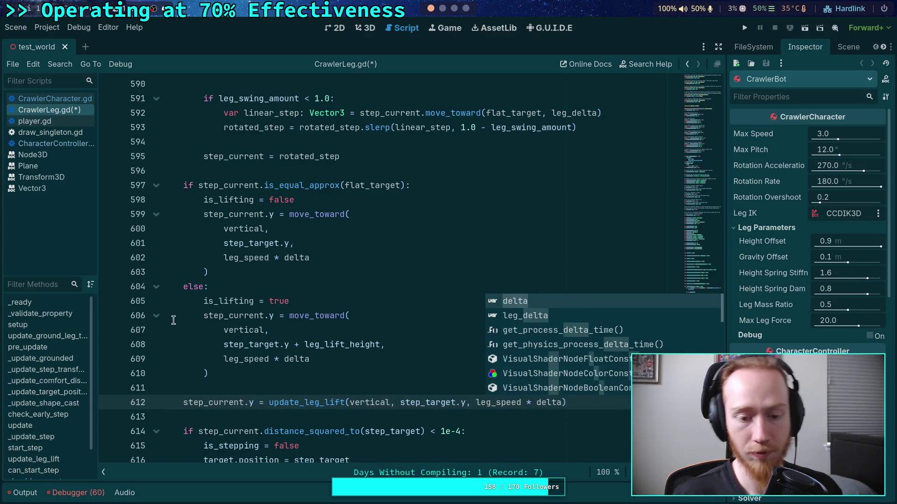
Delete the old lifting and non-lifting move_toward blocks.
drag(261, 378, 343, 306)
key(BackSpace)
drag(330, 272, 296, 201)
key(BackSpace)
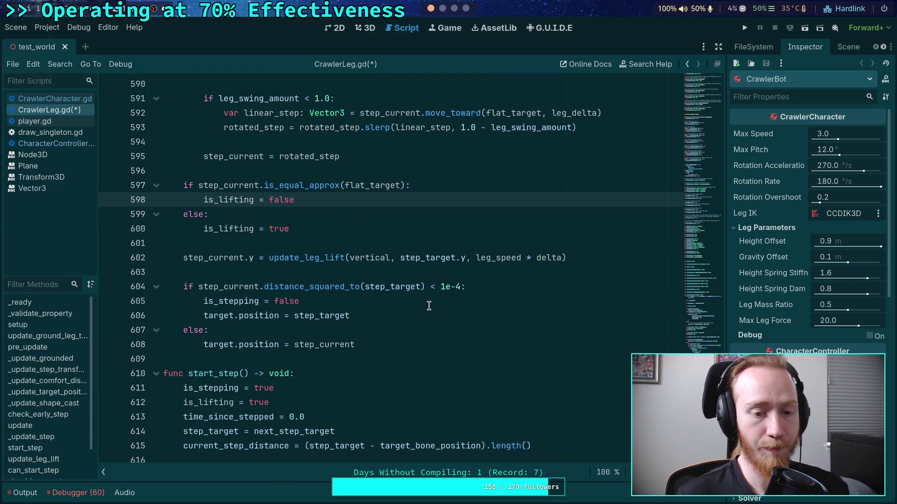
click(418, 270)
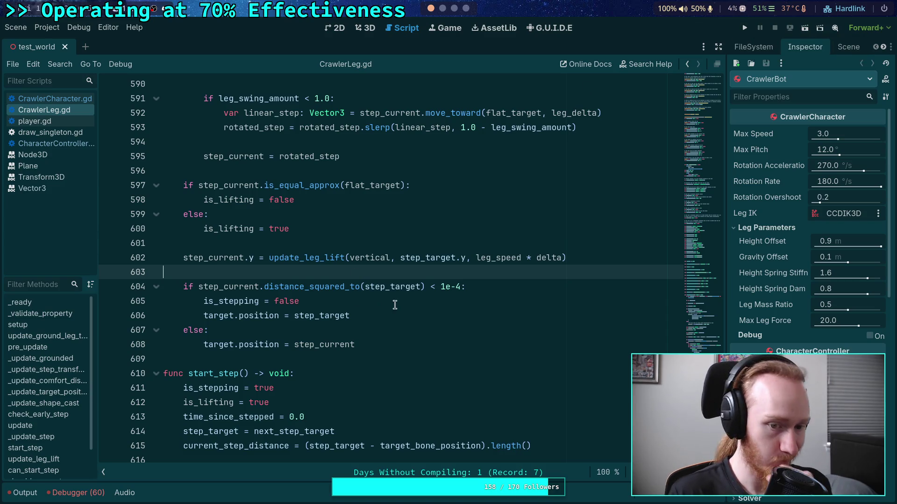
Add is_lifting = false after is_stepping = false, then run the project.
click(399, 301)
key(Return)
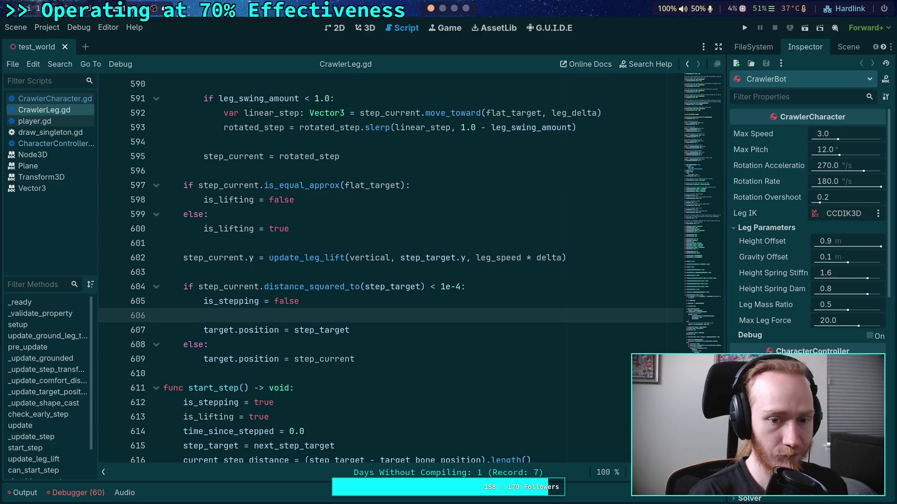
text(is_lifting = )
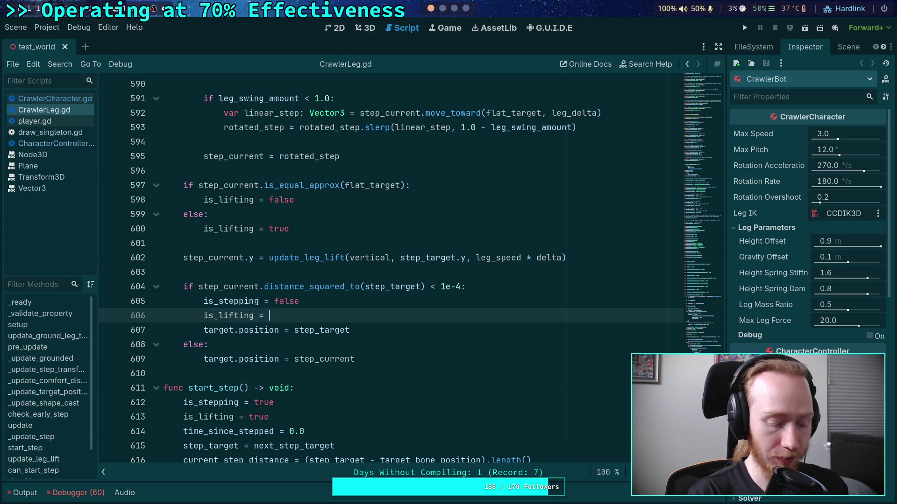
text(false)
key(Escape)
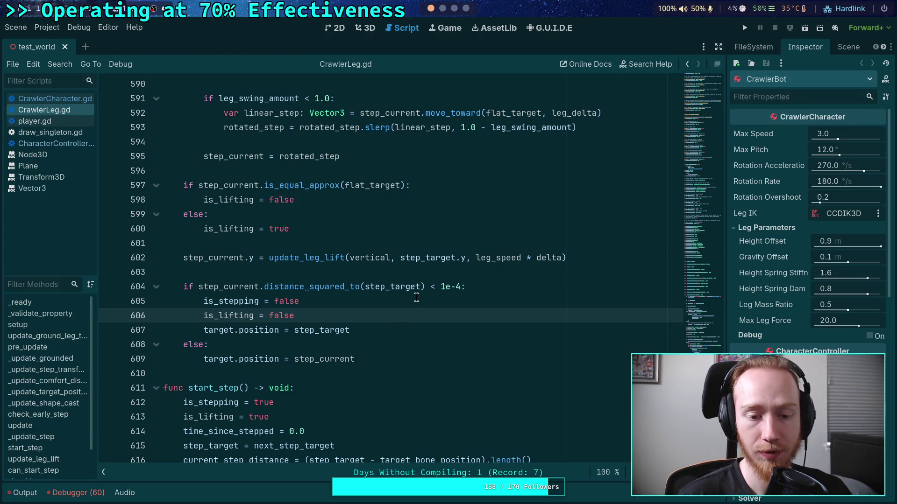
scroll(428, 297, up, 1)
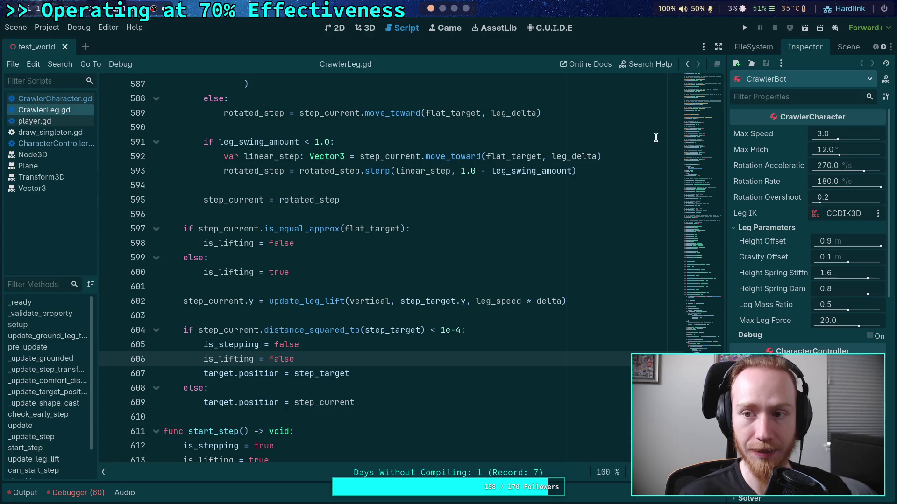
click(749, 29)
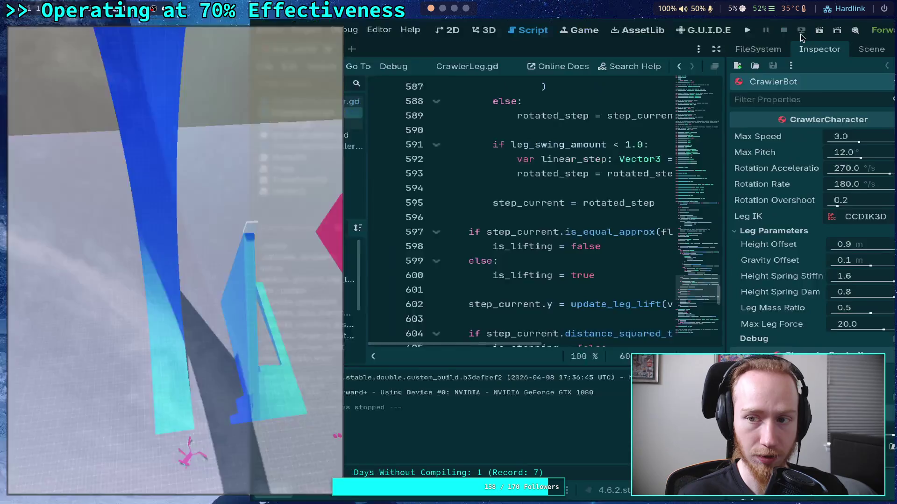
Stop the running test_world game.
click(800, 34)
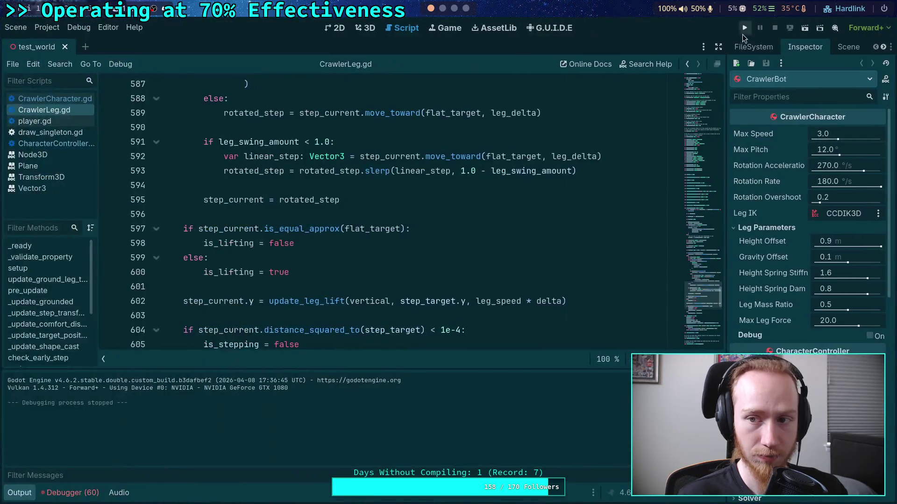
key(F5)
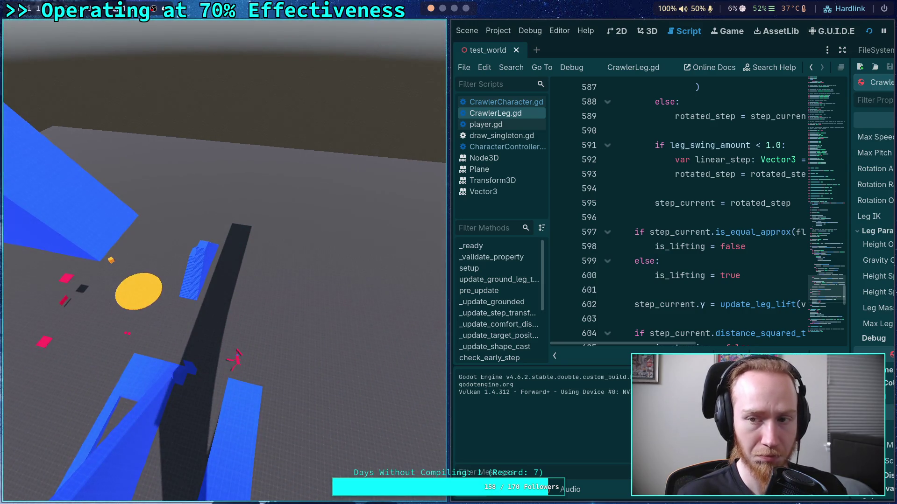
key(F8)
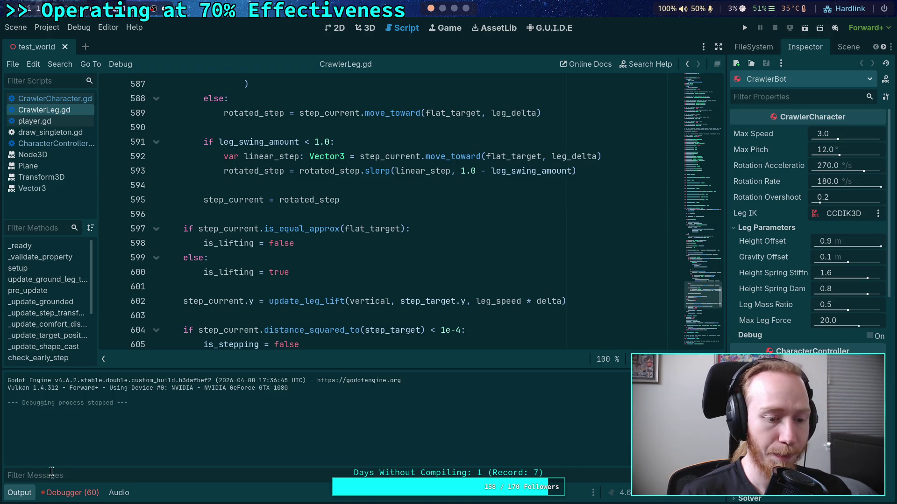
Change the line-564 leg_delta multiplier from 1.33 to 1.8 and test-run the crawler.
key(ctrl+j)
scroll(405, 270, up, 10)
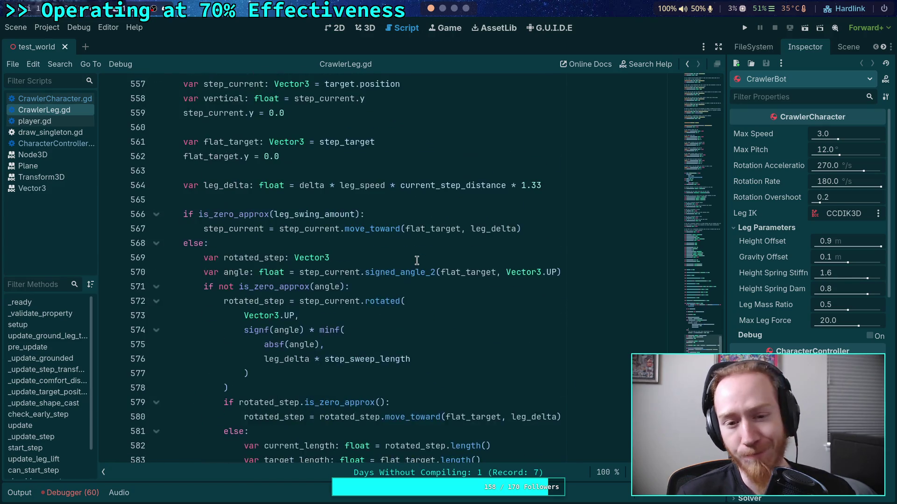
click(540, 316)
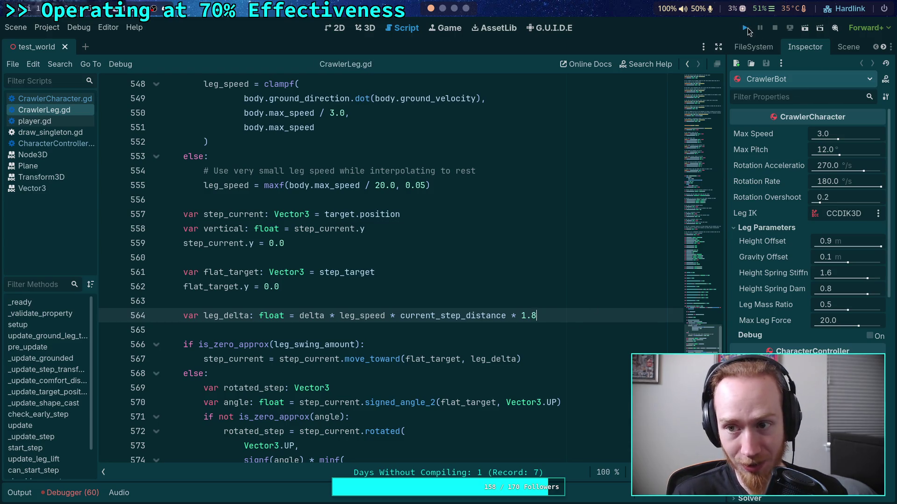
click(746, 28)
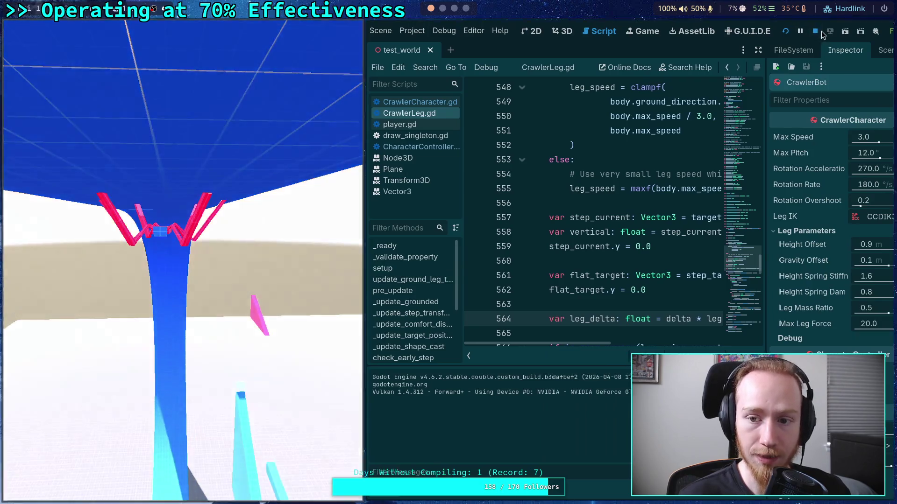
click(816, 31)
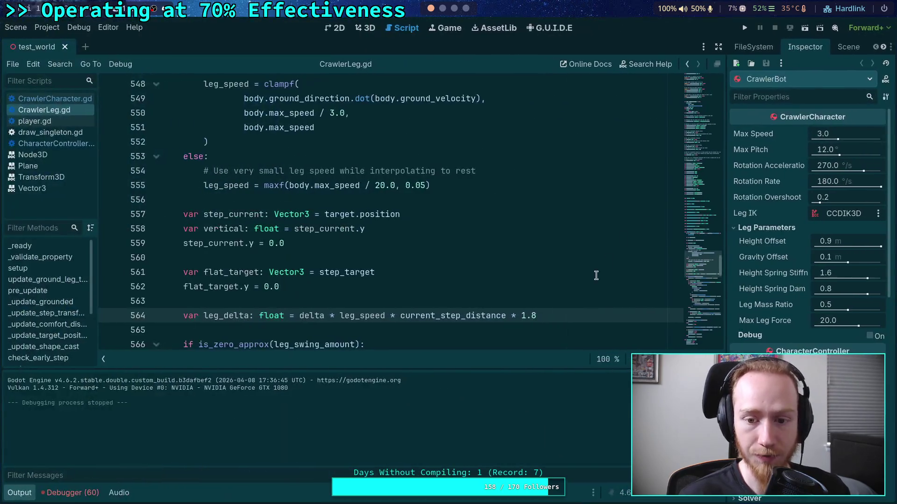
Lower the leg_delta multiplier to 1.5, hide the Output log, and widen the Inspector dock.
double_click(533, 312)
text(5)
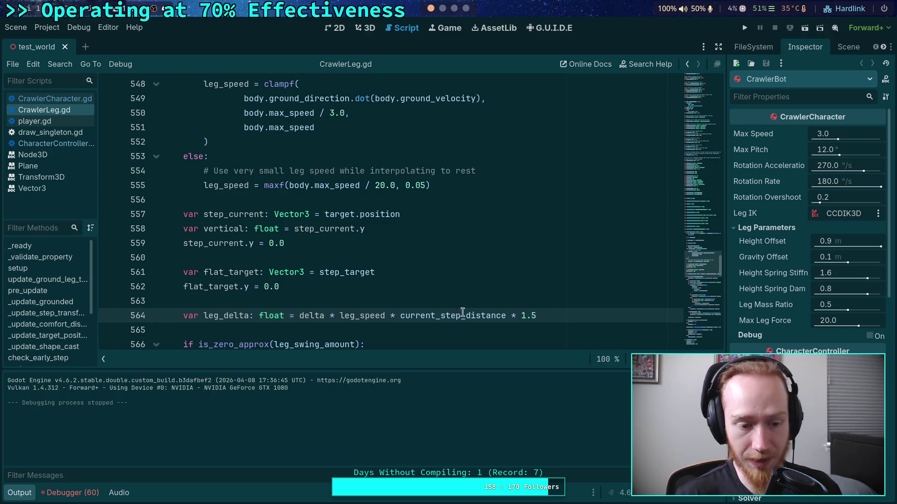
click(19, 493)
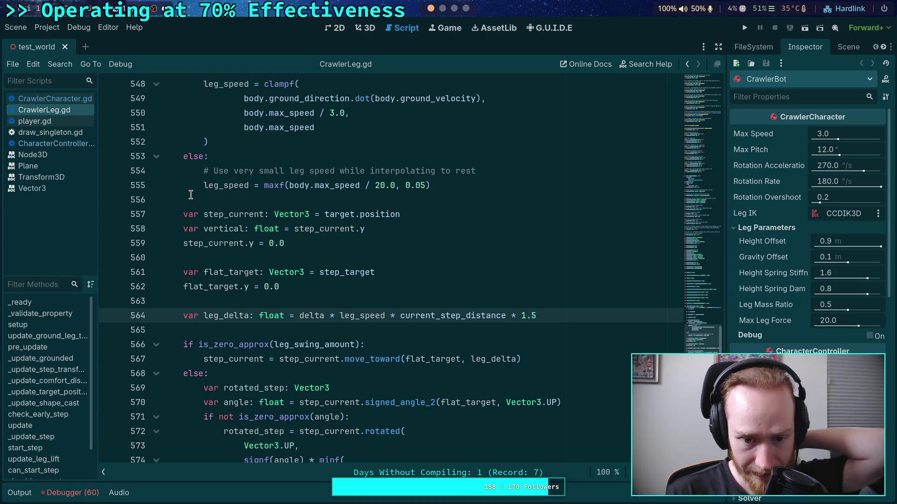
click(349, 298)
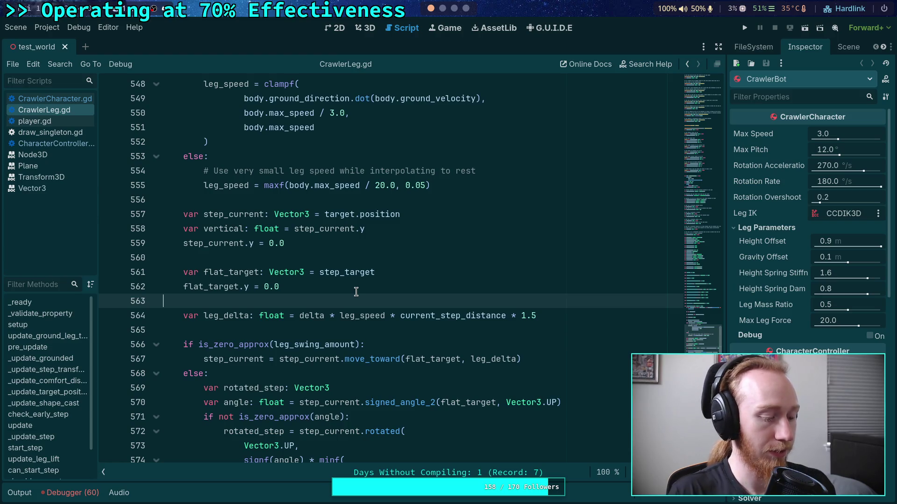
drag(726, 252, 681, 252)
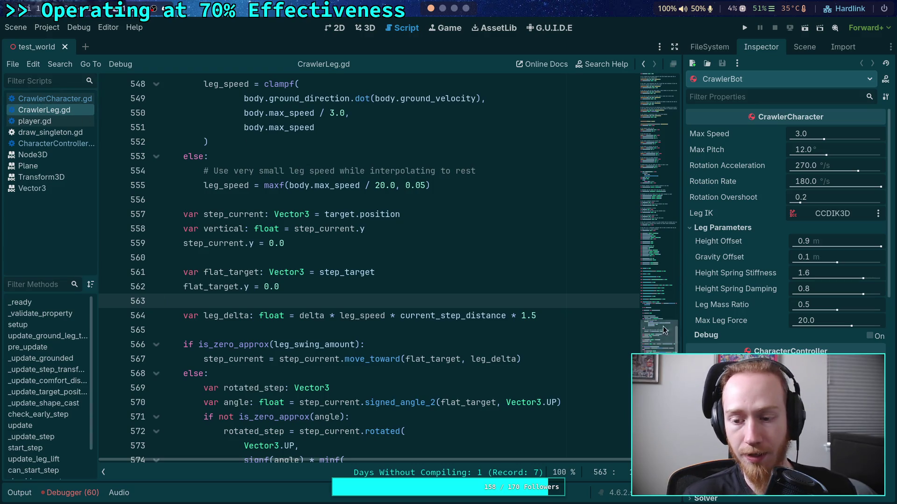
Scroll down to the Stepping exports and place the cursor on step_pair_window's 0.05 value.
drag(658, 333, 661, 73)
scroll(303, 243, down, 7)
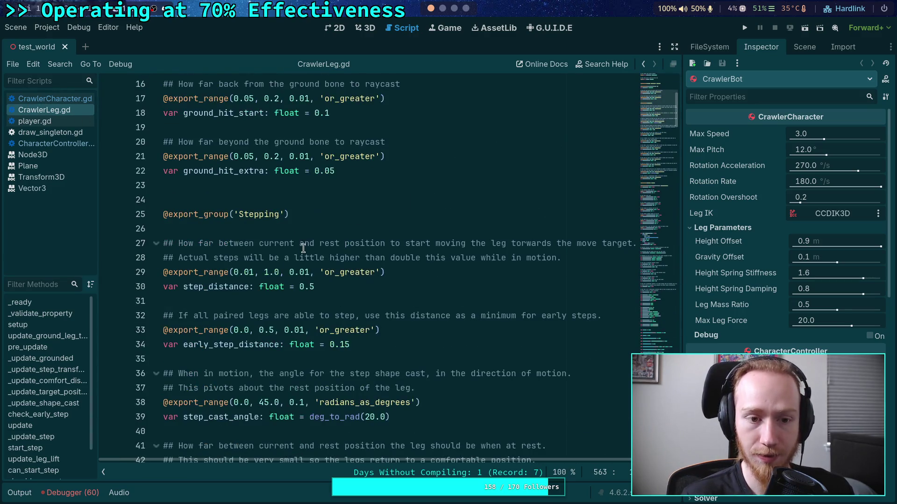
scroll(304, 243, down, 2)
scroll(304, 242, down, 4)
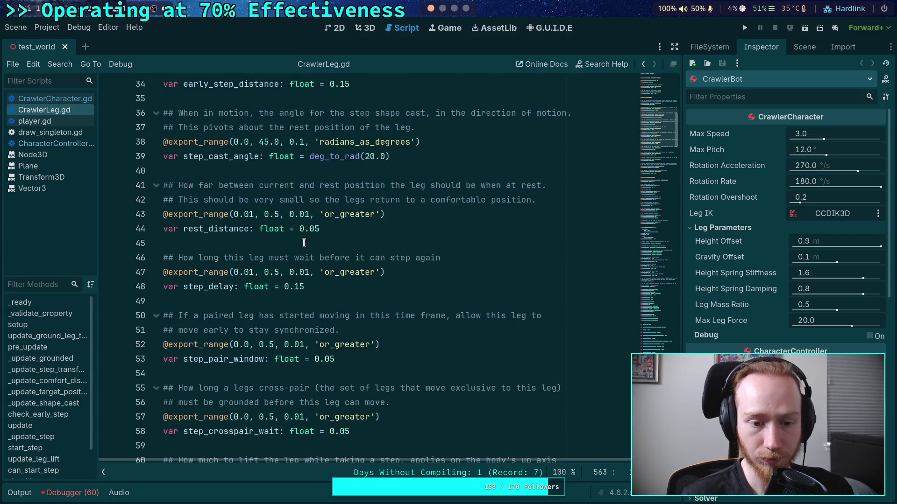
click(360, 276)
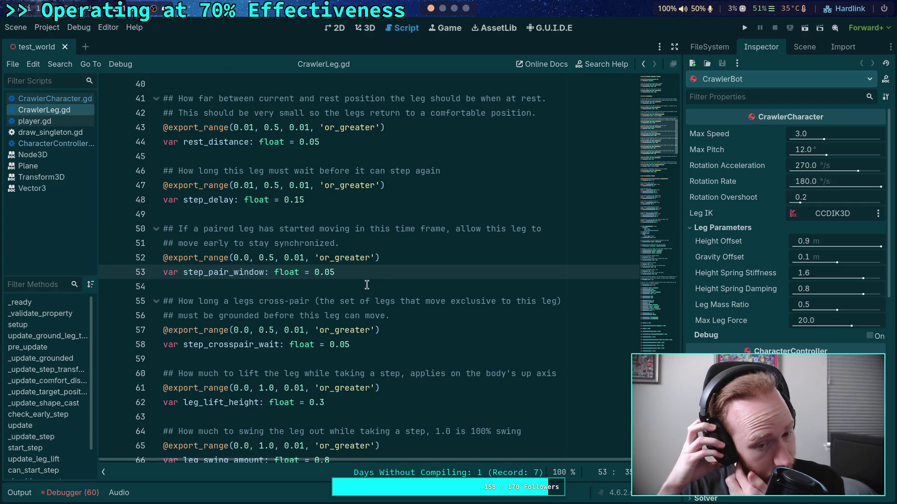
scroll(367, 285, down, 1)
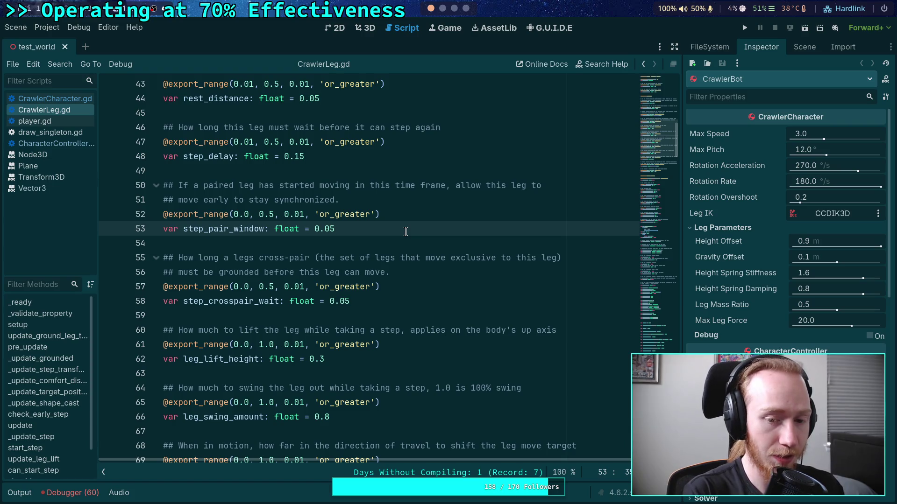
key(super+3)
In the terminal's Python session, compute 0.05*64 (3.2).
key(super+4)
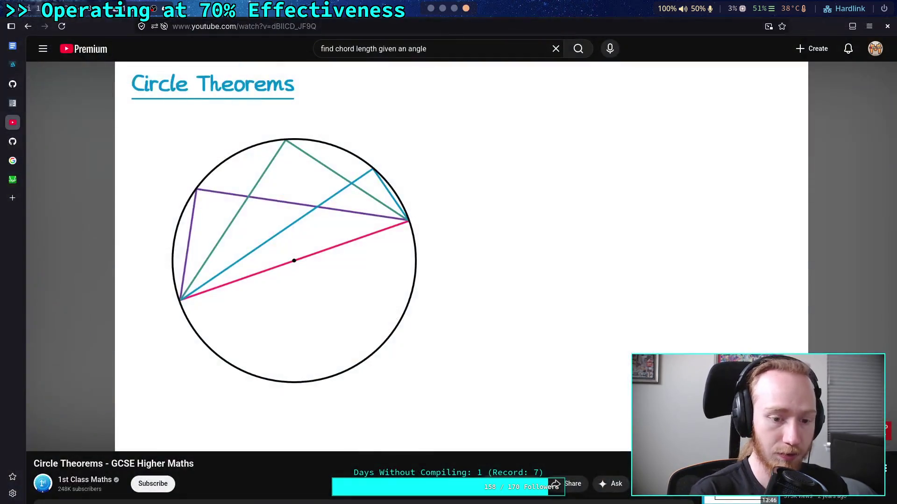
key(super+2)
key(ctrl+b)
text(4)
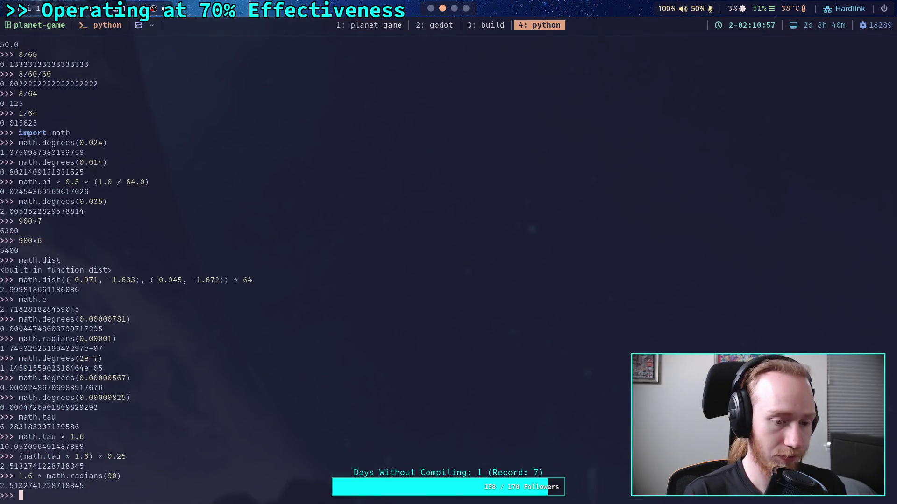
text(0.05)
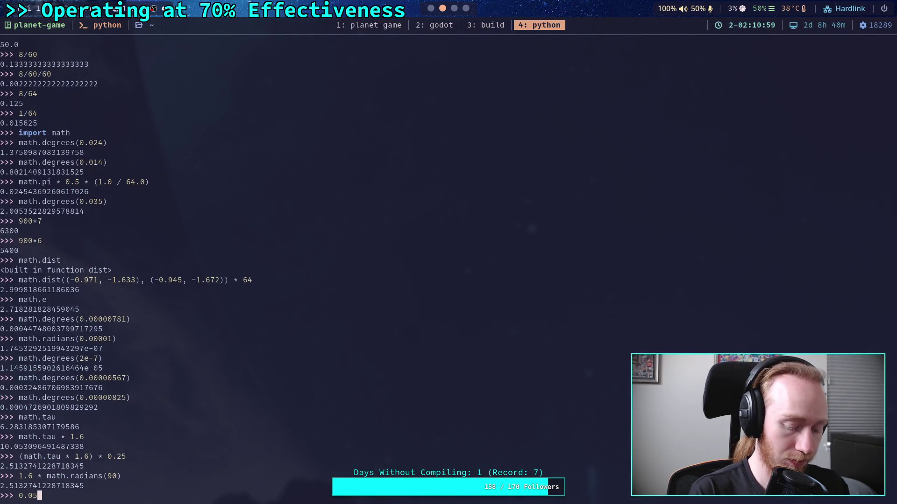
key(BackSpace)
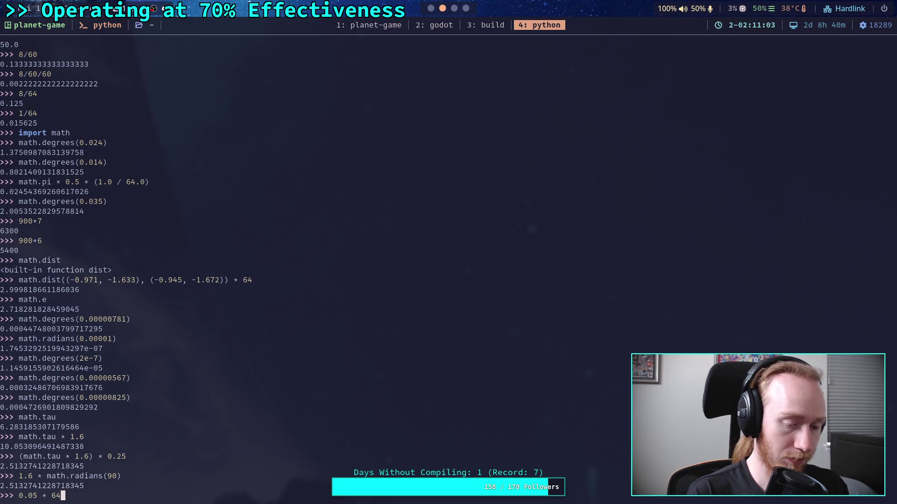
key(Return)
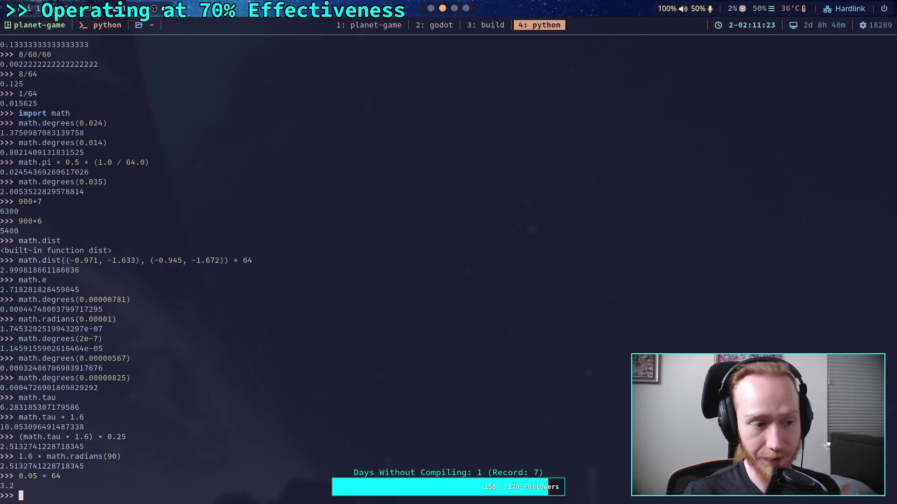
Rerun the calculation with factors 0.06, 0.07 and 0.08 (3.84, 4.48, 5.12).
key(Up)
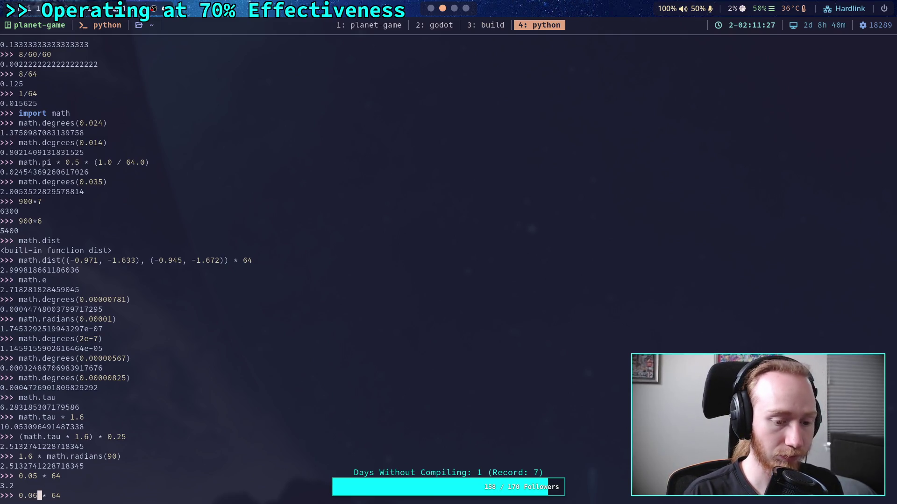
key(Return)
key(Up)
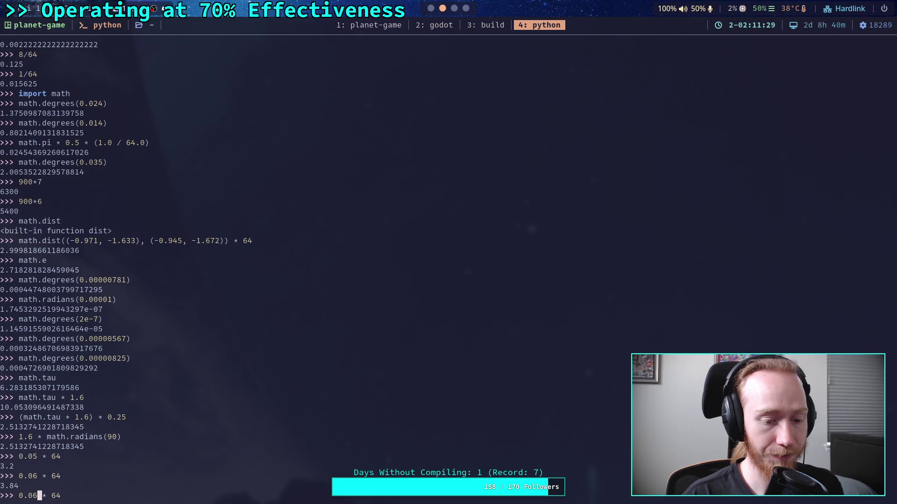
key(Return)
key(Up)
key(Left)
key(Left)
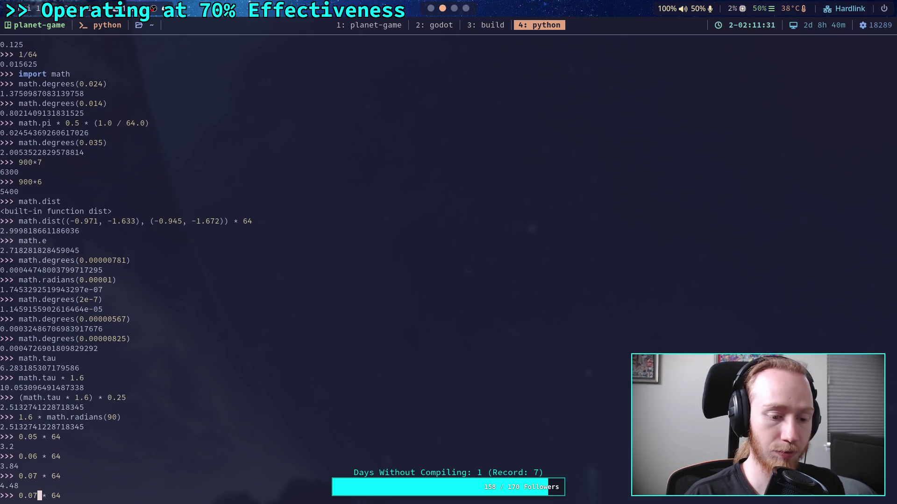
key(BackSpace)
key(Delete)
text(8)
key(Left)
key(BackSpace)
text(0)
key(Return)
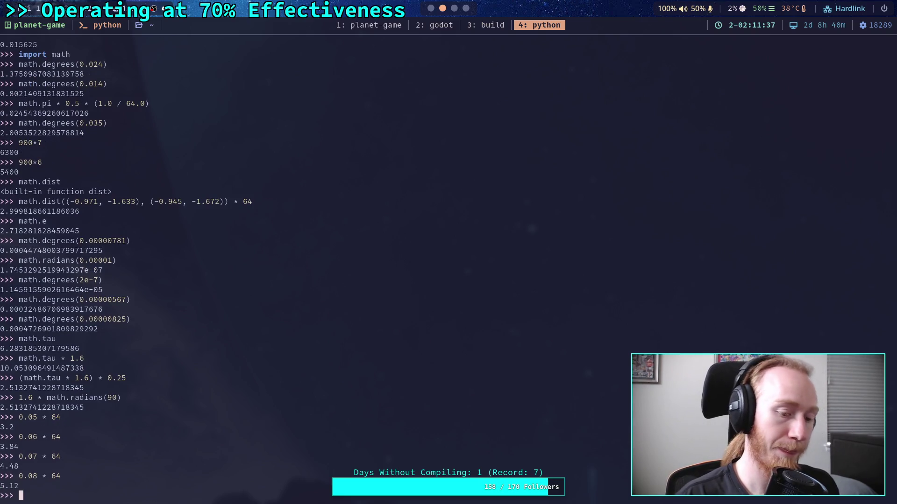
Compute 0.1*64 (6.4) and return to the Godot editor.
key(Up)
key(Left)
key(BackSpace)
key(BackSpace)
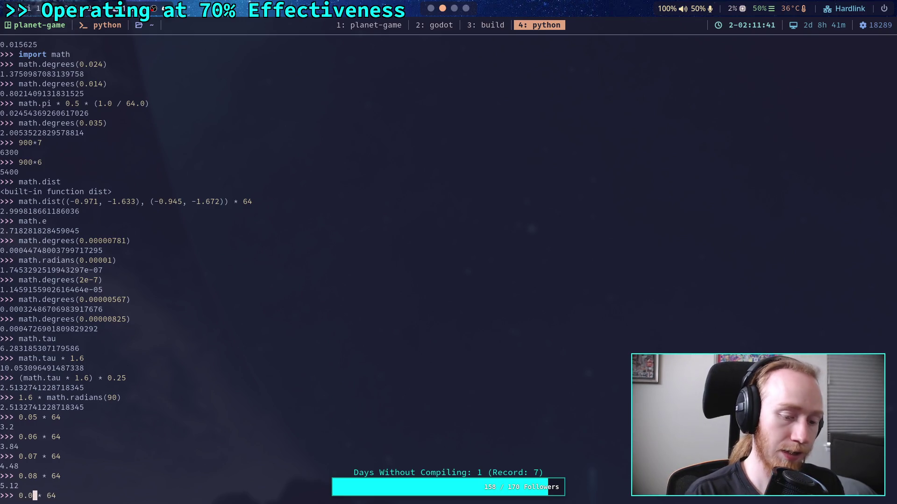
text(1)
key(Return)
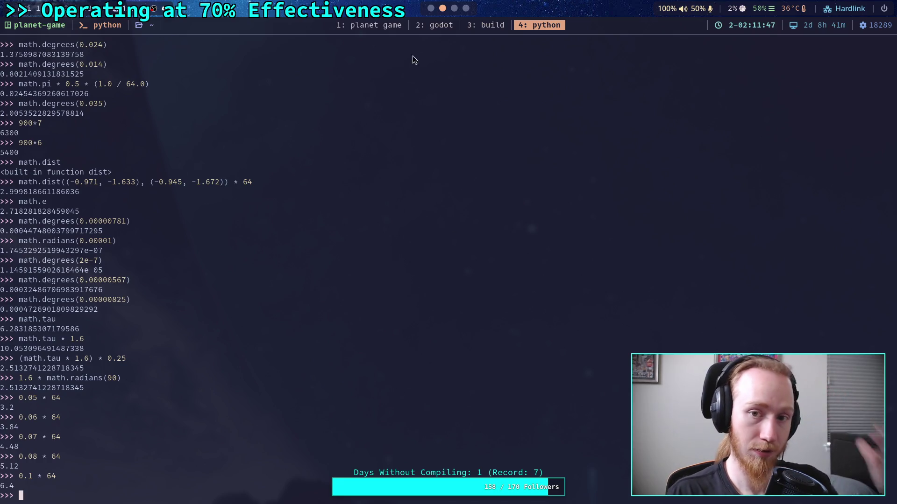
click(454, 9)
Set step_pair_window to 0.1, save CrawlerLeg.gd, and test-run the crawler before stopping it.
click(430, 8)
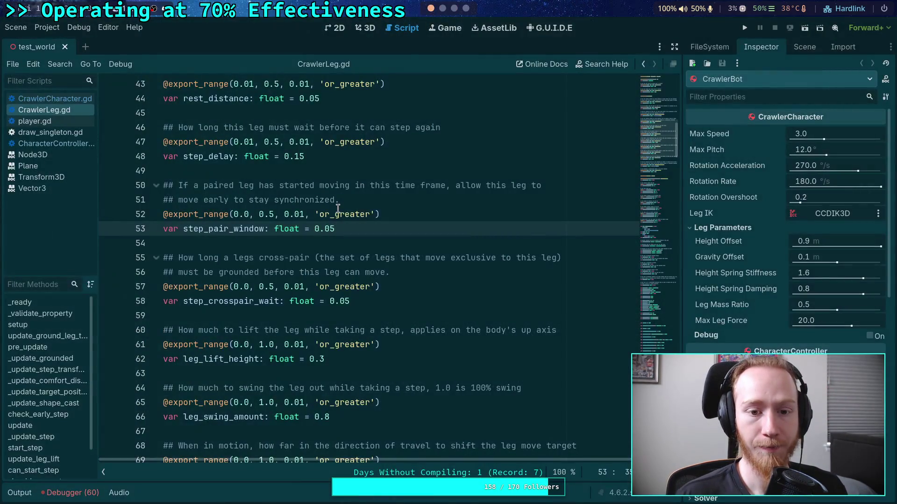
key(ctrl+s)
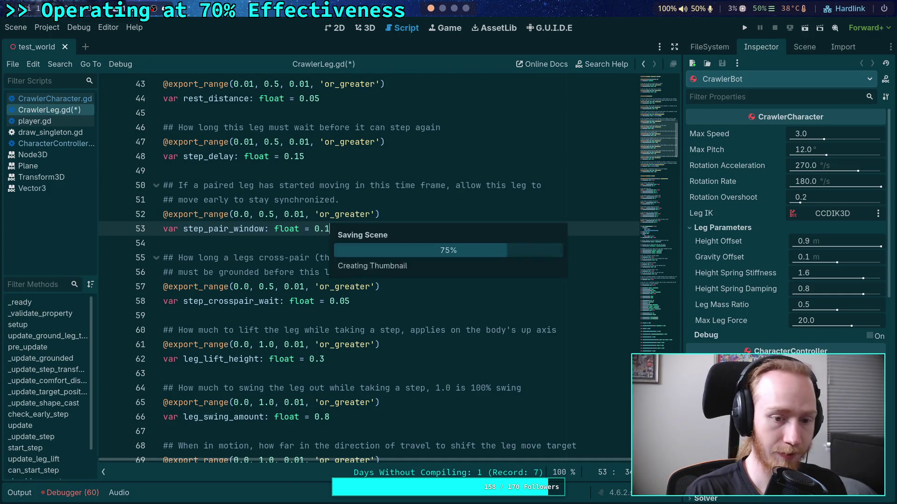
click(362, 301)
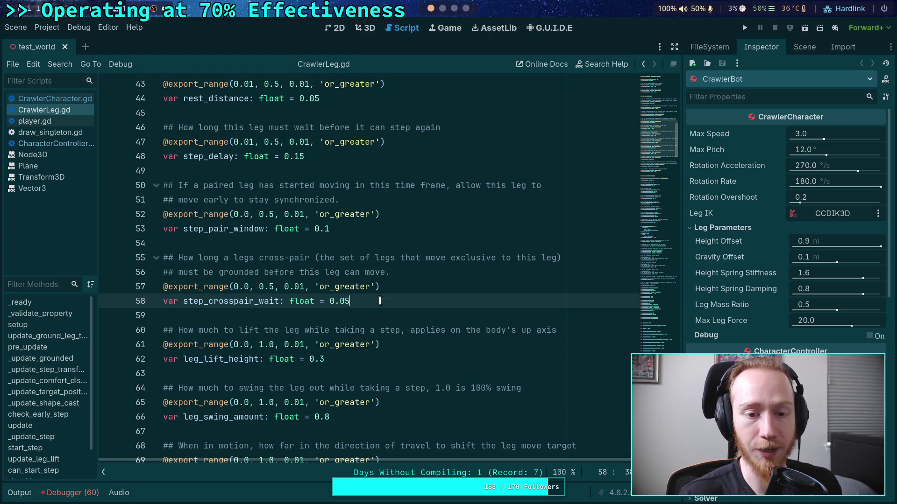
click(357, 224)
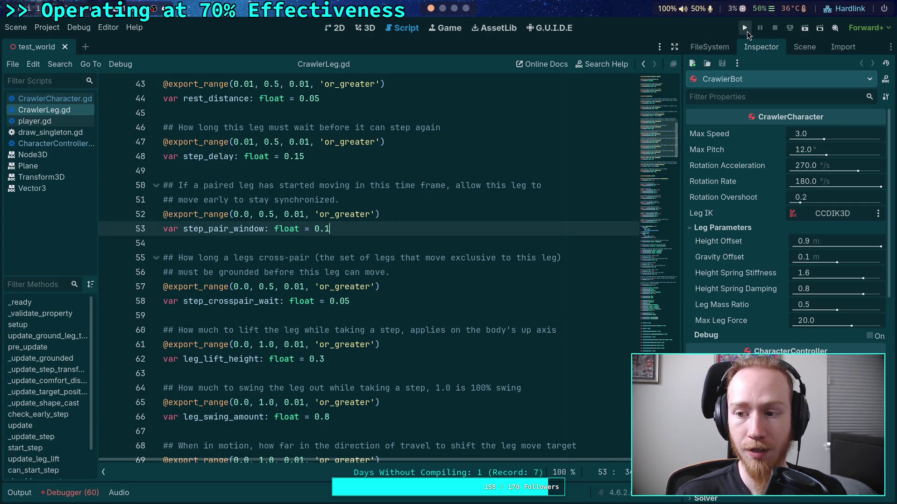
click(746, 31)
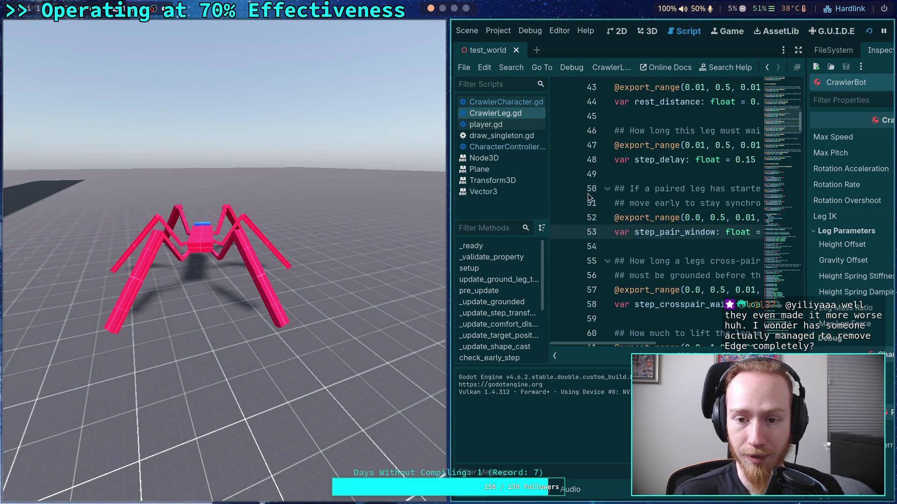
key(F8)
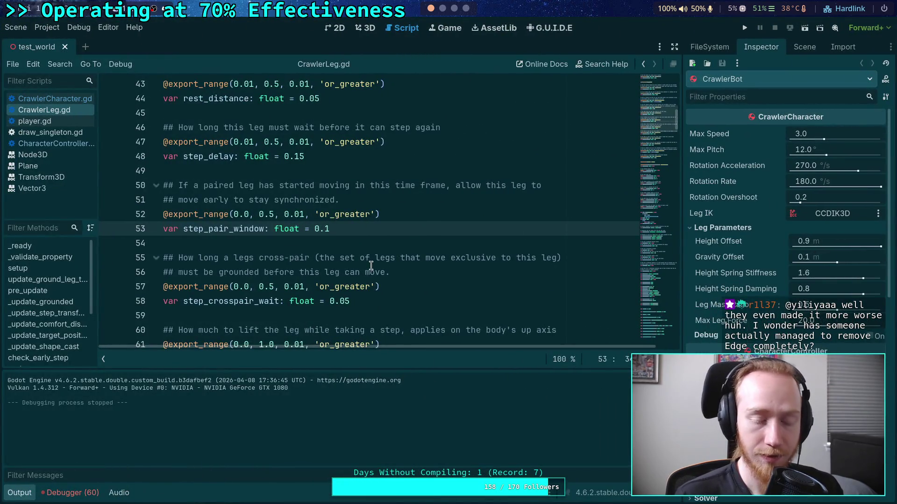
Collapse the Output panel and place the cursor on the blank line after step_pair_window.
click(22, 499)
scroll(249, 288, up, 2)
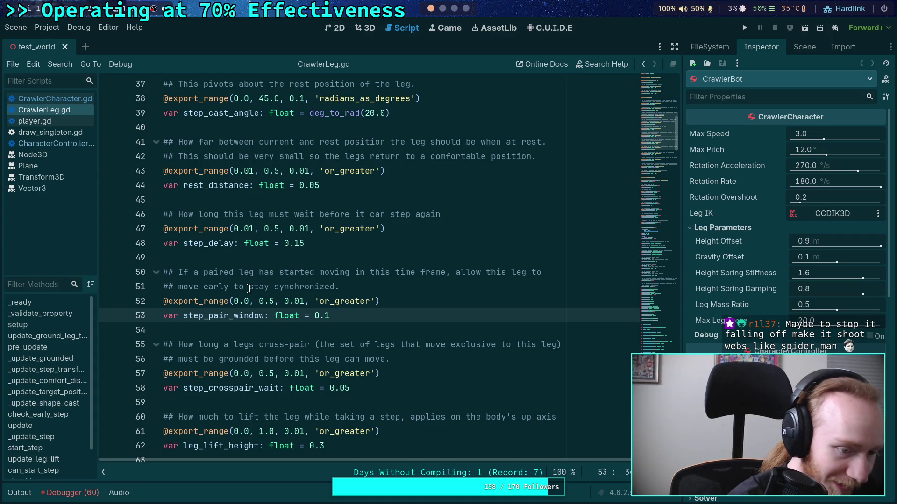
click(372, 329)
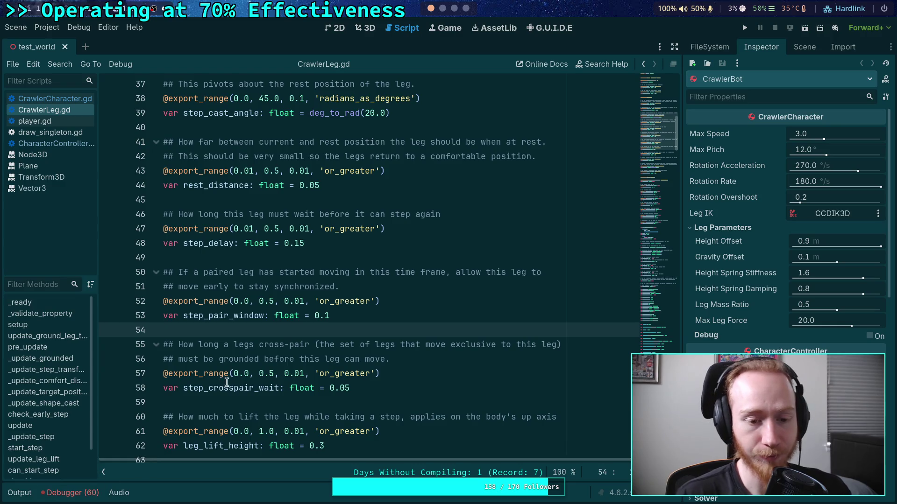
Check the Crawler Bot notes, then return to the _update_step code in CrawlerLeg.gd.
scroll(514, 255, down, 2)
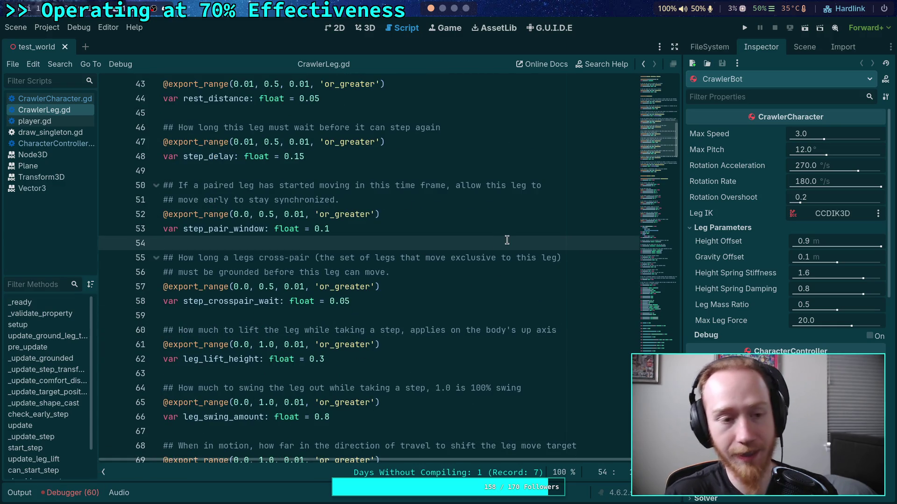
mouse_move(651, 148)
mouse_down()
mouse_move(668, 239)
mouse_move(667, 322)
mouse_up()
click(311, 231)
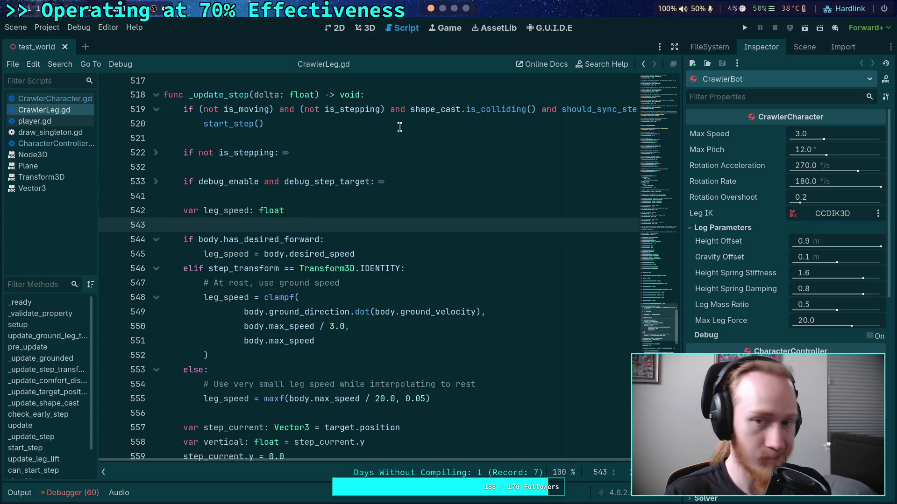
click(453, 11)
click(430, 8)
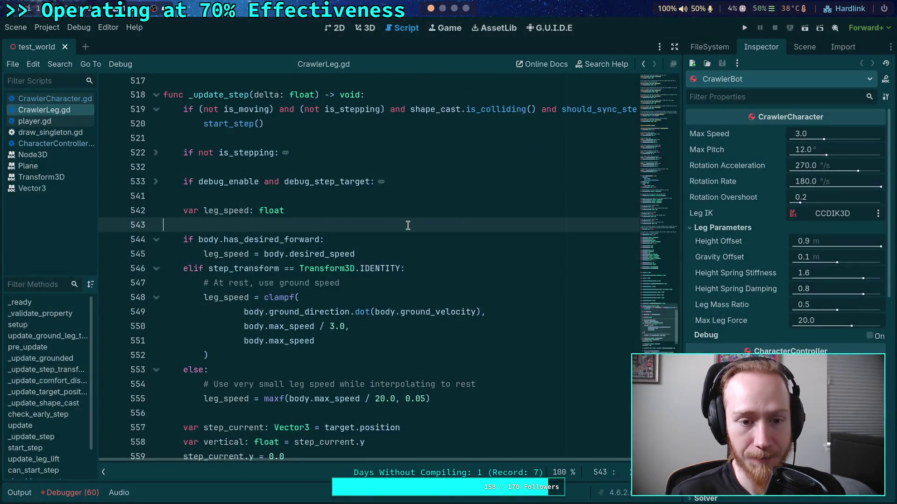
scroll(407, 226, down, 5)
scroll(408, 226, down, 15)
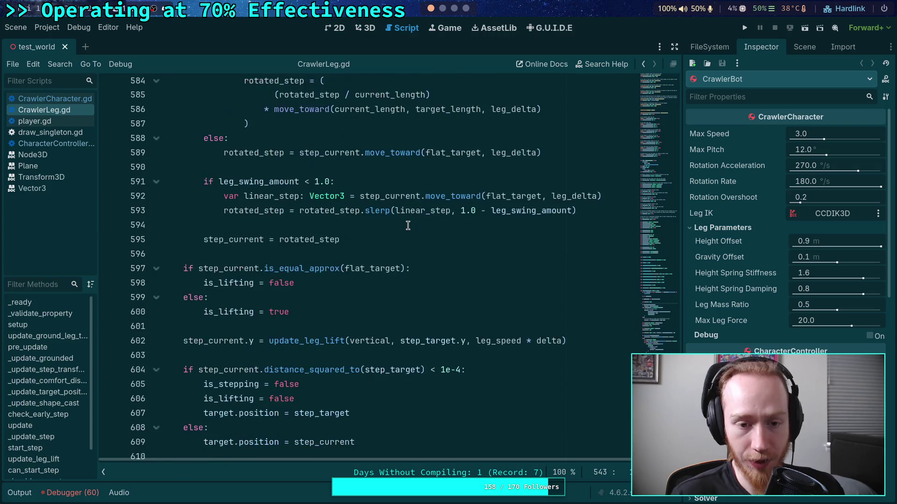
scroll(408, 226, up, 3)
Inspect the is_lifting check and select the update_leg_lift call on line 602.
click(481, 254)
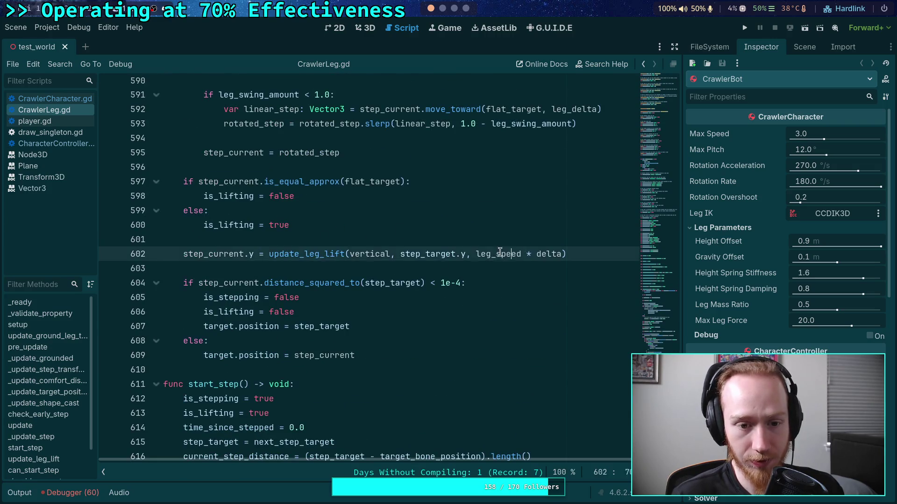
click(193, 182)
scroll(262, 204, up, 7)
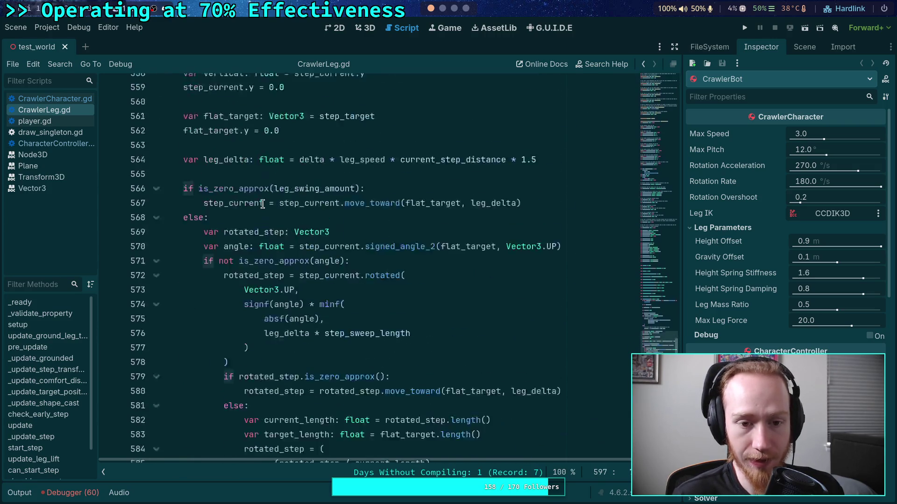
scroll(263, 204, down, 7)
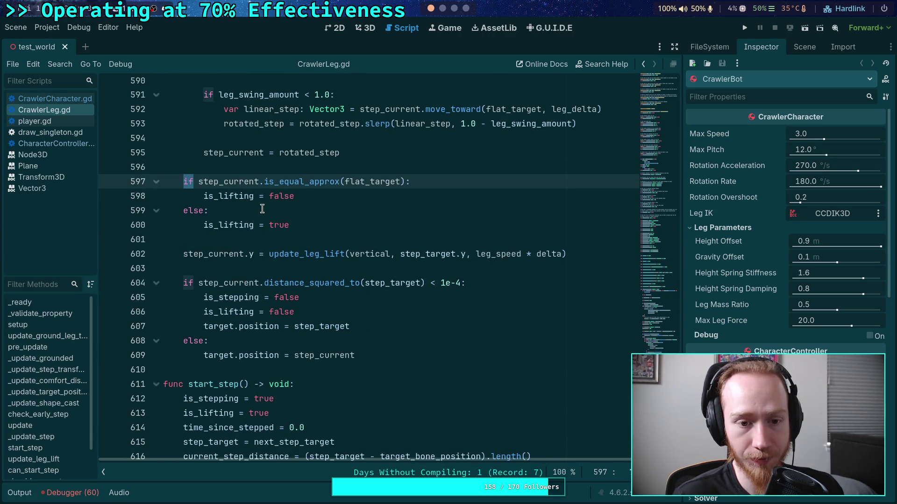
click(260, 225)
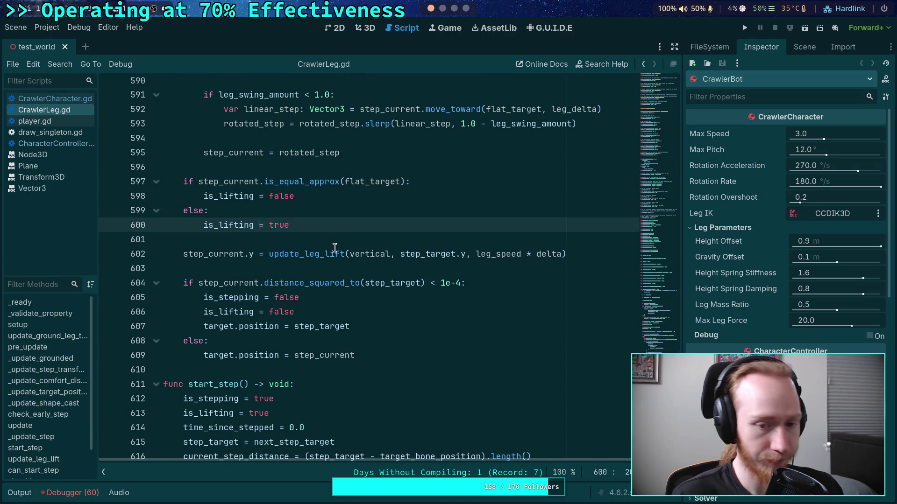
double_click(306, 254)
scroll(290, 208, up, 6)
scroll(289, 208, up, 16)
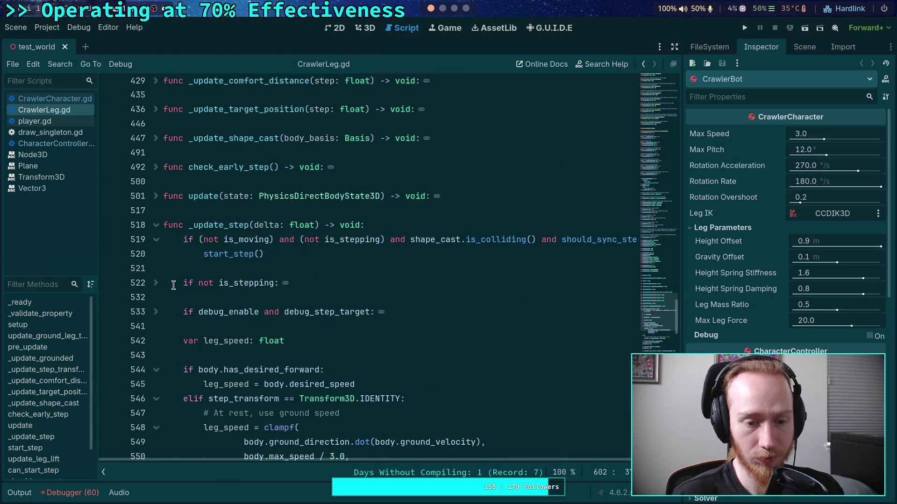
Expand the folded 'if not is_stepping:' block and open a new line beneath it.
click(156, 283)
click(327, 279)
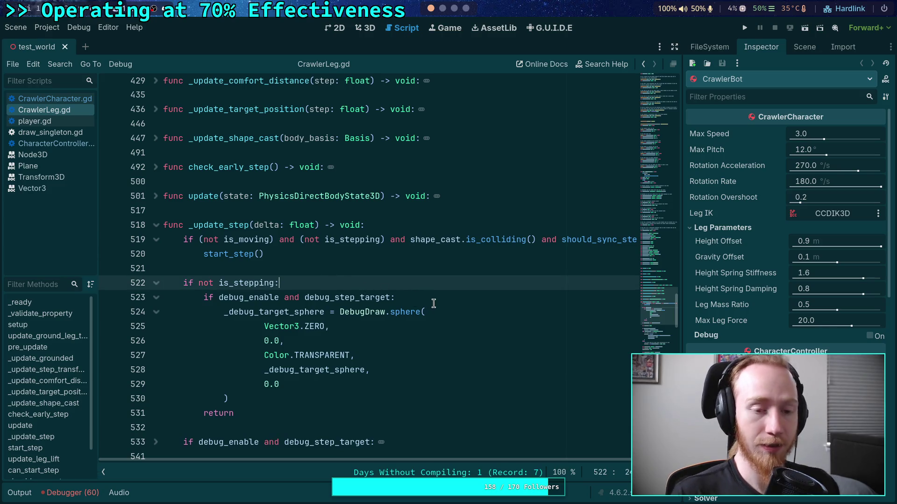
key(Return)
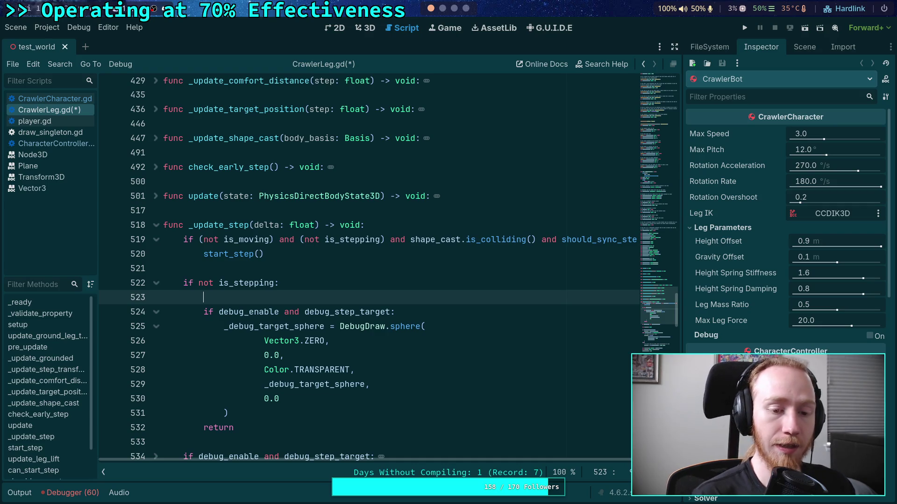
Add an 'if is_lifting:' check at the top of the if not is_stepping block.
key(Return)
key(Return)
key(Up)
text(if is_li)
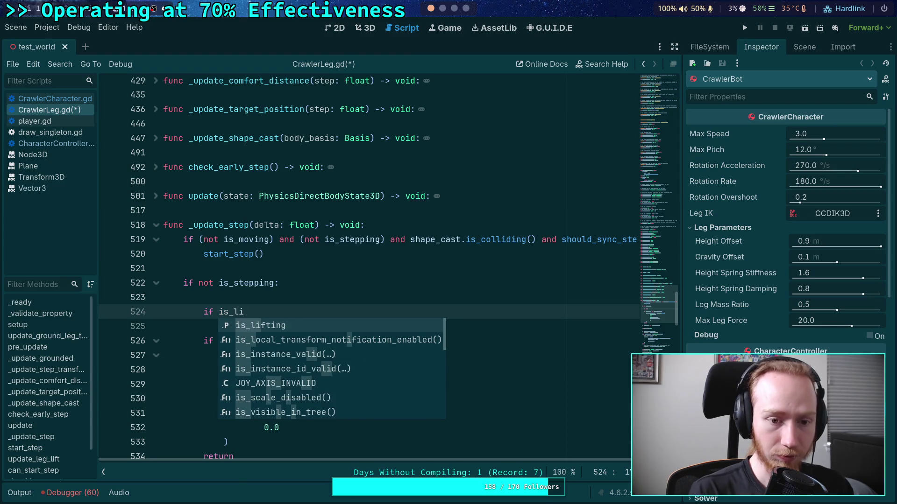
key(Return)
scroll(383, 287, down, 1)
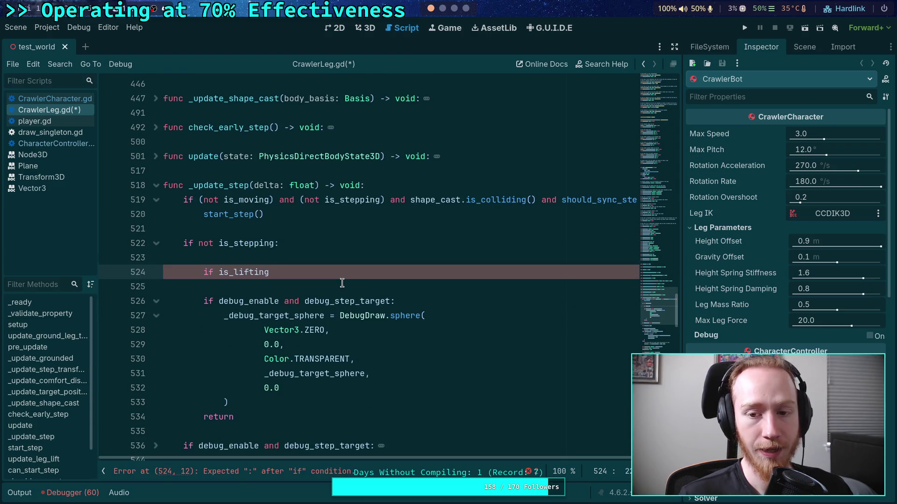
text(:)
key(Return)
Copy target.position from line 613 and return to the empty line under the check.
scroll(297, 306, down, 12)
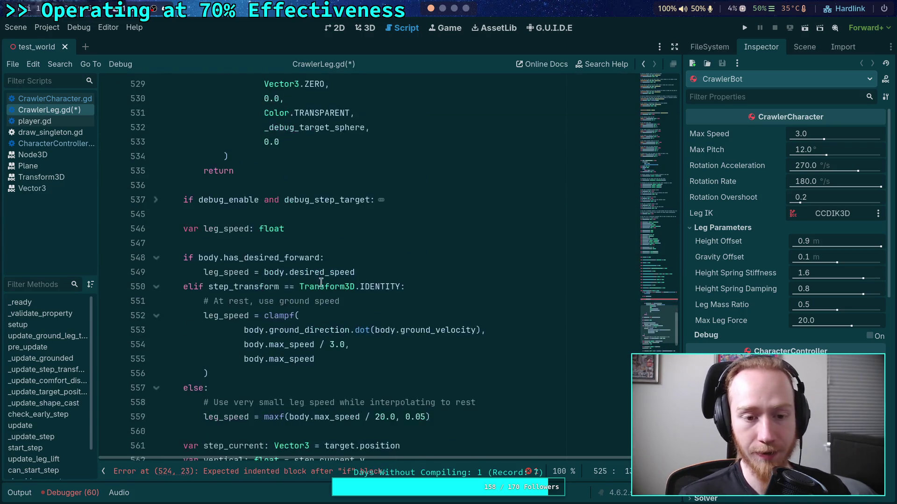
scroll(297, 306, down, 8)
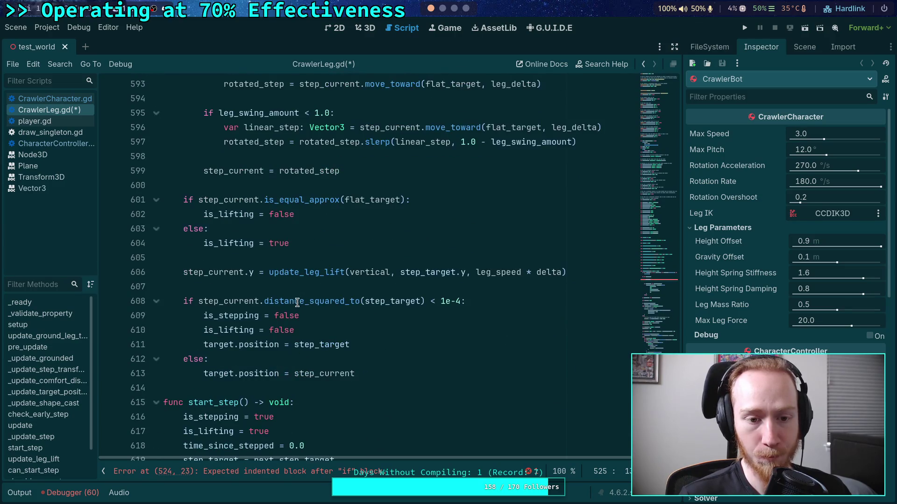
scroll(264, 277, up, 1)
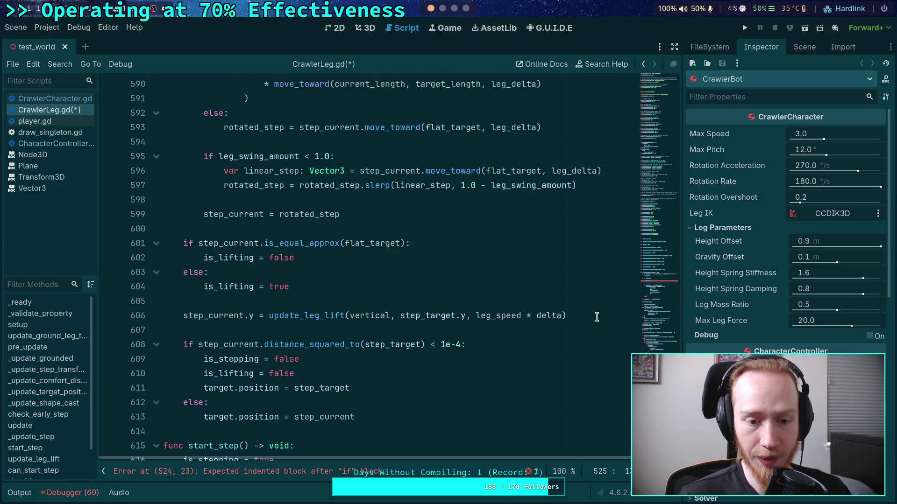
drag(203, 417, 279, 417)
key(ctrl+c)
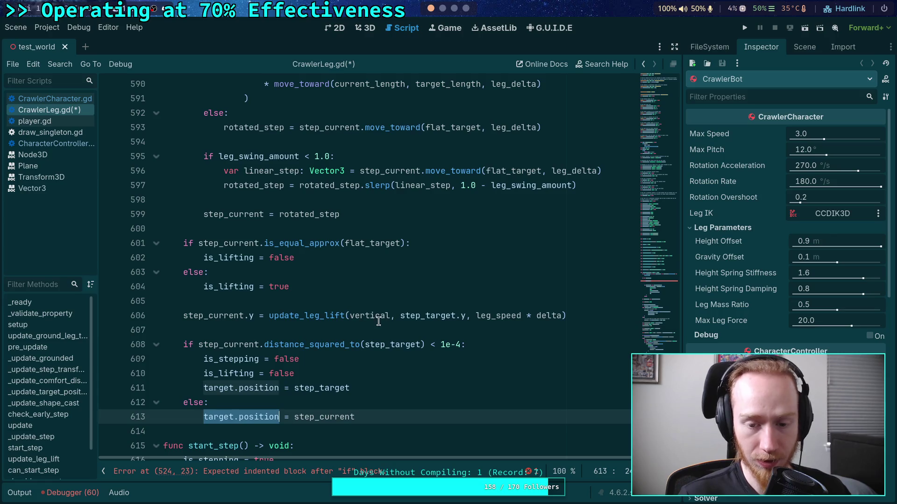
mouse_move(400, 317)
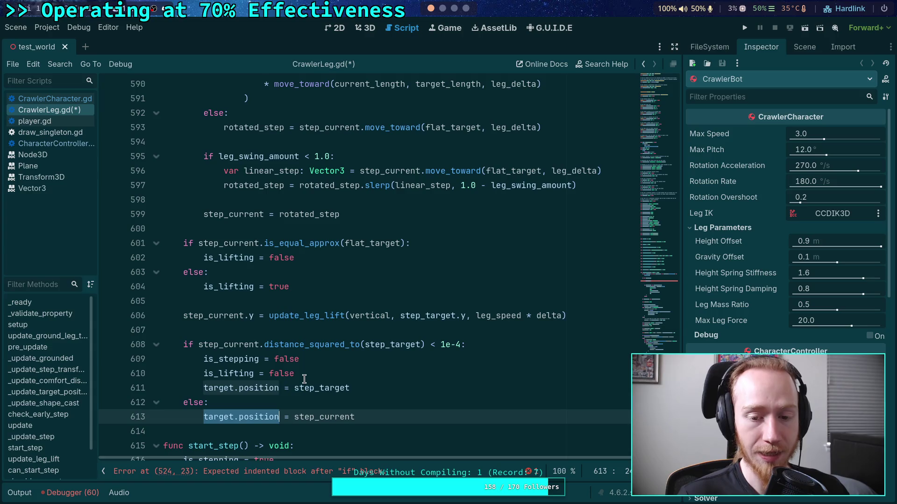
scroll(306, 374, up, 2)
scroll(308, 370, down, 2)
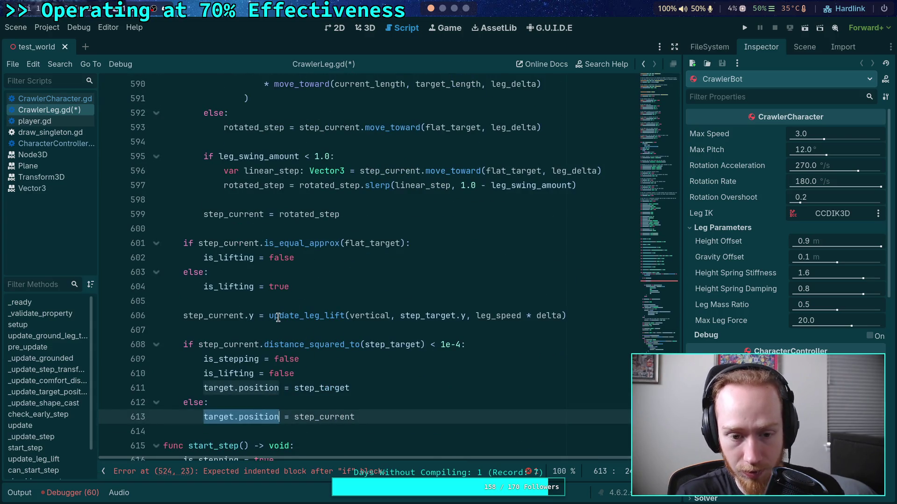
right_click(264, 411)
click(252, 346)
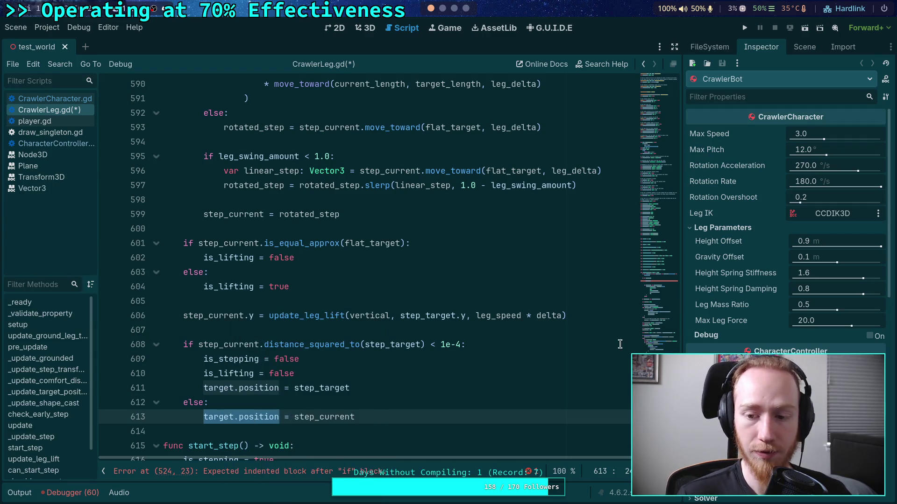
click(652, 345)
scroll(652, 346, up, 7)
click(275, 286)
Write 'target.position.y = update_leg_lift()' and delete the 'if is_lifting:' line above it.
key(ctrl+v)
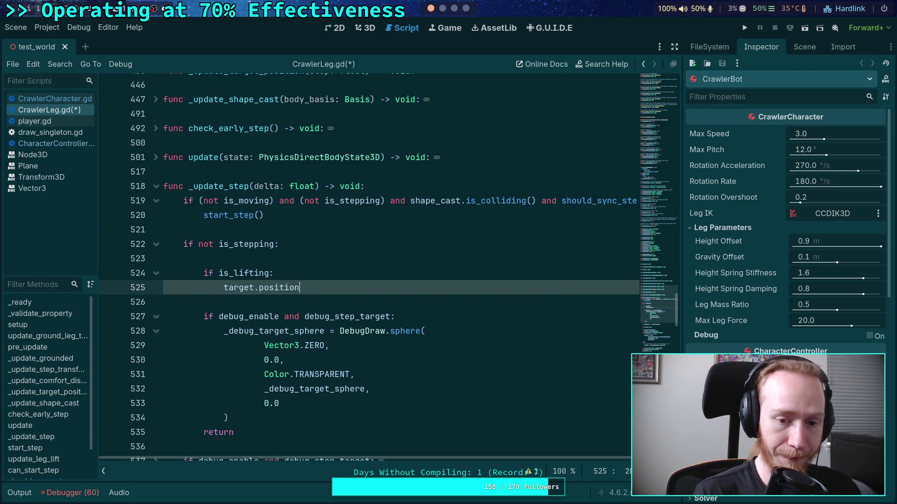
text(.y = updat)
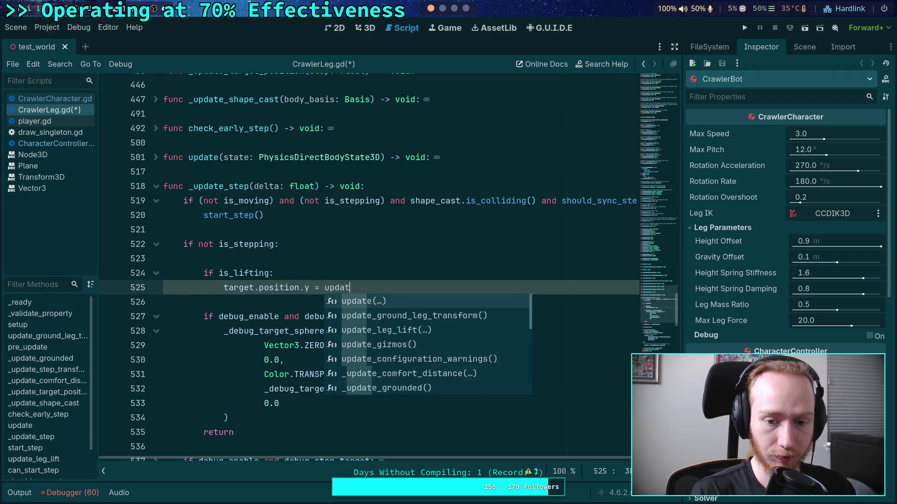
key(Down)
key(Down)
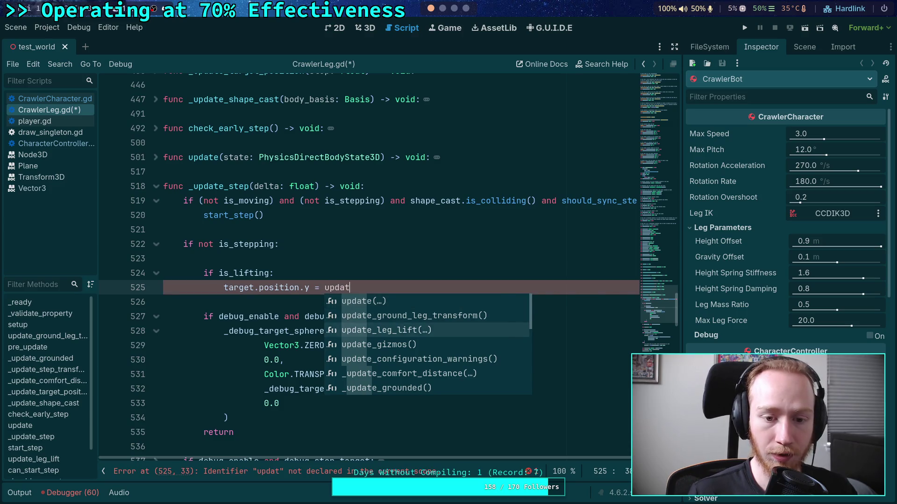
key(Return)
drag(223, 299, 205, 287)
key(BackSpace)
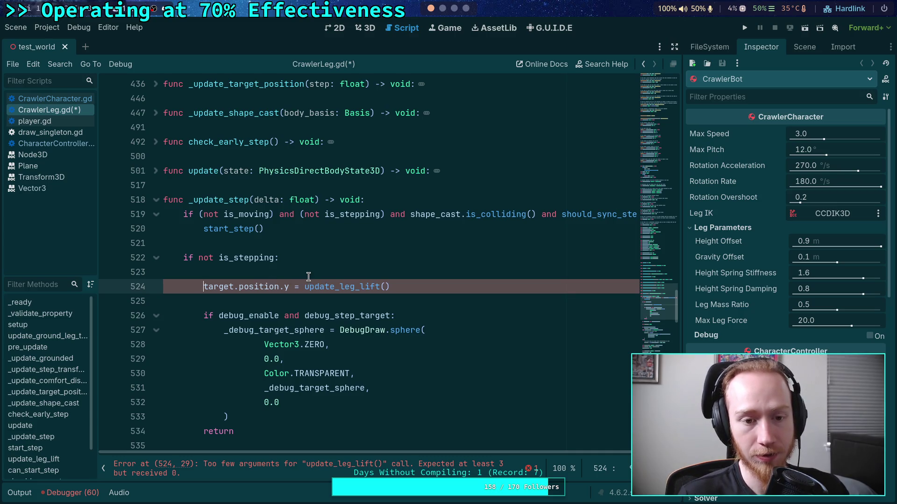
Review is_stepping, the new line 524 assignment, and where update() calls _update_step.
double_click(239, 260)
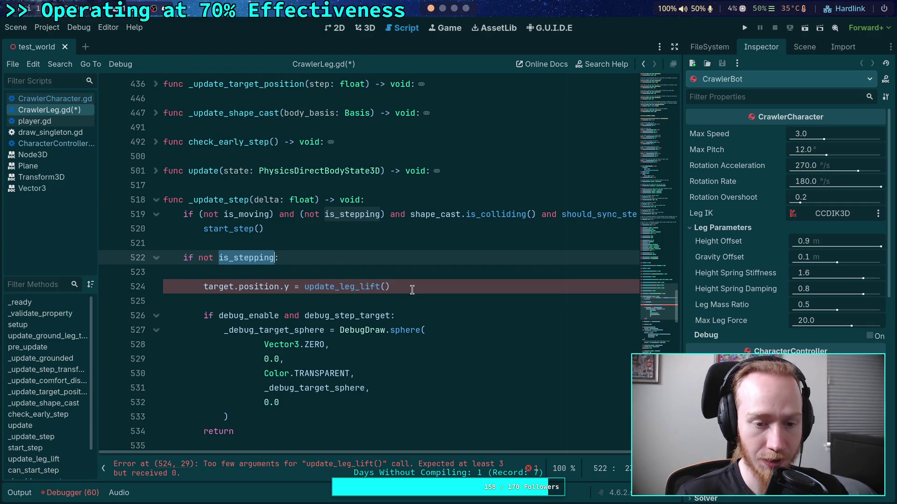
double_click(208, 285)
drag(413, 286, 401, 271)
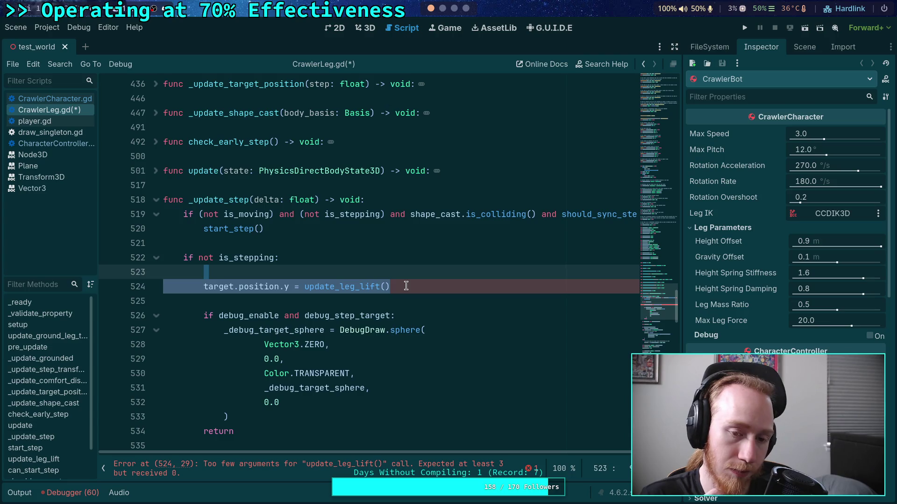
click(155, 171)
double_click(215, 200)
scroll(359, 309, down, 20)
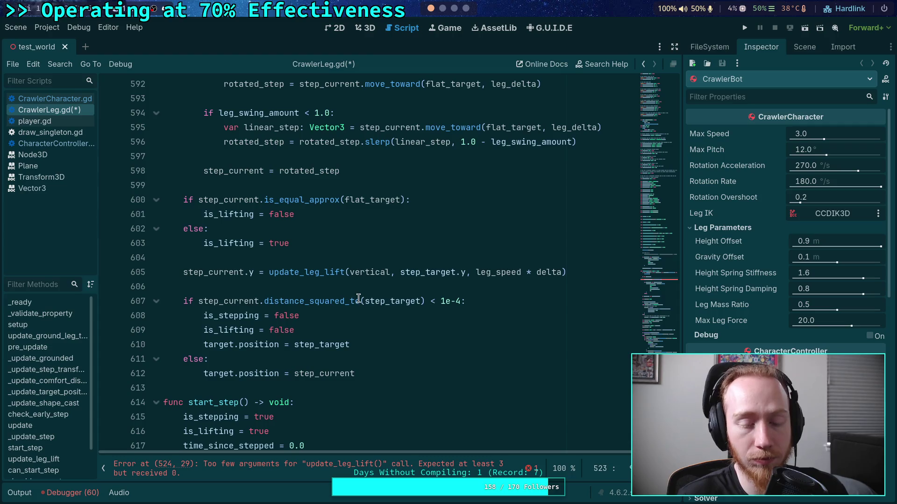
mouse_move(359, 303)
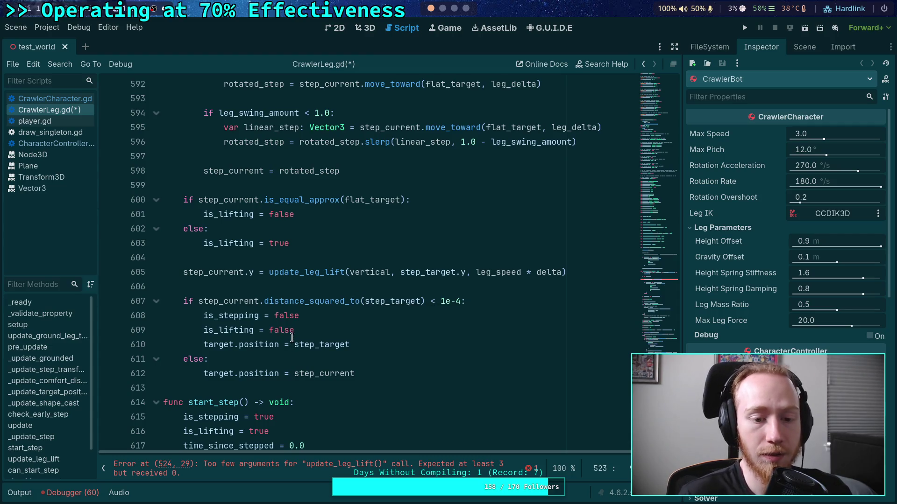
Review is_lifting's uses and the existing update_leg_lift assignment on line 605.
double_click(238, 330)
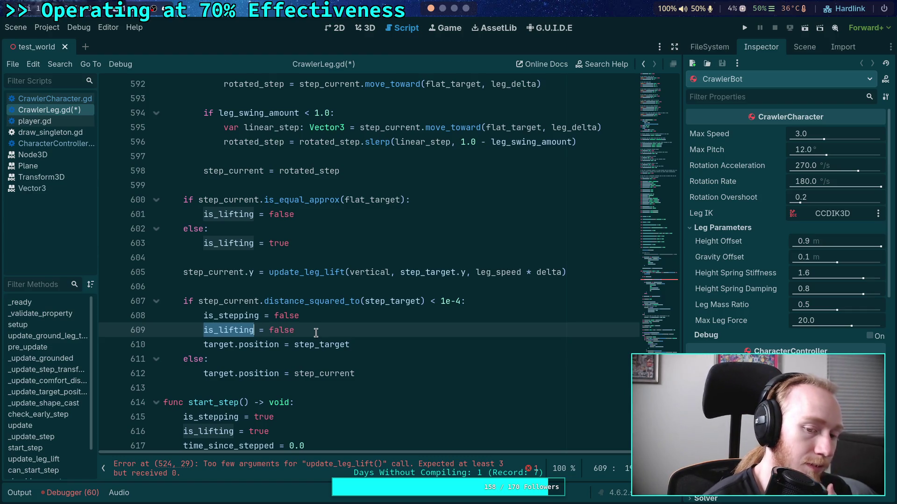
scroll(316, 332, up, 3)
scroll(317, 333, down, 2)
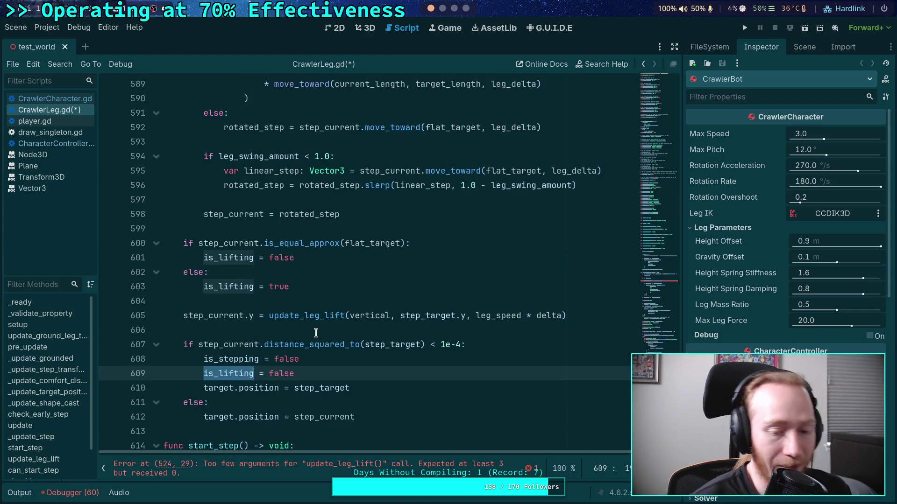
scroll(316, 333, up, 3)
scroll(317, 332, up, 15)
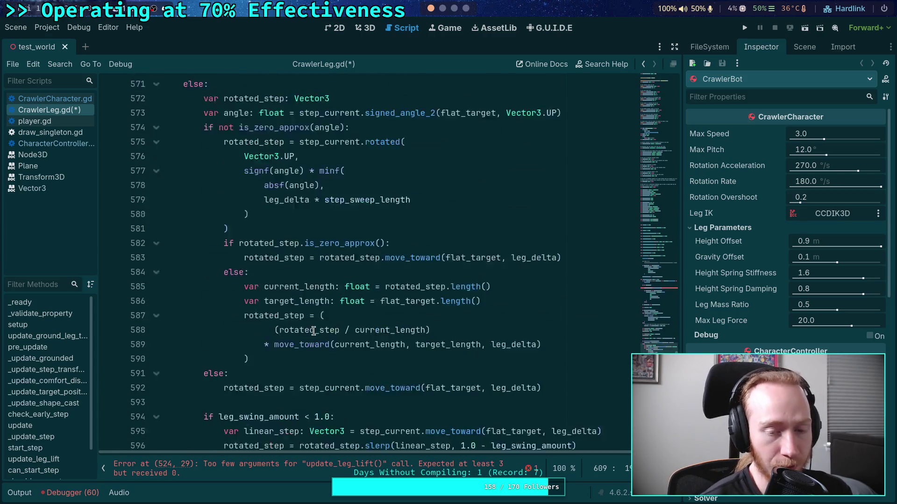
scroll(313, 331, up, 5)
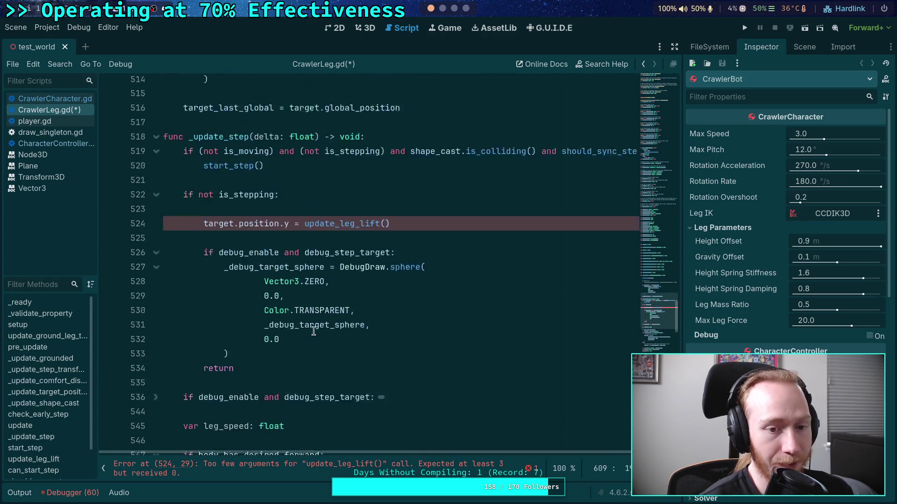
scroll(313, 331, down, 14)
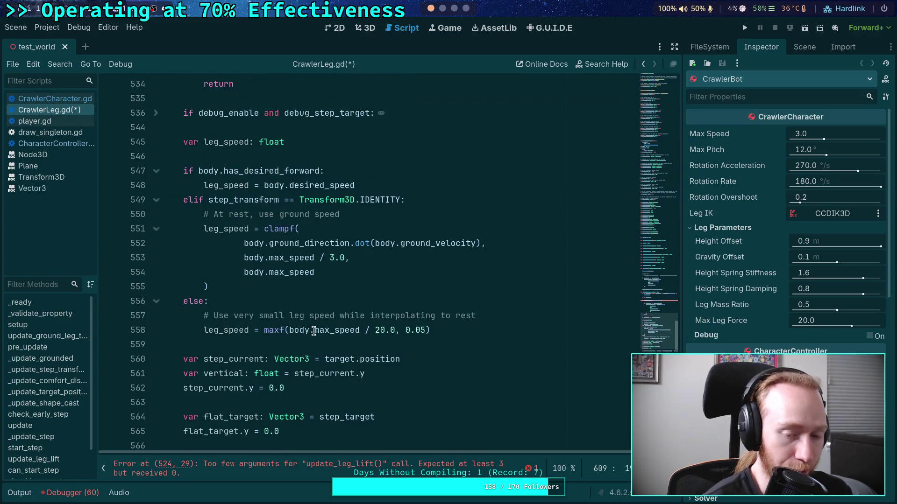
scroll(313, 331, down, 3)
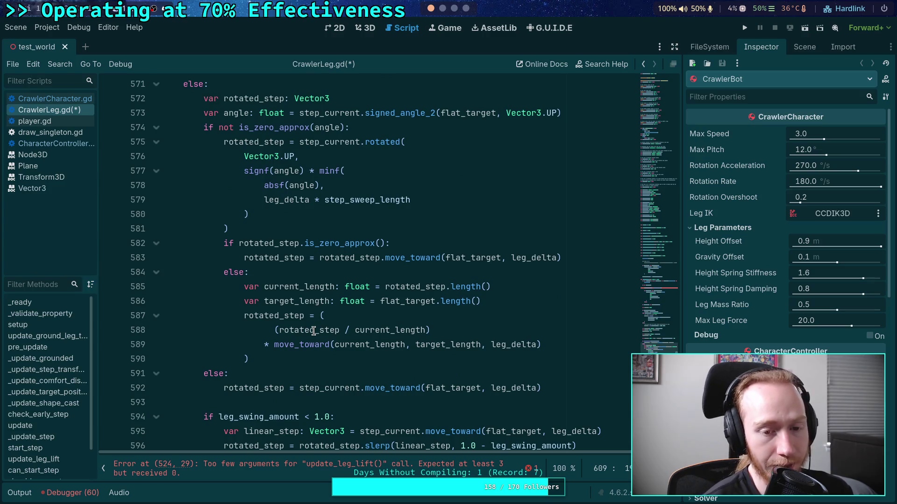
scroll(314, 332, down, 4)
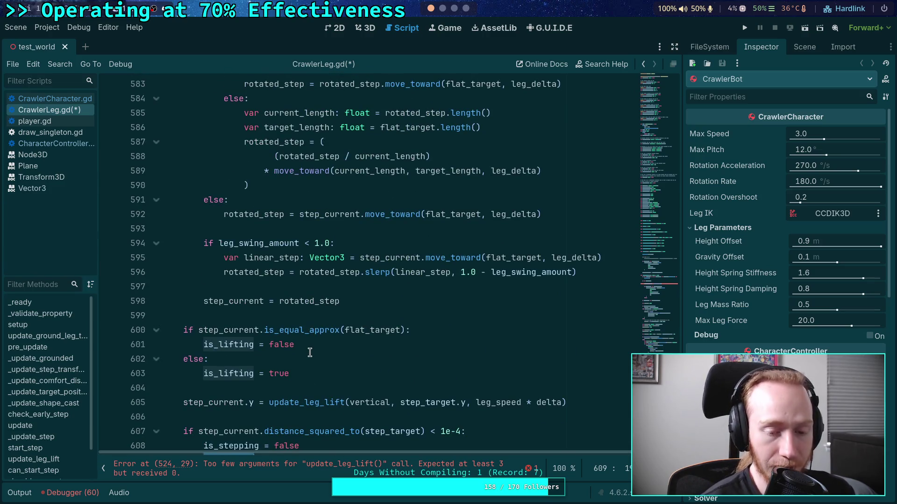
scroll(310, 352, down, 3)
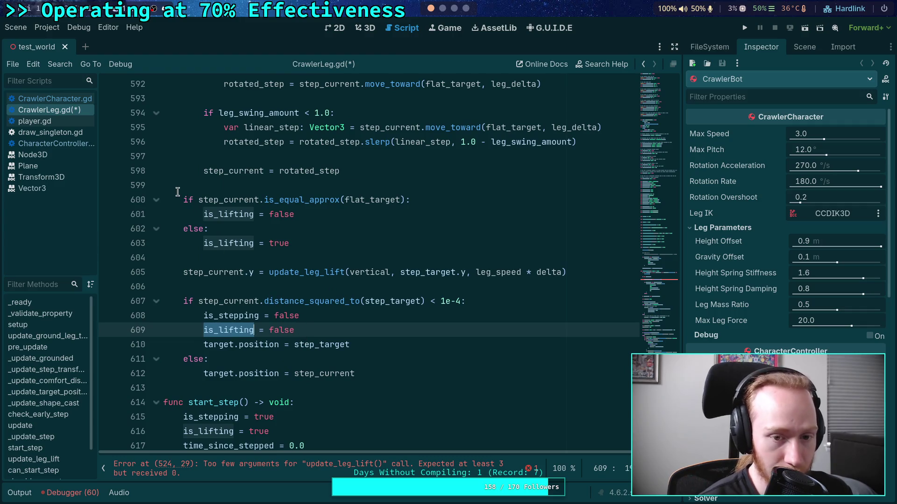
drag(255, 271, 577, 269)
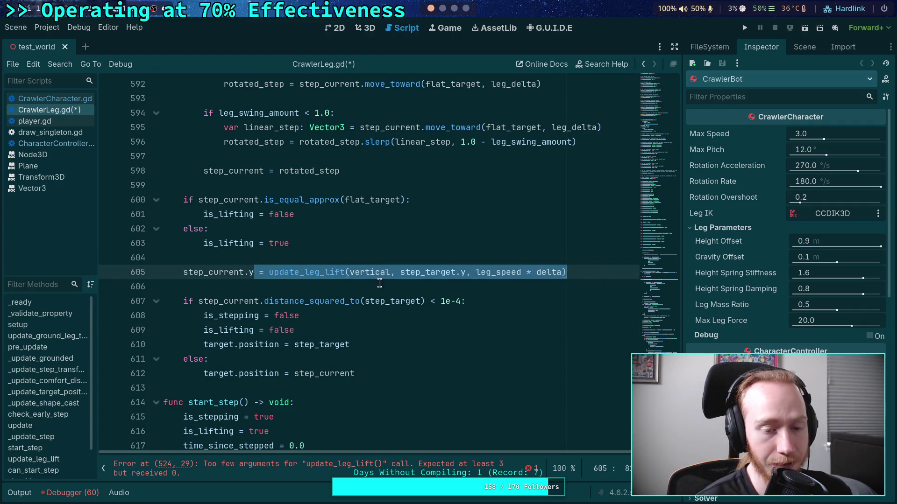
mouse_move(199, 330)
mouse_down()
mouse_move(301, 332)
mouse_move(331, 344)
mouse_up()
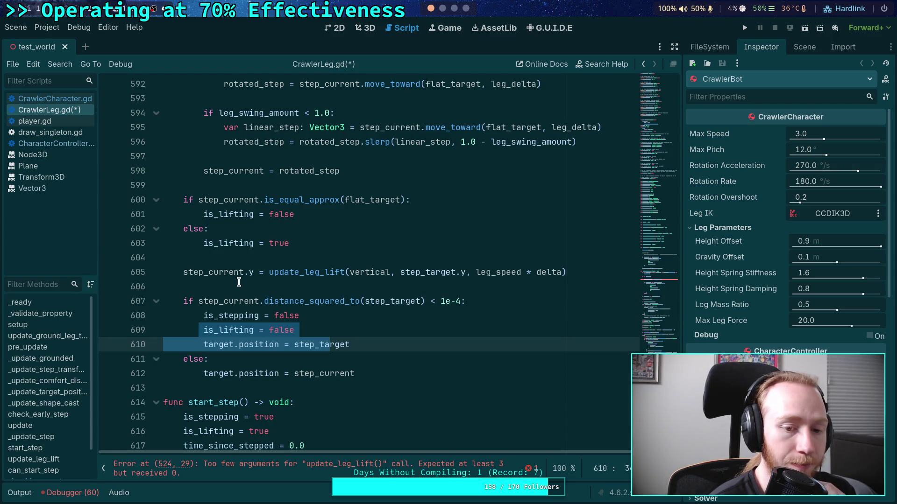
scroll(239, 282, up, 20)
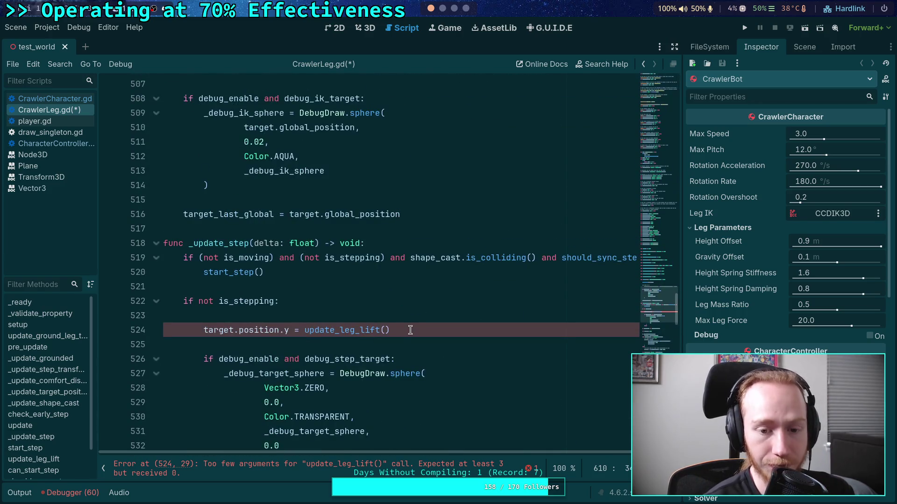
Delete the update_leg_lift assignment line from _update_step and fold the function.
click(410, 330)
key(ctrl+shift+k)
key(ctrl+shift+k)
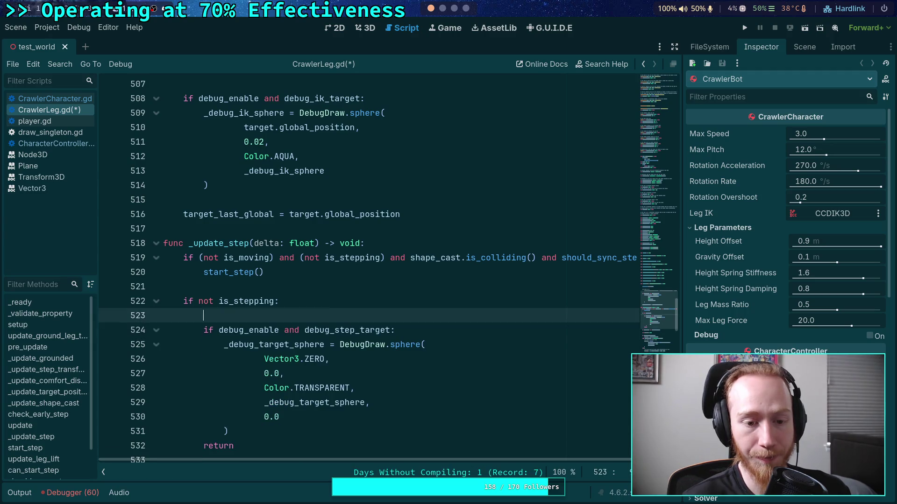
key(BackSpace)
click(156, 315)
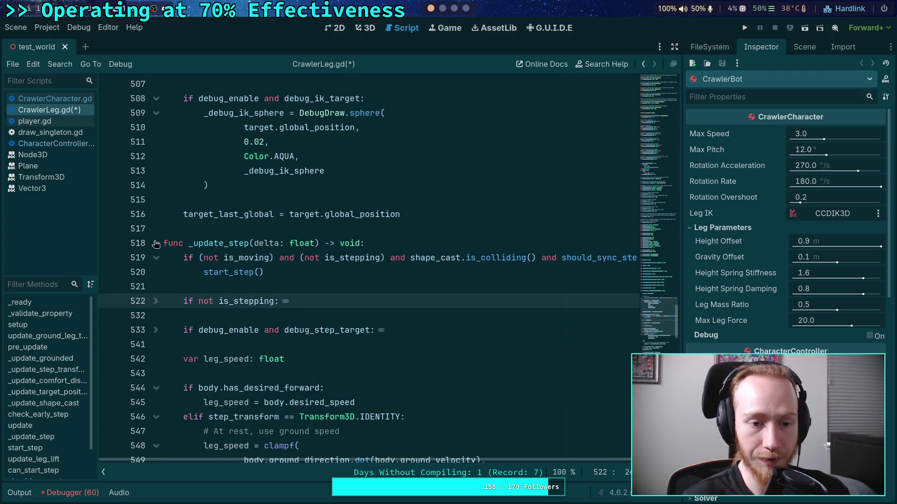
click(365, 243)
scroll(246, 281, up, 5)
Add an 'if not is_stepping:' check after the _update_step(state.step) call in update().
click(246, 281)
key(End)
key(Return)
key(Return)
text(if not is_ste)
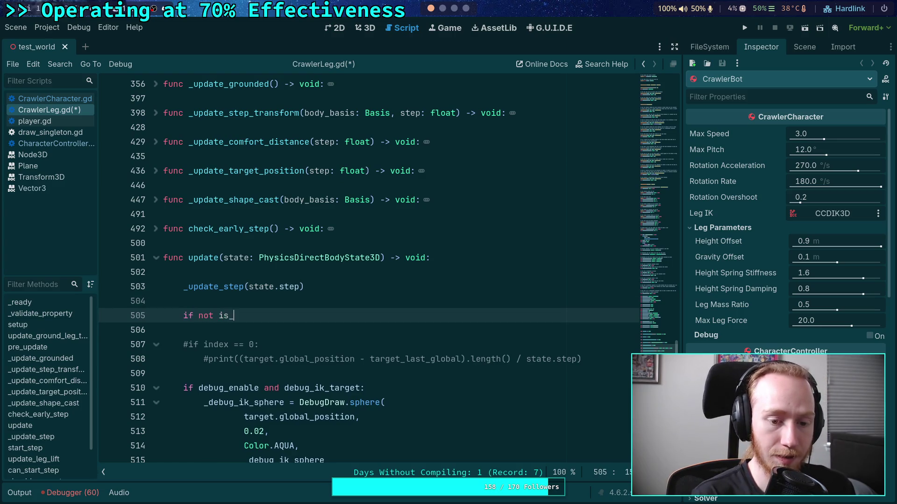
key(Return)
text(:)
key(Return)
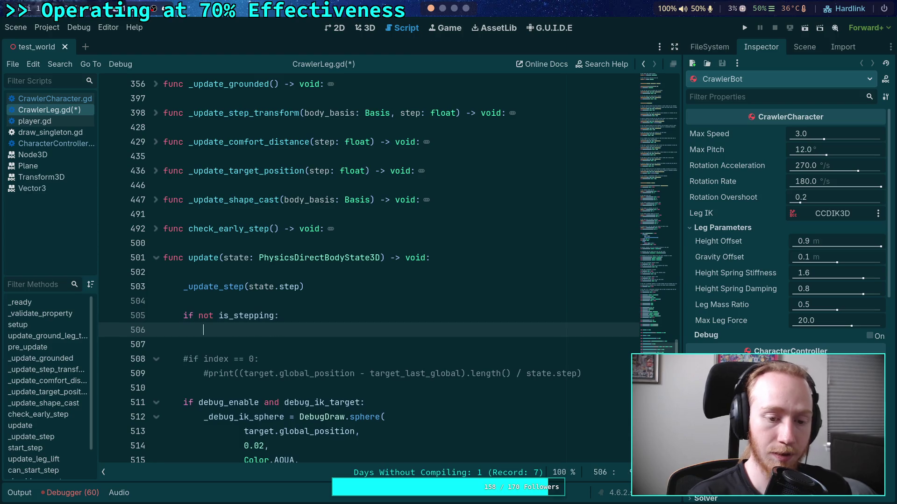
Label the new check with the comment '# Yield lifting to the active step'.
click(337, 301)
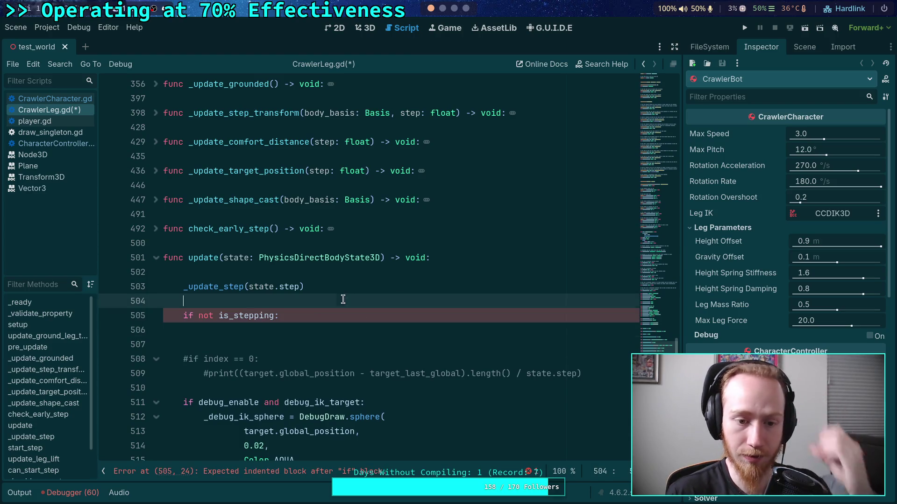
scroll(374, 321, down, 1)
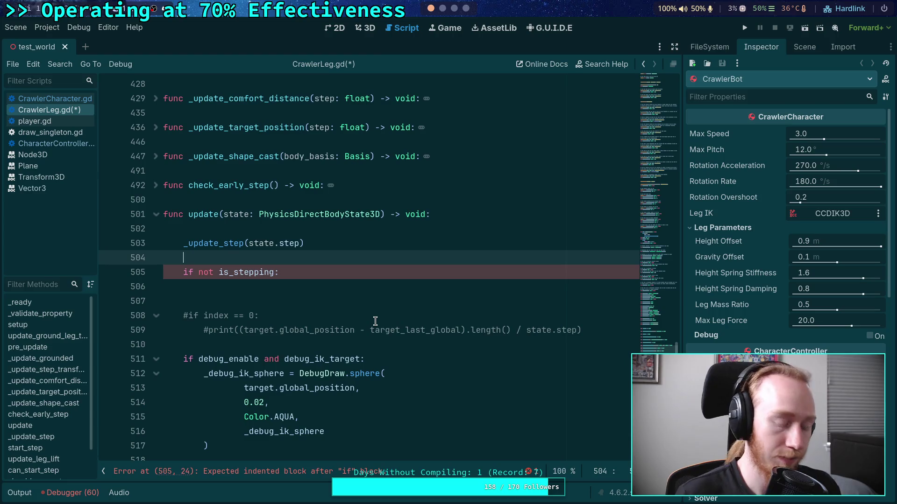
key(Return)
text(# F)
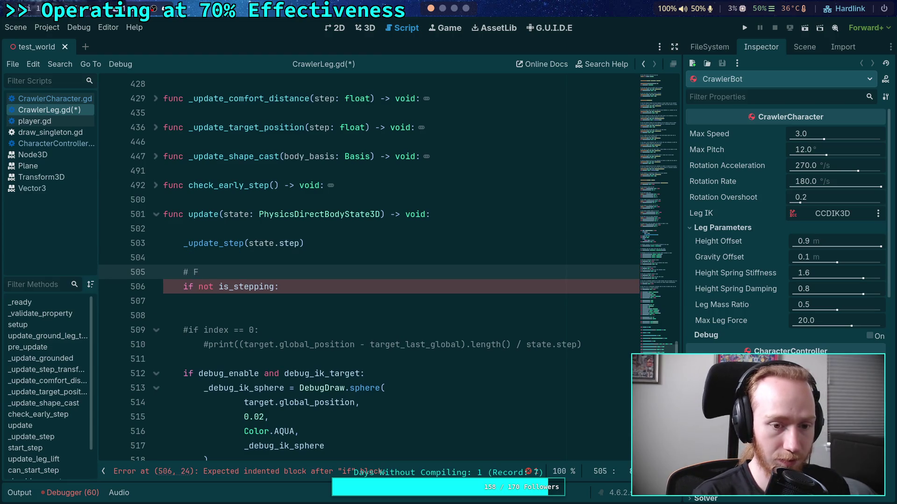
text(Yield )
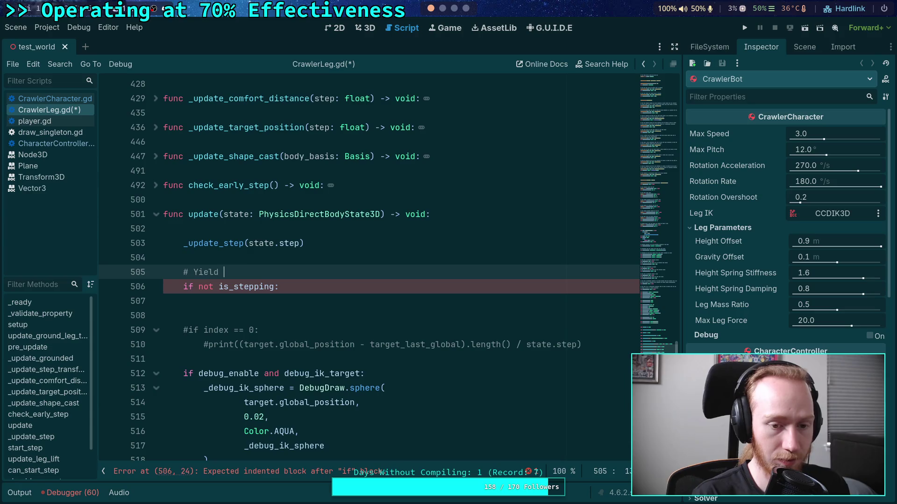
text(lifting)
text(he step )
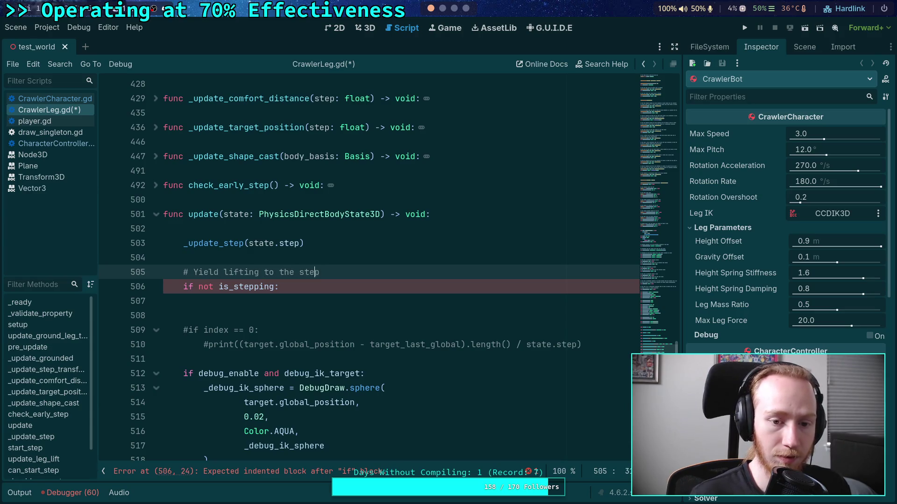
text(active)
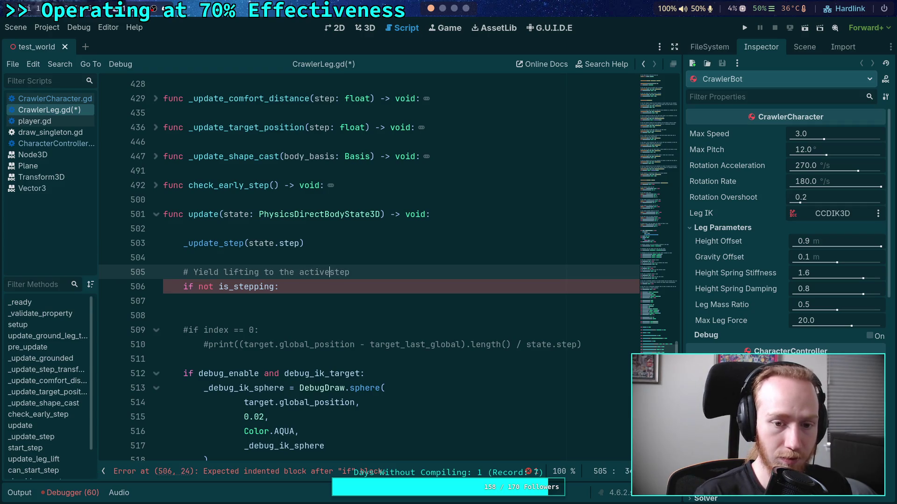
click(279, 286)
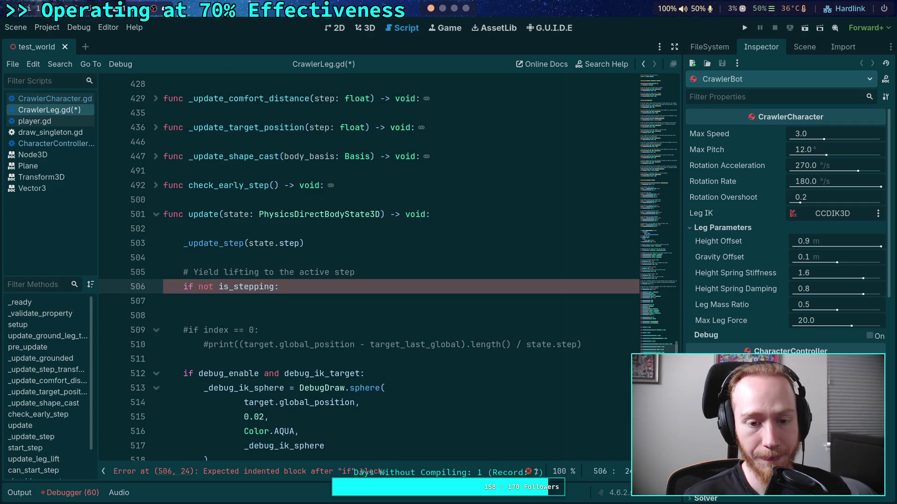
drag(279, 286, 334, 272)
key(alt+Up)
key(alt+Up)
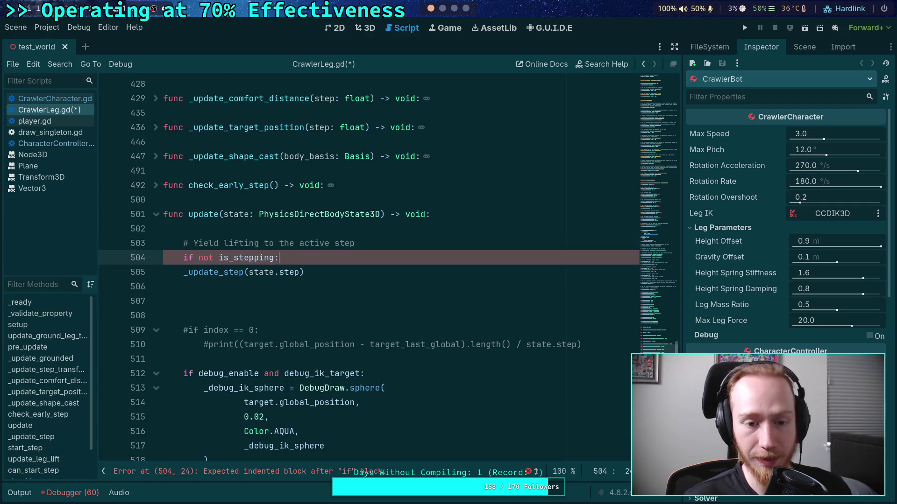
key(Down)
key(Return)
key(Down)
key(Down)
key(Down)
key(BackSpace)
key(BackSpace)
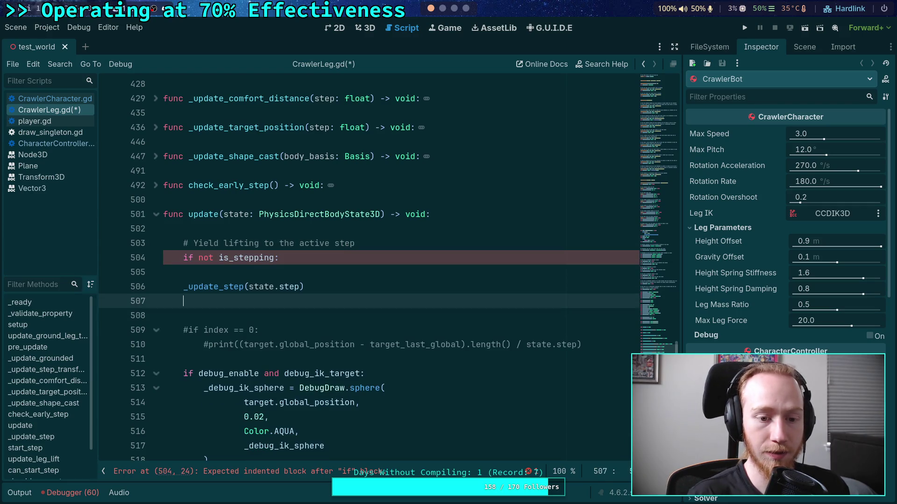
scroll(336, 311, down, 2)
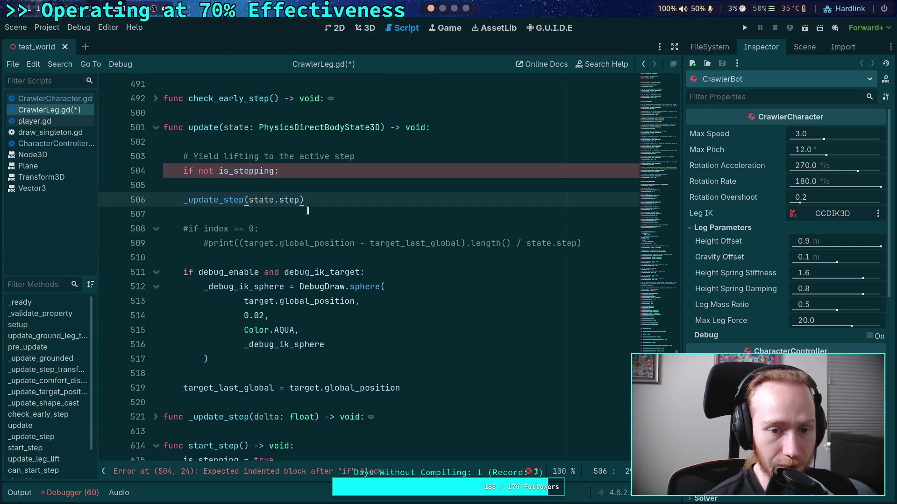
scroll(337, 310, down, 7)
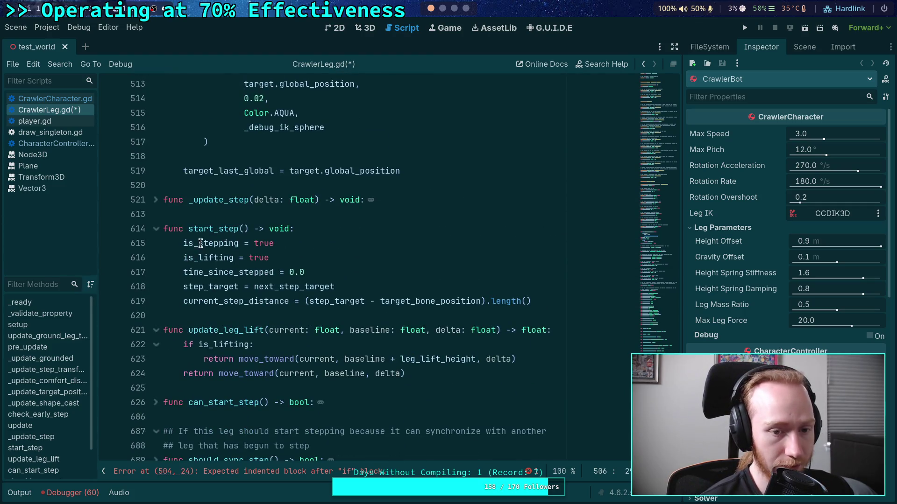
scroll(367, 305, up, 8)
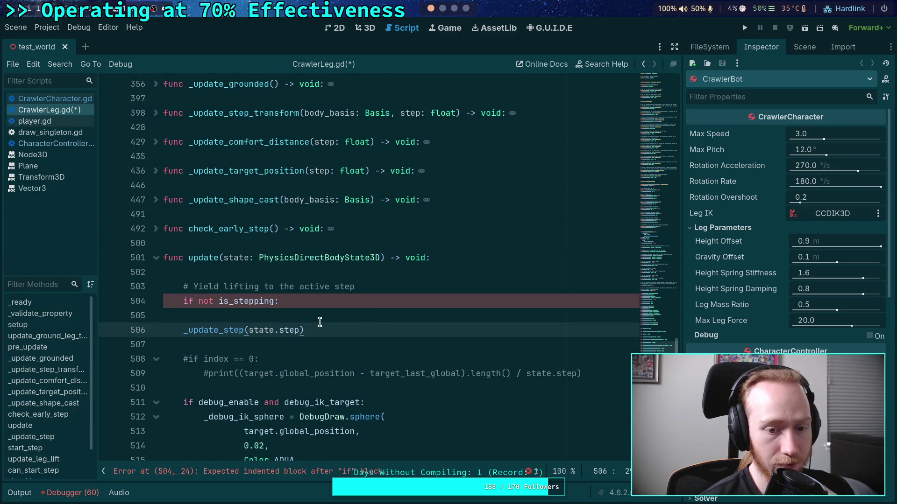
click(333, 302)
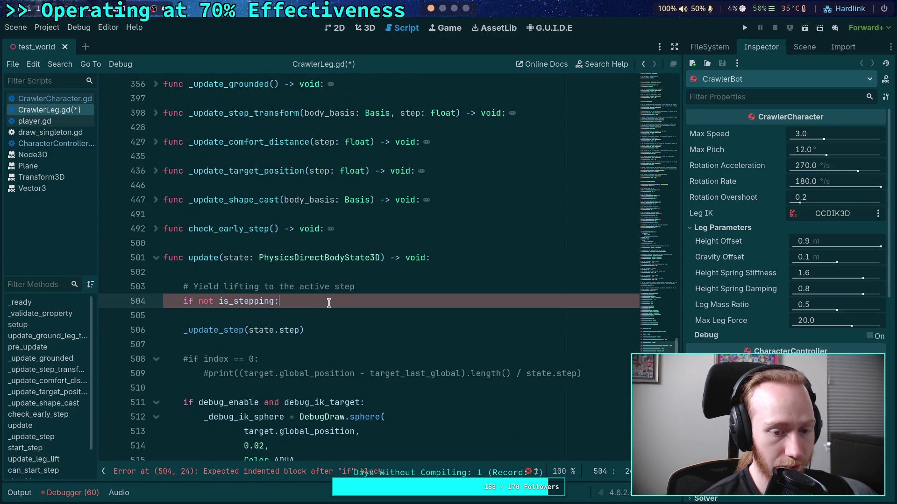
drag(322, 303, 164, 286)
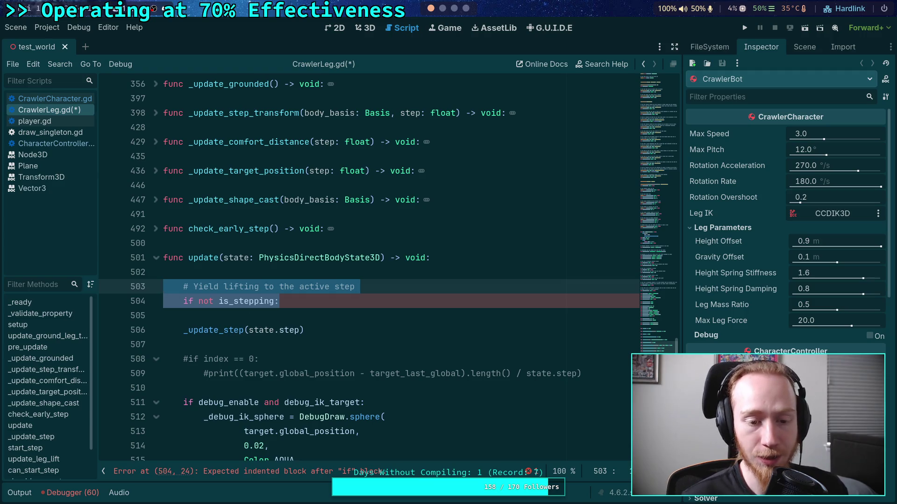
key(alt+Down)
key(alt+Down)
click(253, 278)
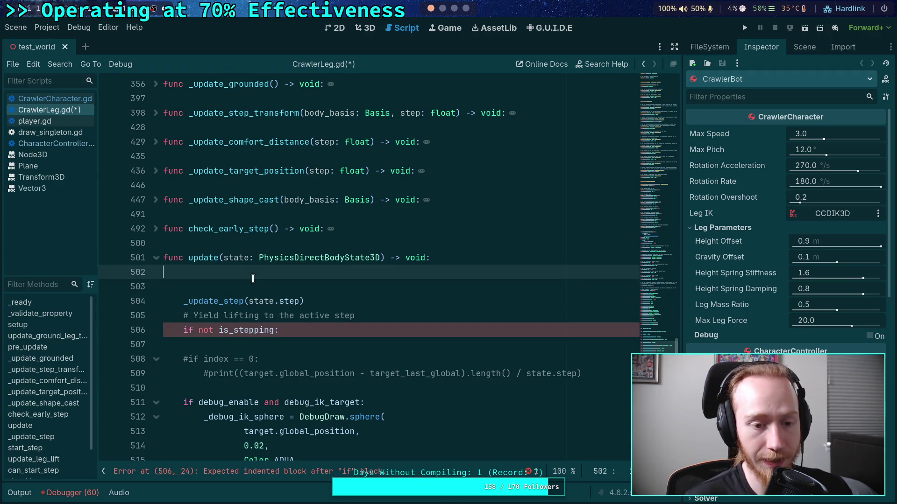
click(251, 285)
key(BackSpace)
click(348, 286)
key(Return)
click(383, 330)
scroll(390, 322, down, 1)
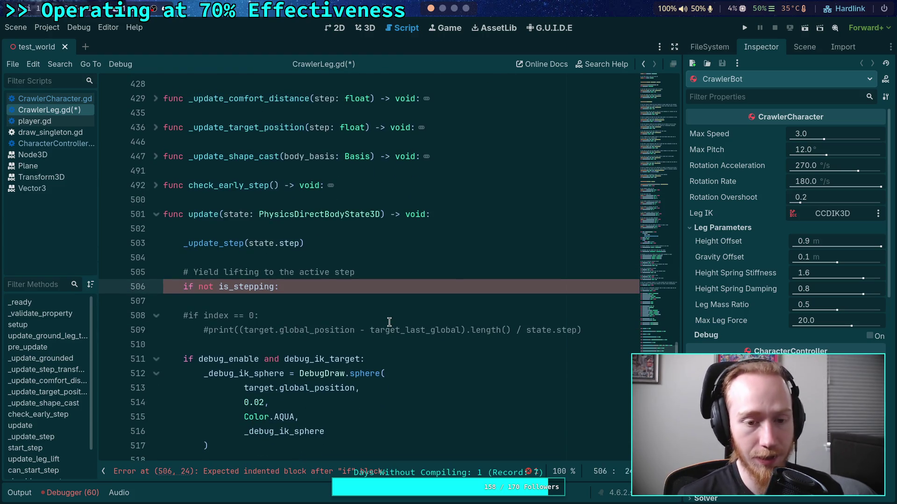
scroll(389, 322, down, 1)
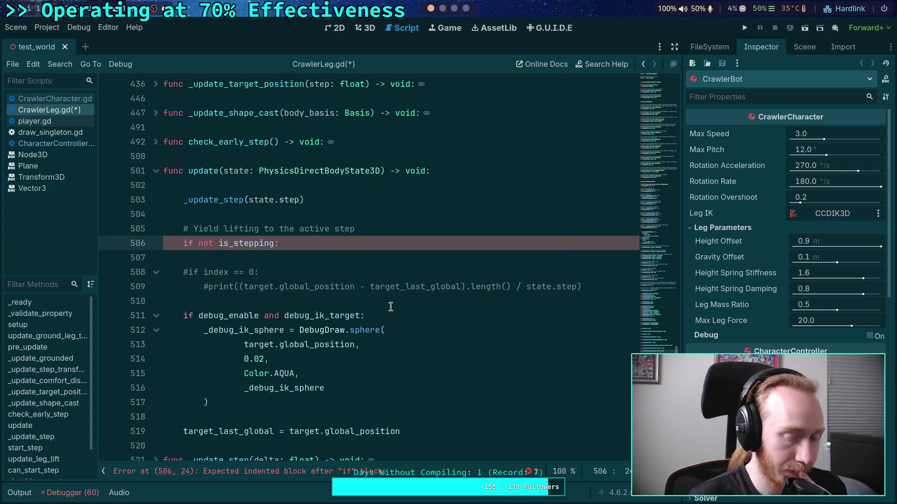
key(Return)
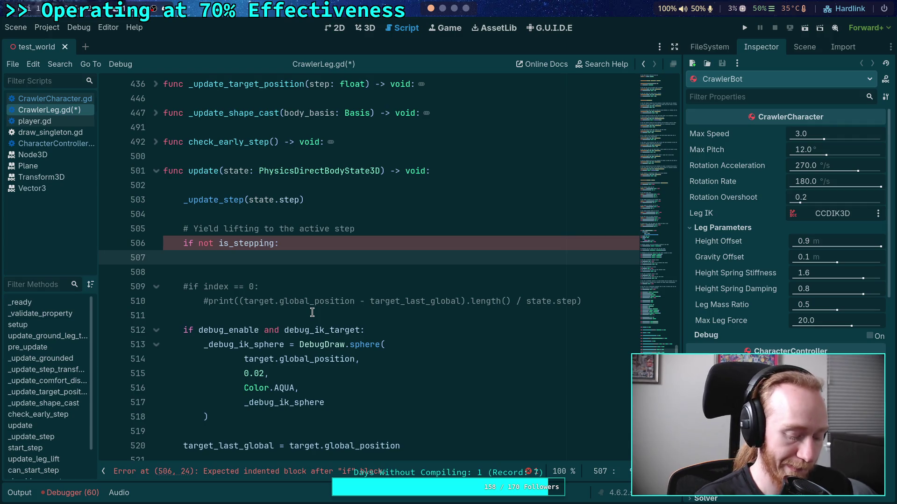
Declare 'var baseline: float' above a new 'if is_grounded:' branch and start 'baseline' in its body.
text(if is_grounded:)
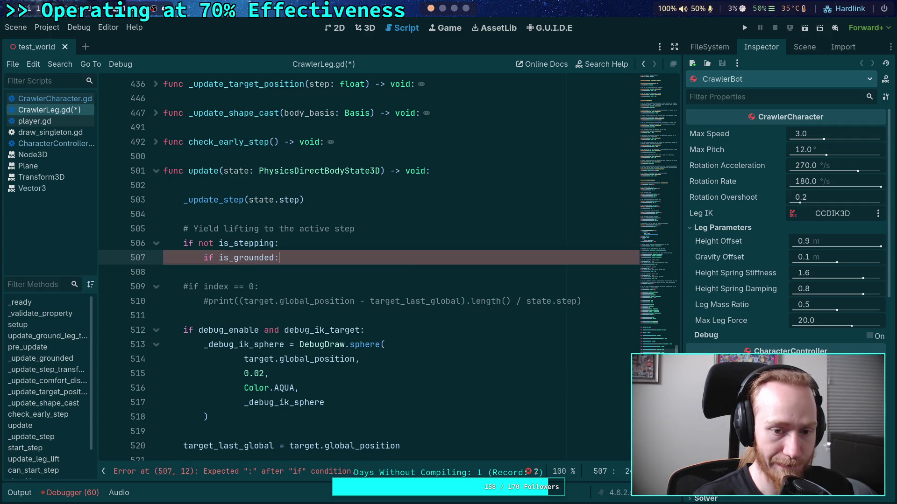
key(Return)
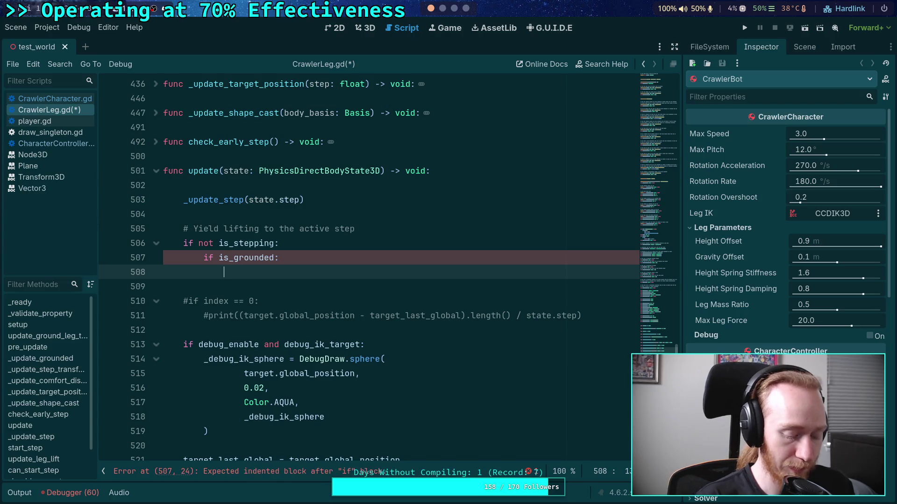
key(Up)
key(ctrl+shift+Return)
text(var bal)
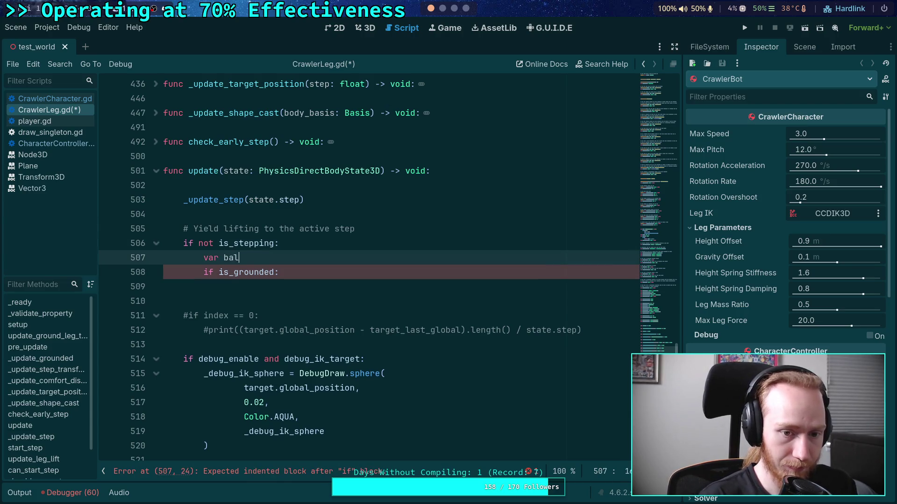
key(BackSpace)
text(seli)
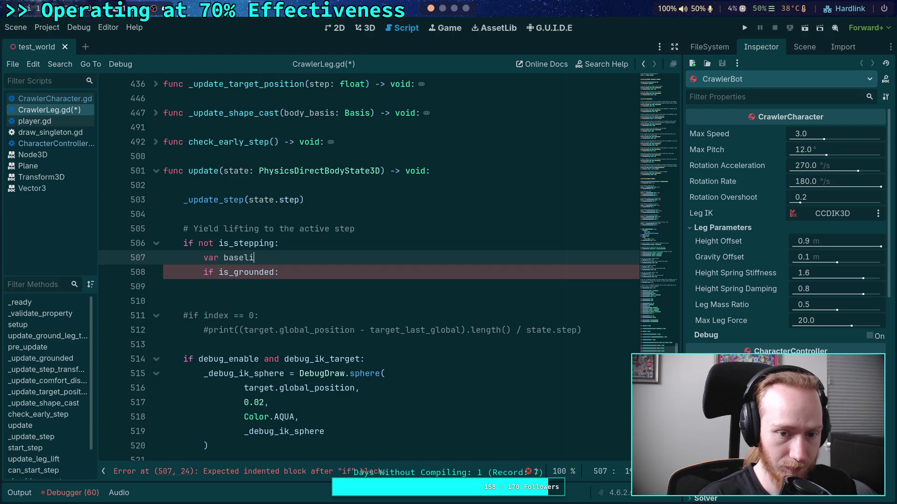
text(ne: float)
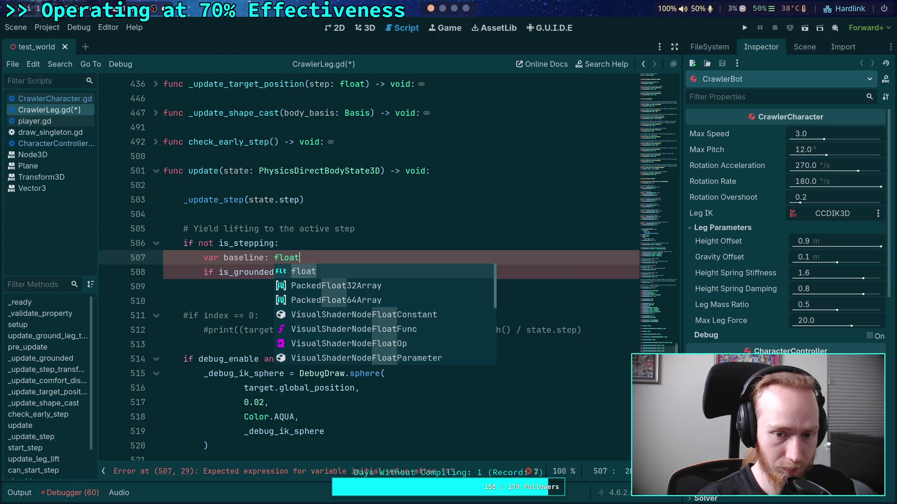
key(Escape)
key(Down)
key(Return)
text(baseline =)
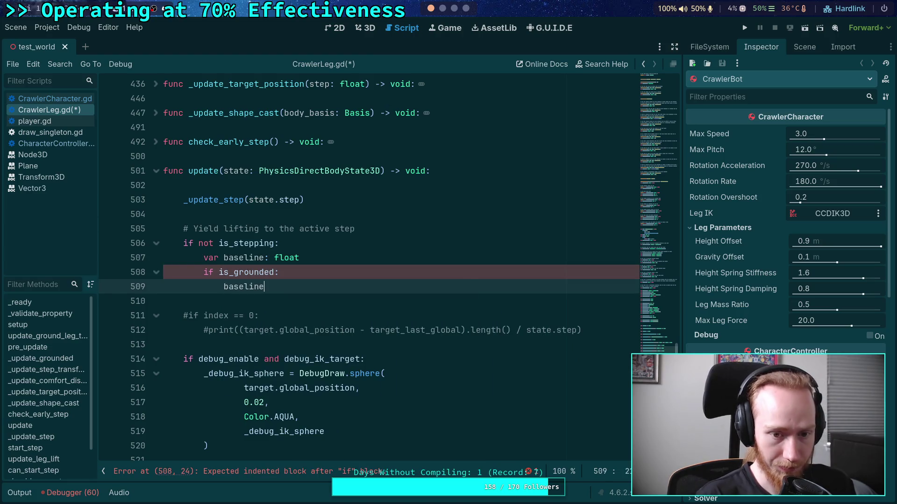
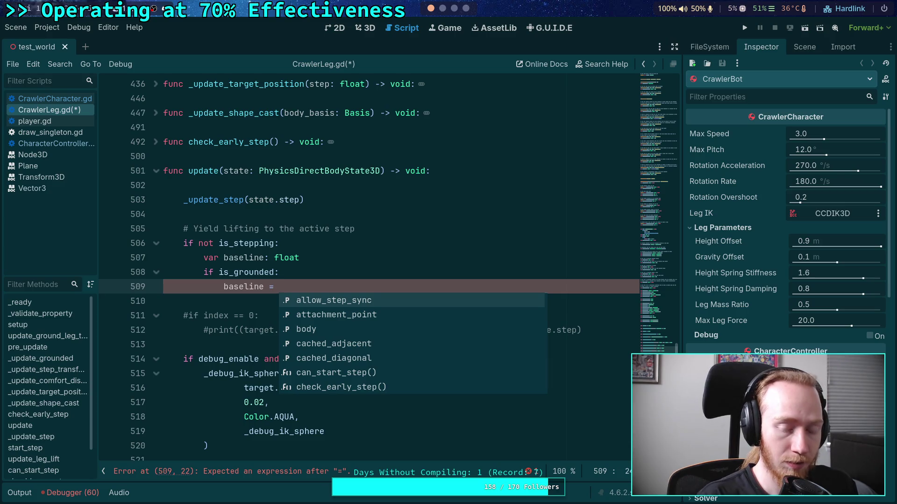
Complete 'ground_point' on line 509 using the autocomplete suggestion.
text(ground)
key(Down)
key(Down)
key(Down)
key(Down)
key(Down)
key(Down)
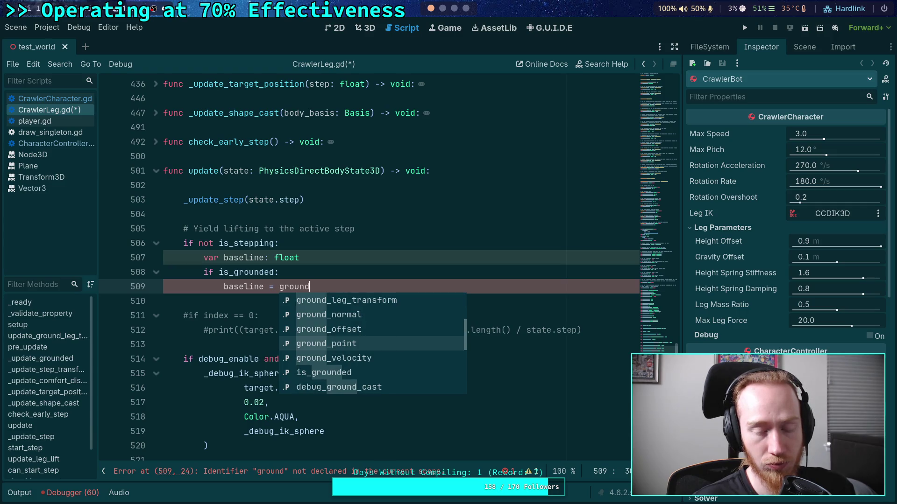
key(Return)
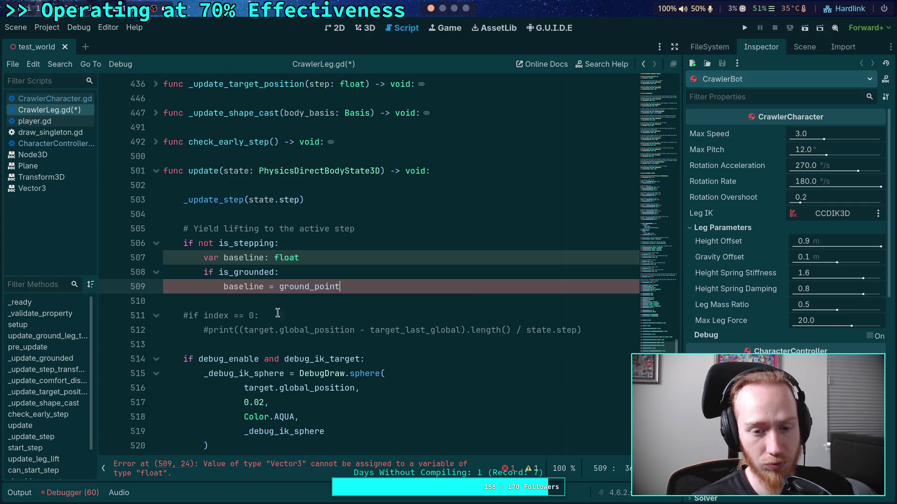
Review ground_point's uses (lines 359, 379), then append '* global_transform' on line 509.
double_click(300, 286)
mouse_move(290, 288)
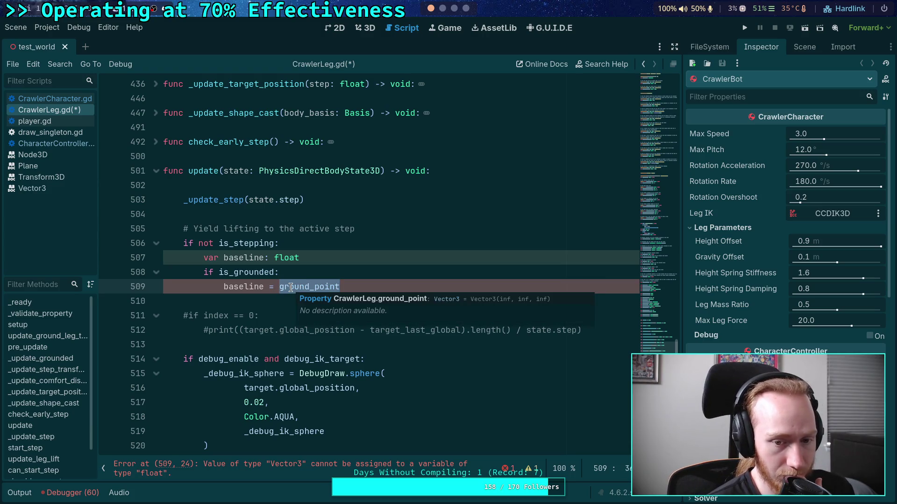
key(ctrl+f)
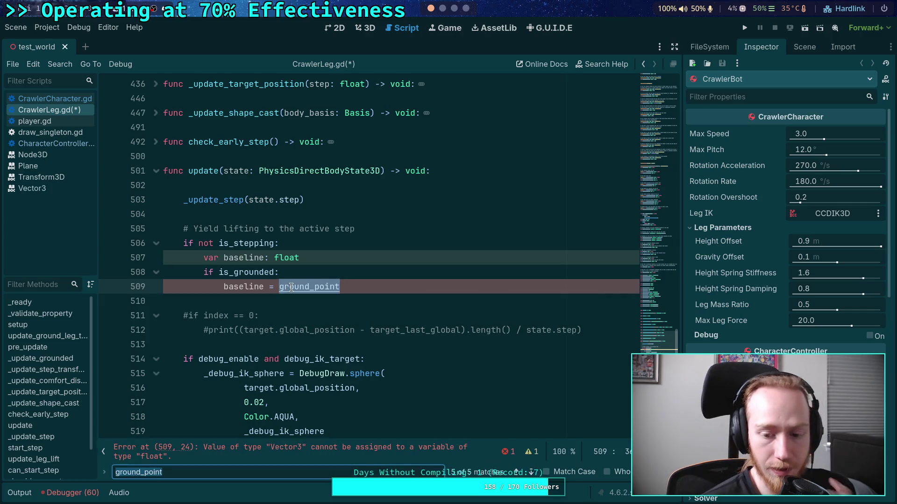
click(531, 473)
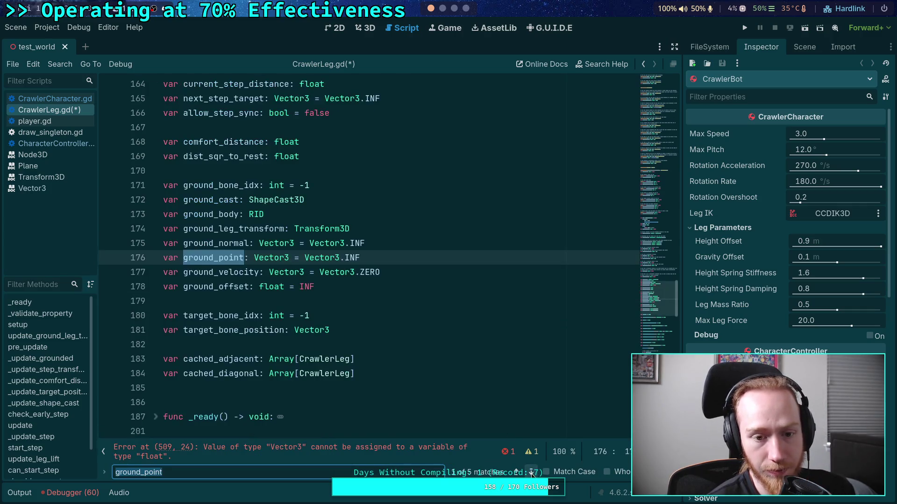
click(531, 473)
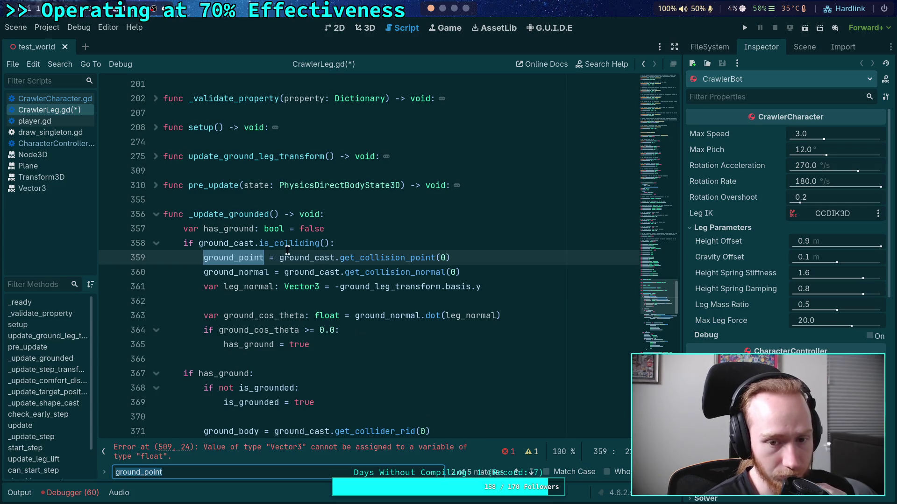
scroll(482, 386, down, 3)
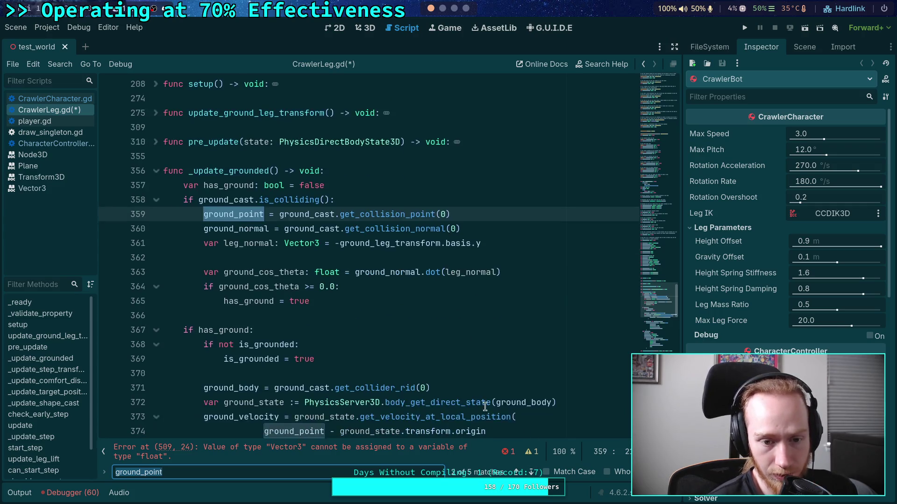
scroll(486, 404, down, 9)
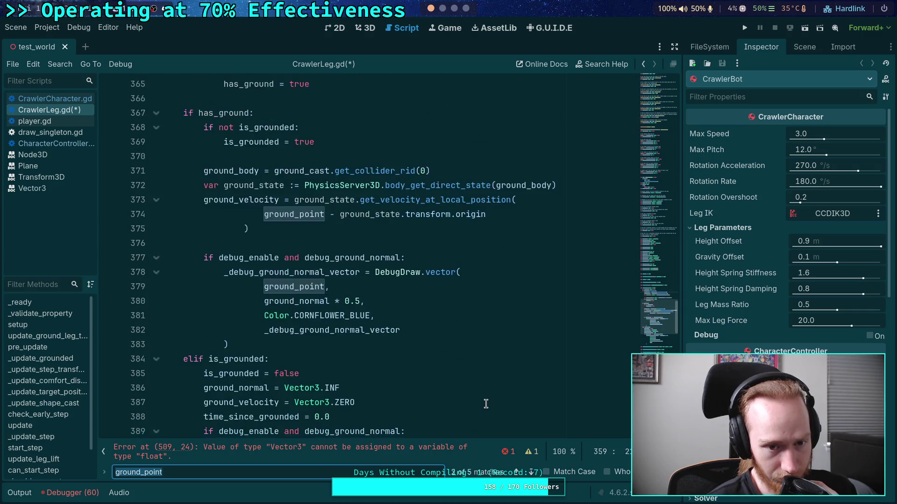
click(536, 470)
click(535, 469)
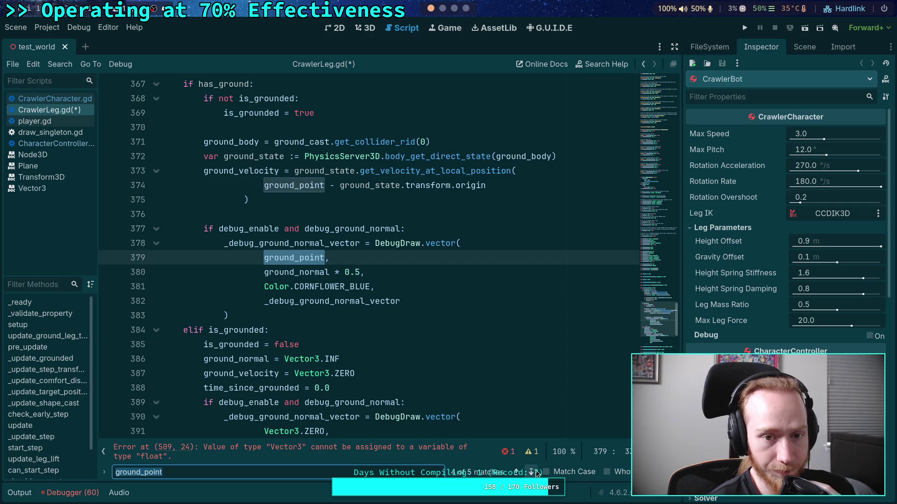
click(535, 470)
click(386, 259)
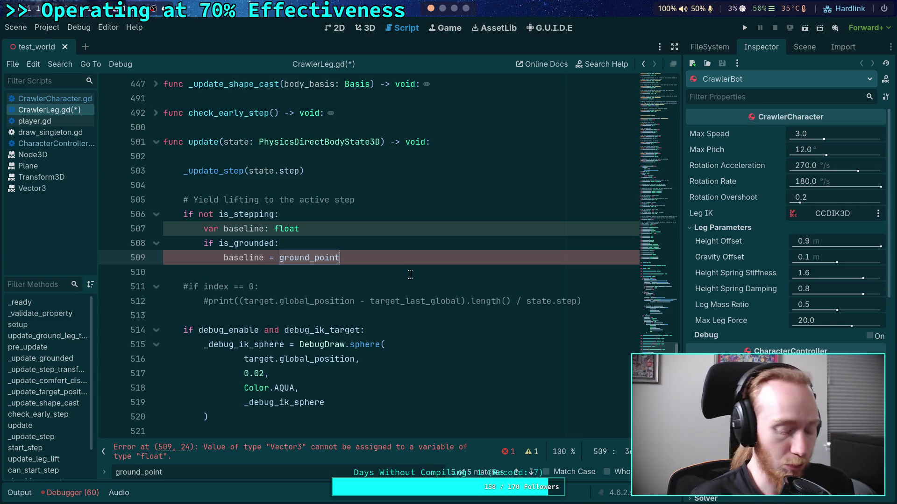
text(*)
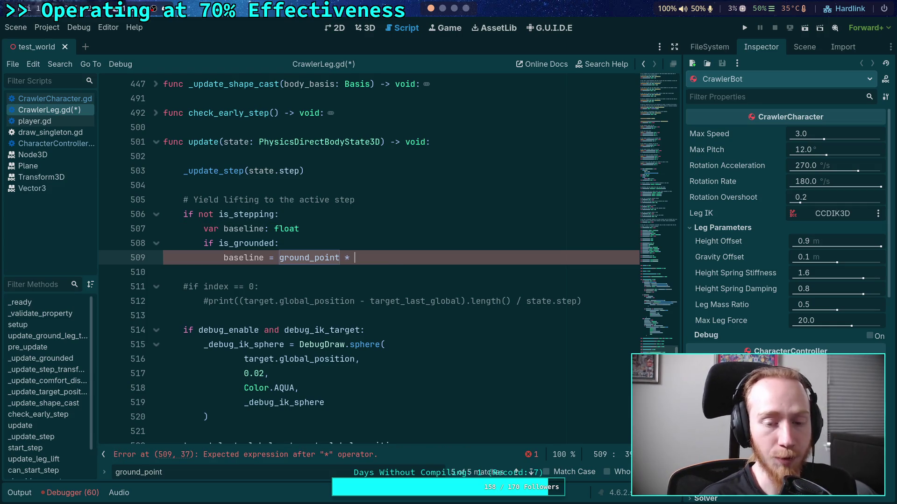
text( global_)
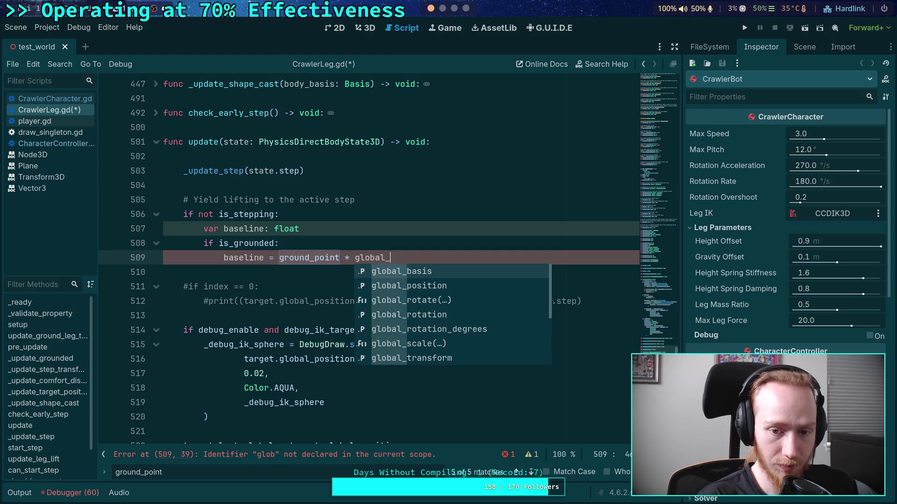
text(transform)
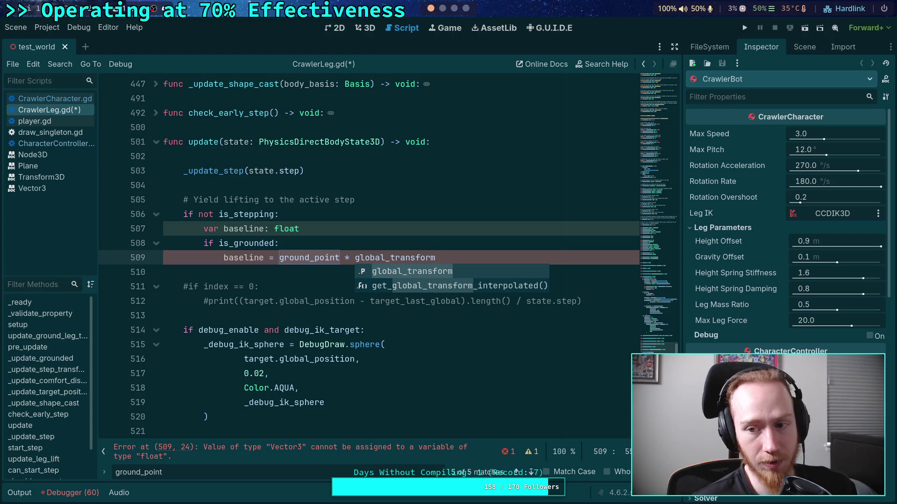
Wrap the expression so line 509 reads baseline = (ground_point * global_transform).y.
mouse_move(289, 261)
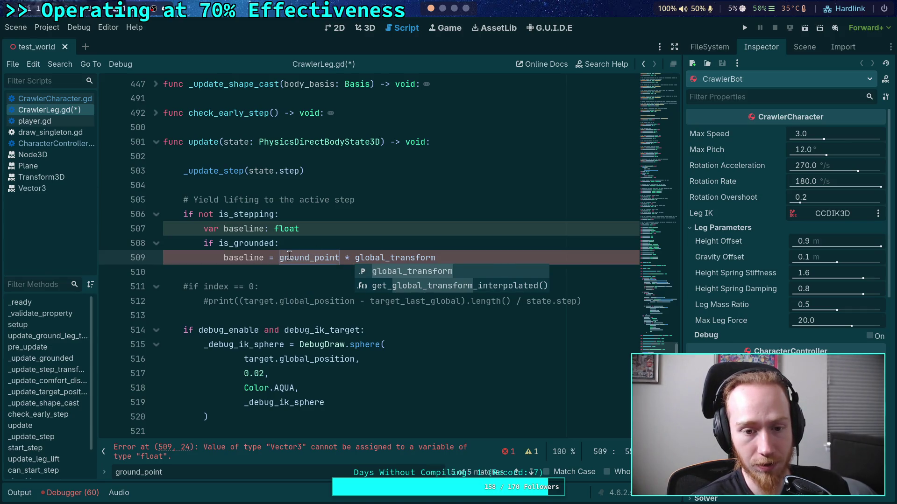
drag(279, 258, 435, 257)
text(()
text(.y)
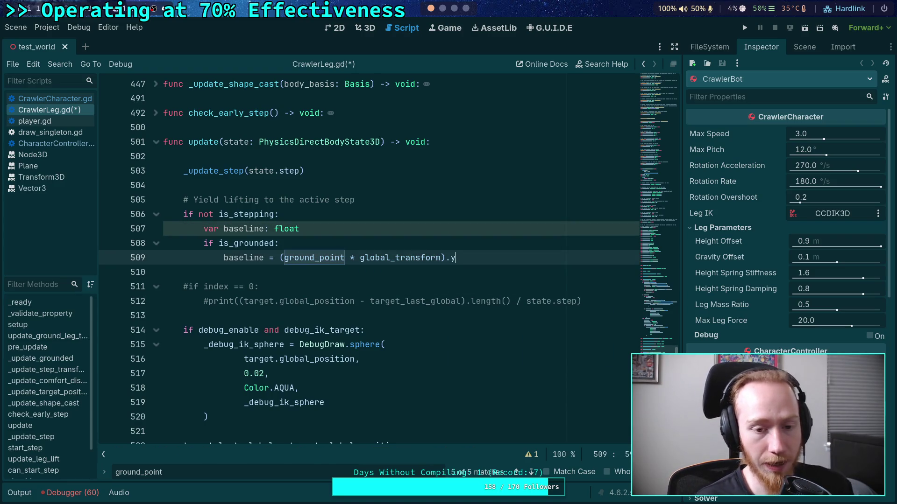
Add an else branch setting baseline = target_rest_position.y.
key(Return)
key(BackSpace)
text(else)
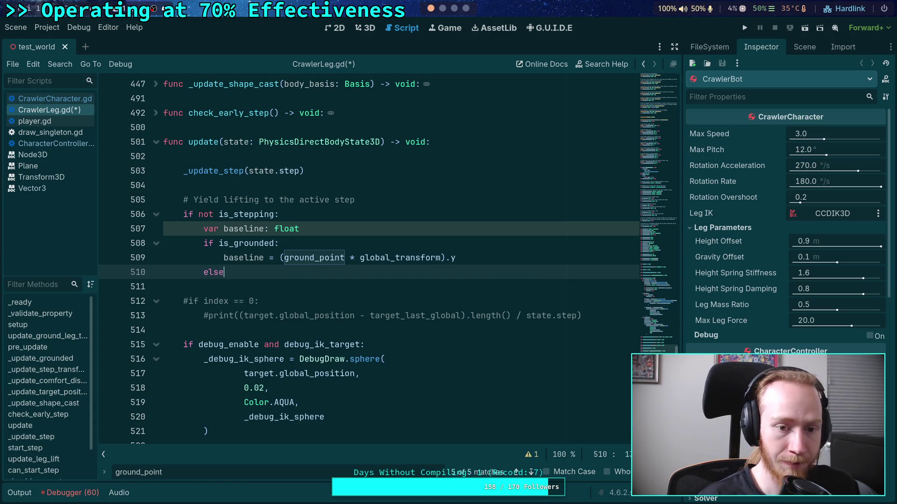
text(:)
key(Return)
text(baseline =)
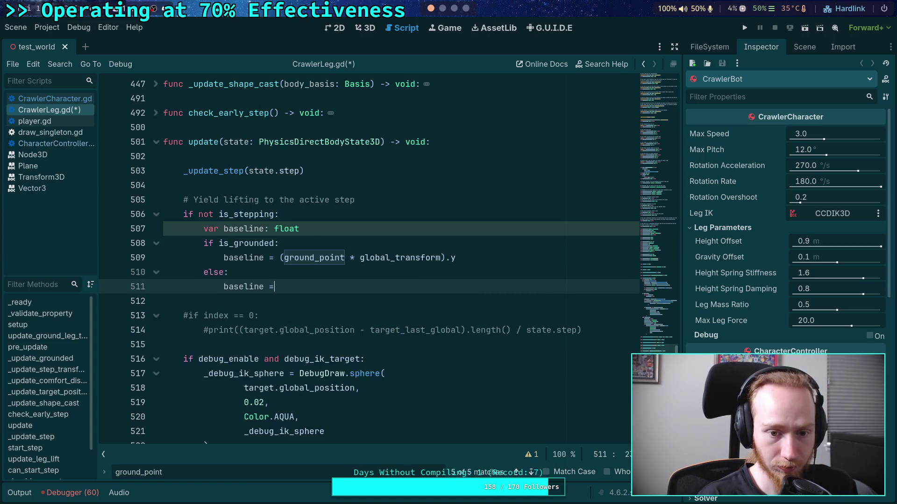
text( targ)
key(Down)
key(Down)
key(Down)
key(Return)
text(.y)
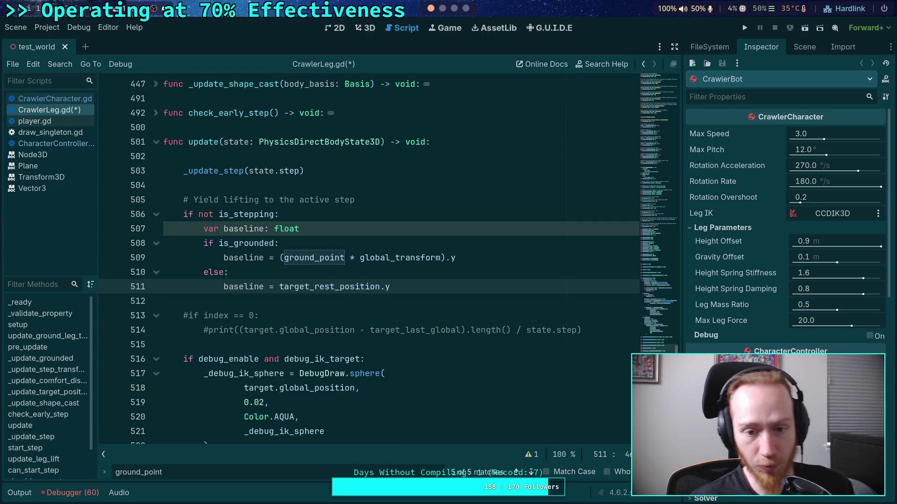
double_click(327, 286)
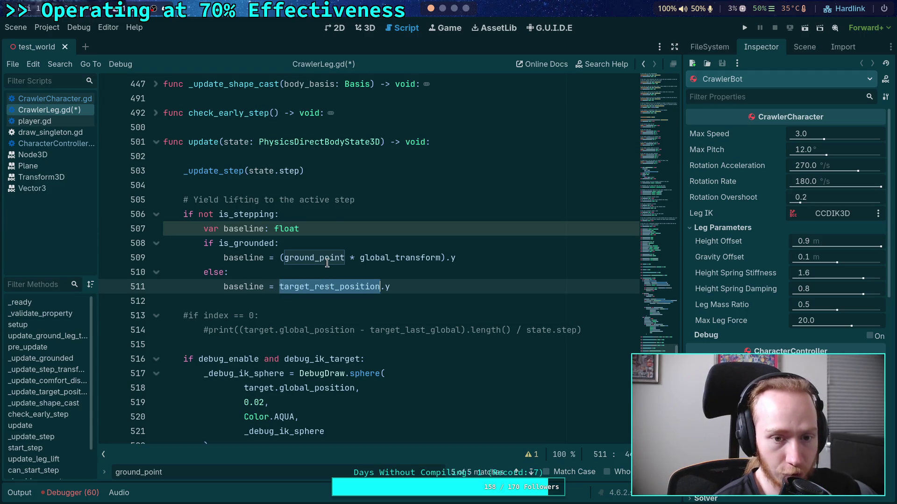
Inspect global_transform.inverse() on line 212 inside setup(), then fold setup() again.
scroll(327, 263, up, 15)
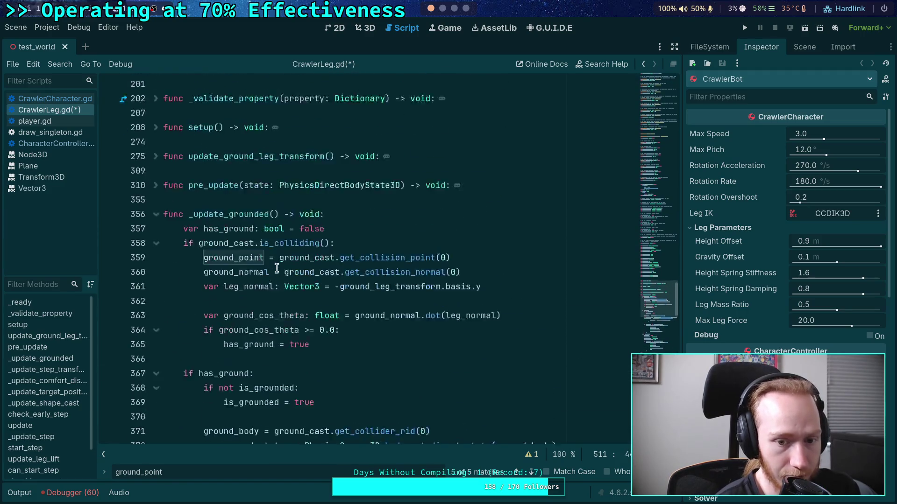
scroll(276, 268, up, 5)
scroll(187, 224, down, 2)
click(157, 215)
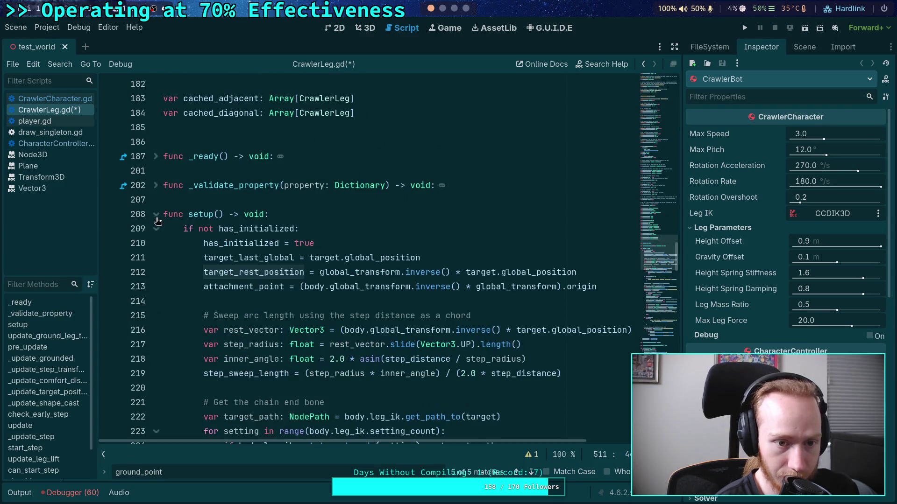
scroll(282, 233, down, 2)
click(320, 186)
mouse_move(321, 186)
mouse_down()
mouse_move(474, 186)
mouse_move(450, 186)
mouse_up()
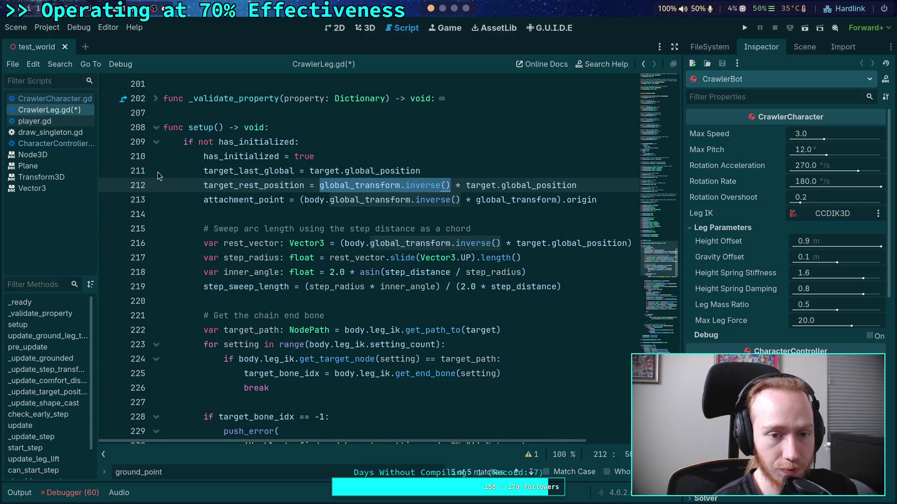
click(157, 127)
Select global_transform on line 509, then switch to another workspace.
scroll(476, 270, down, 8)
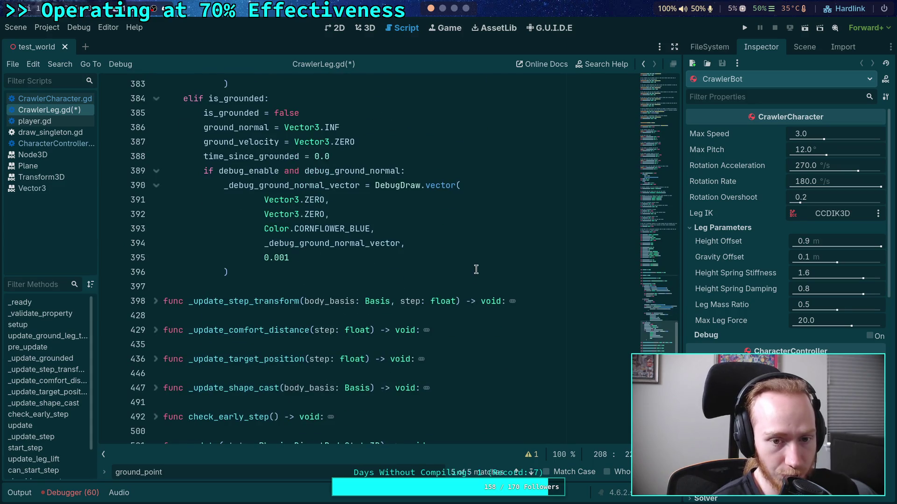
scroll(476, 270, down, 7)
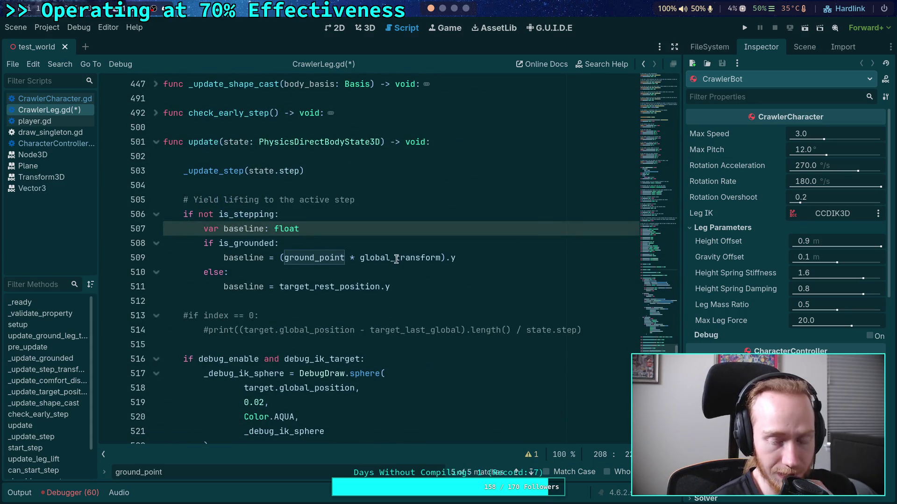
mouse_move(393, 255)
mouse_move(283, 257)
mouse_down()
mouse_move(456, 257)
mouse_move(443, 258)
mouse_up()
double_click(442, 257)
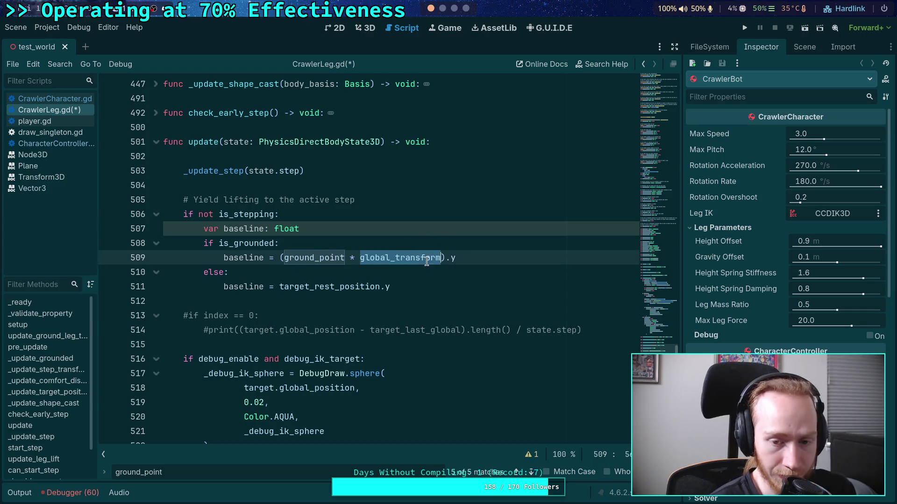
key(super+1)
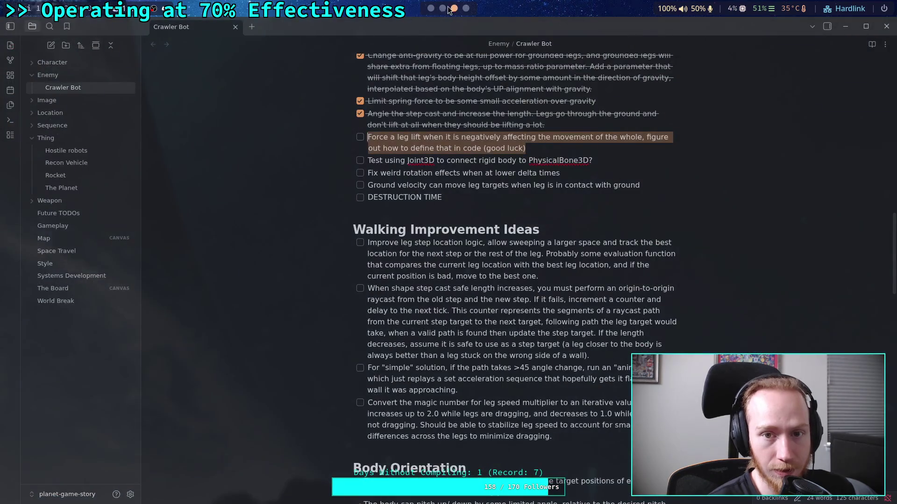
Go to the Neovim Godot-source workspace and start, then cancel, a live grep for vector3.
key(super+4)
click(421, 29)
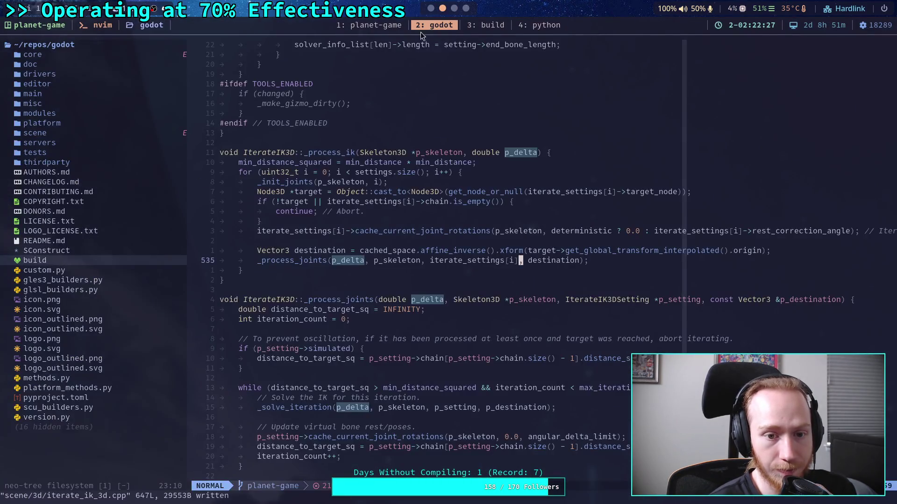
click(388, 241)
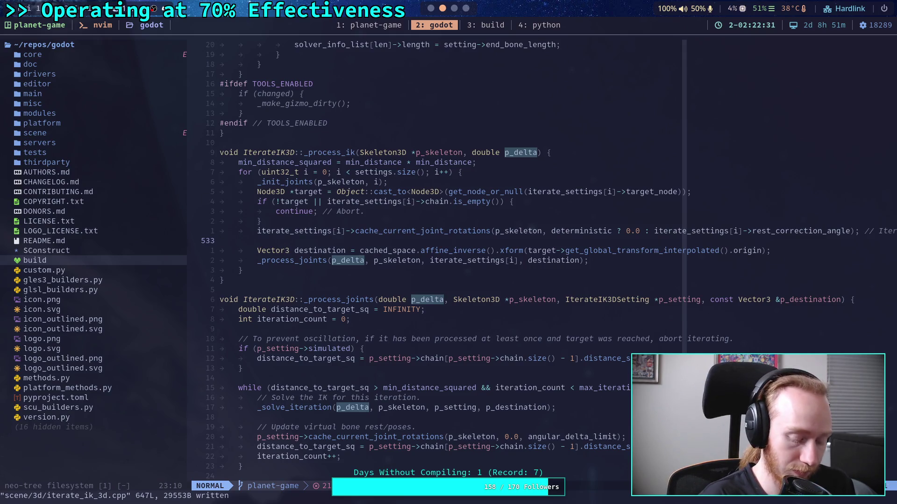
key(space)
text(fgvector3)
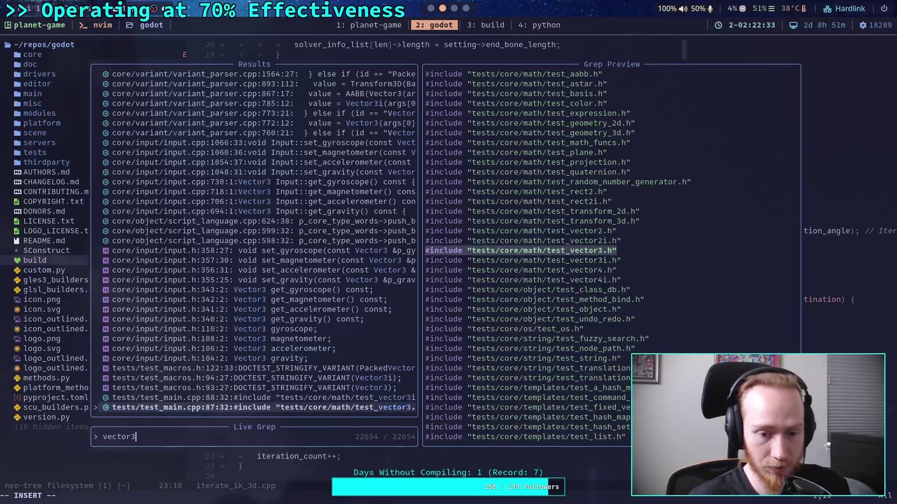
key(BackSpace)
key(Escape)
Open core/math/vector3.h through the file finder with the search 'vector3'.
key(space)
key(f)
key(f)
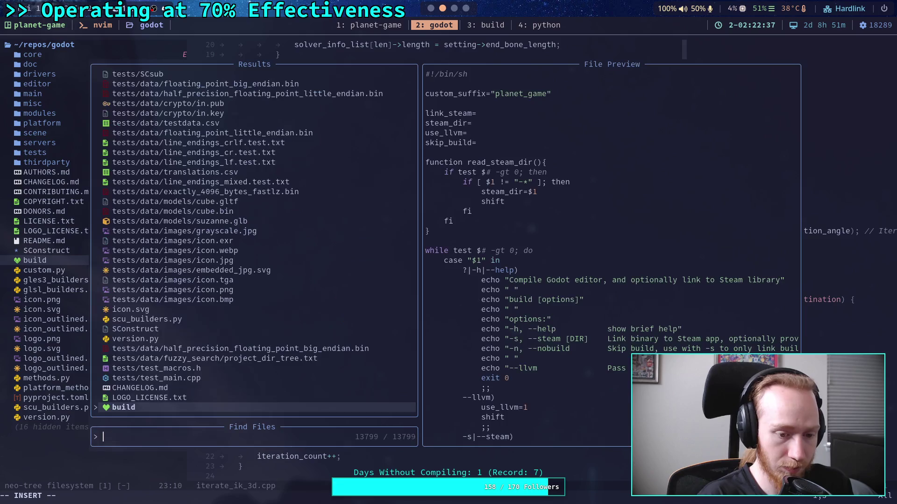
text(vector3)
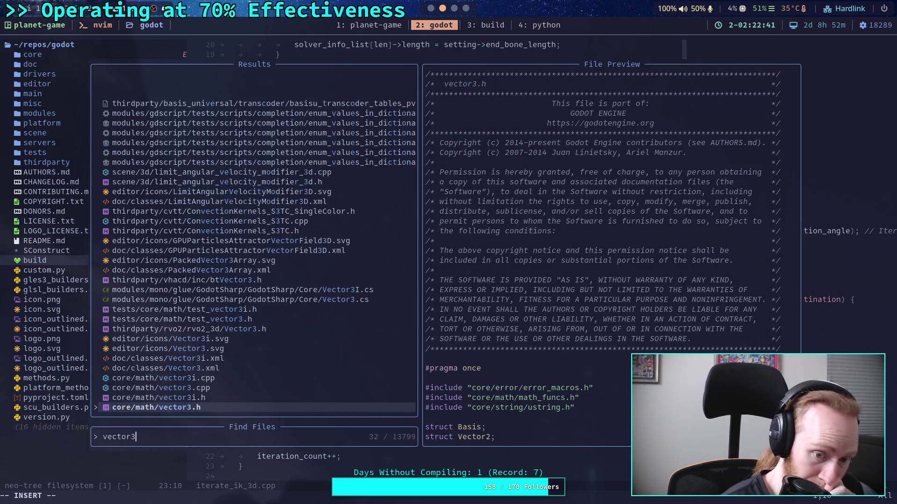
key(Return)
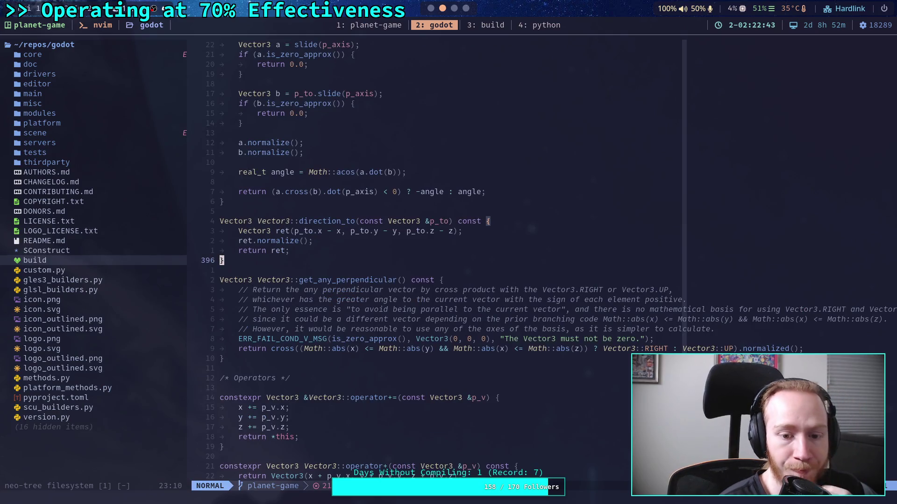
Page through vector3.h to its end and back to the operator definitions.
key(ctrl+f)
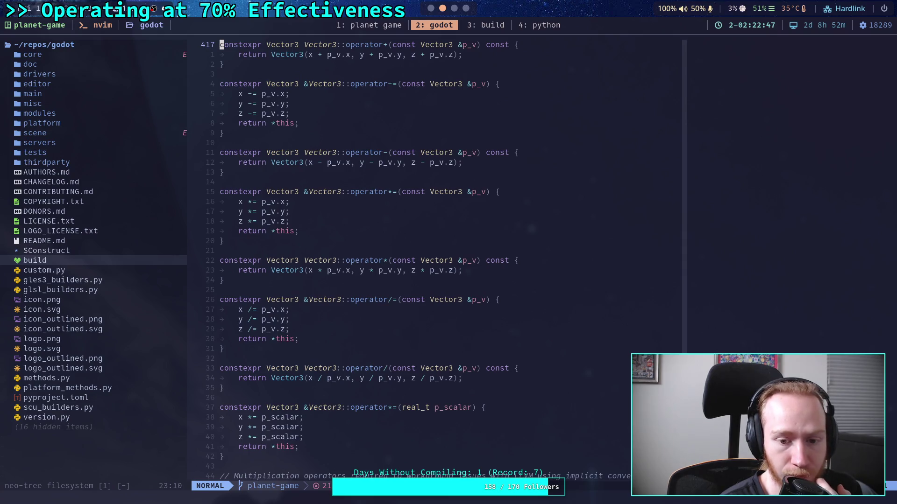
key(ctrl+f)
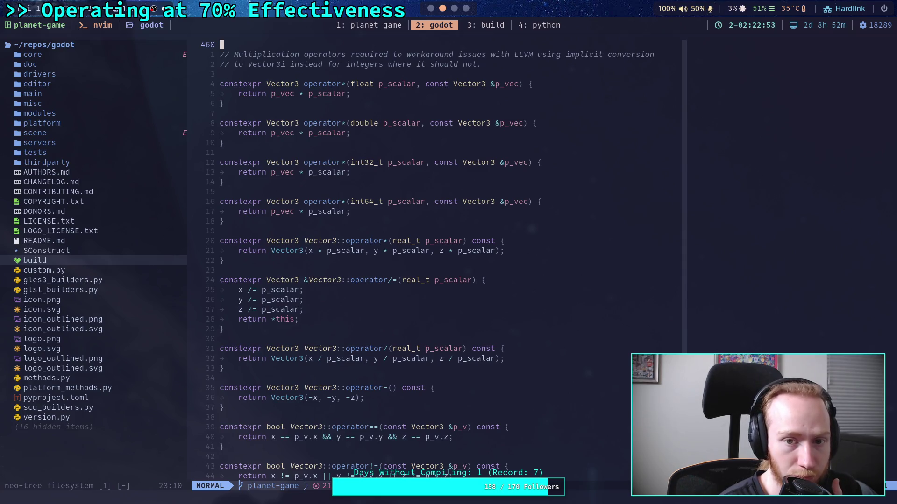
key(ctrl+f)
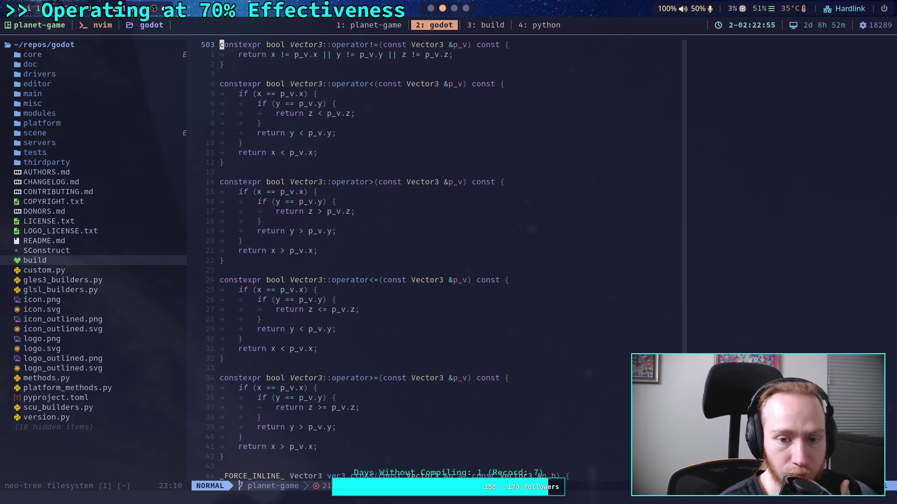
key(ctrl+f)
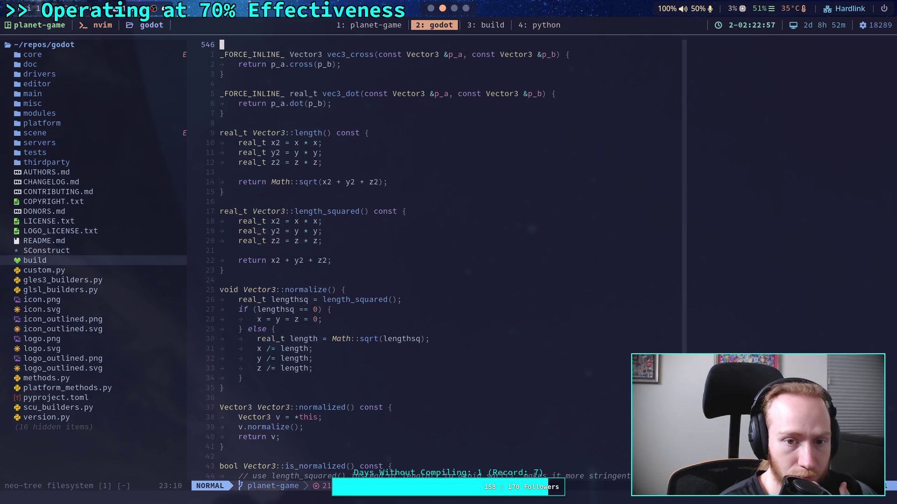
key(ctrl+f)
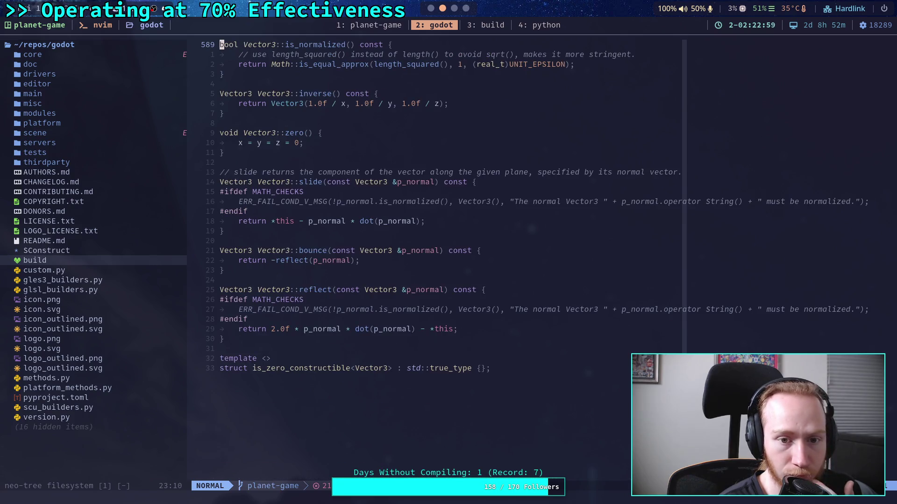
key(ctrl+b)
key(ctrl+b)
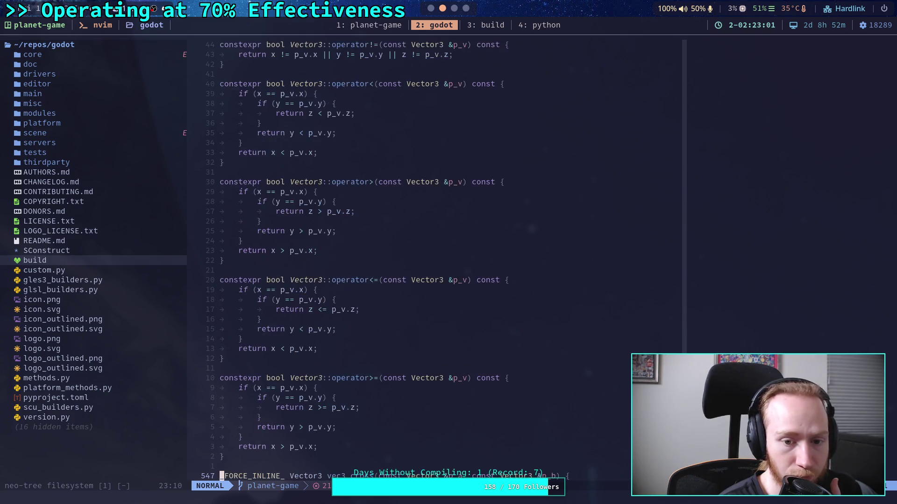
key(ctrl+f)
key(ctrl+b)
key(ctrl+b)
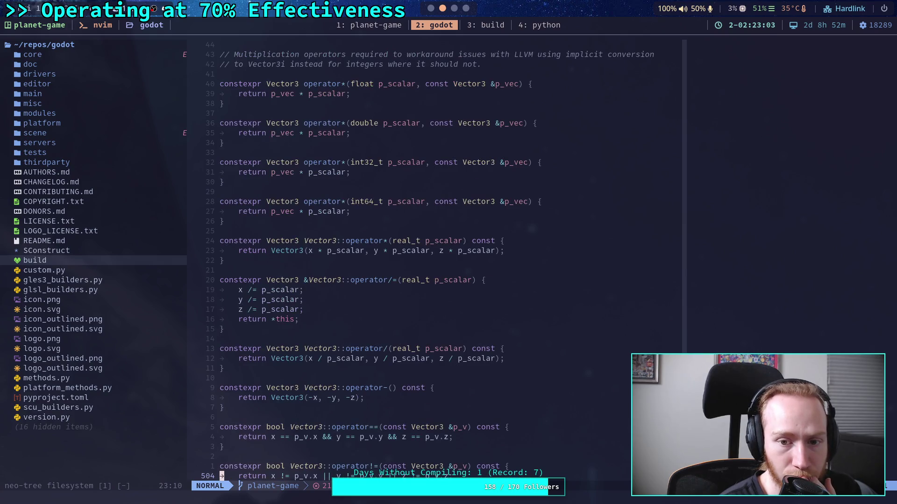
Search vector3.h for 'Transform', then page back up to the start of the Vector3 struct.
text(w/Transf)
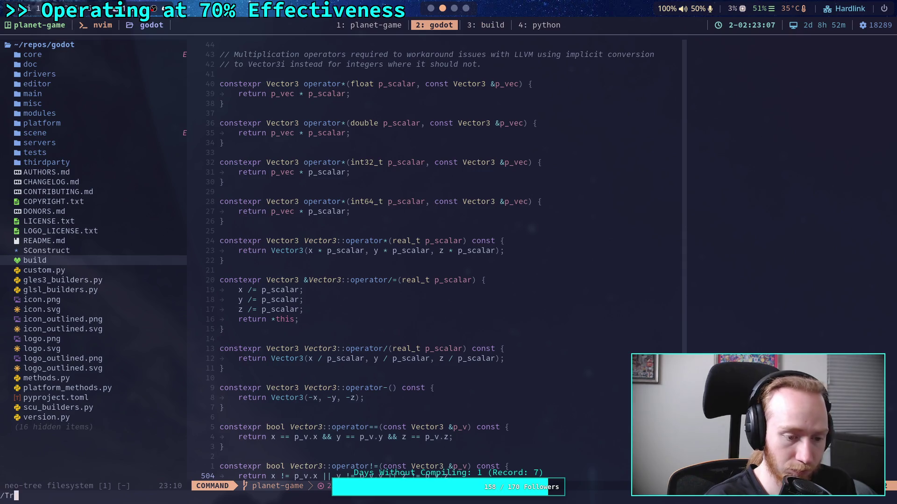
text(orm)
key(Return)
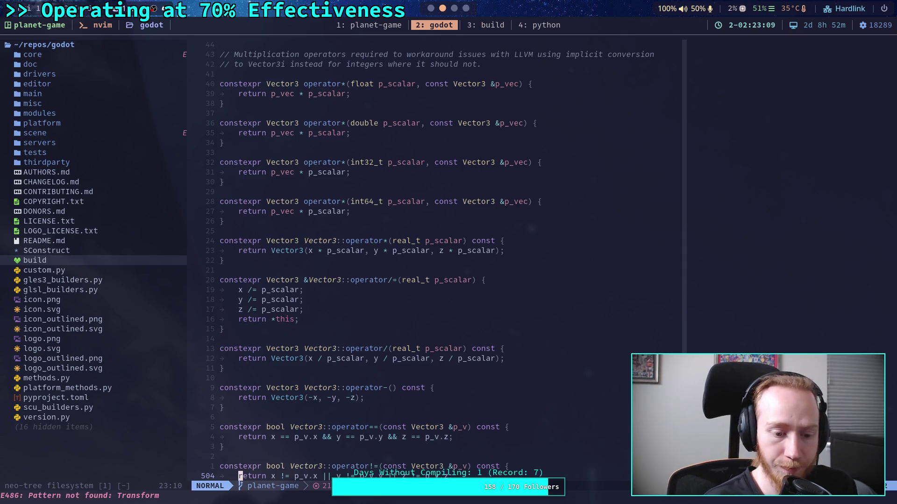
key(ctrl+b)
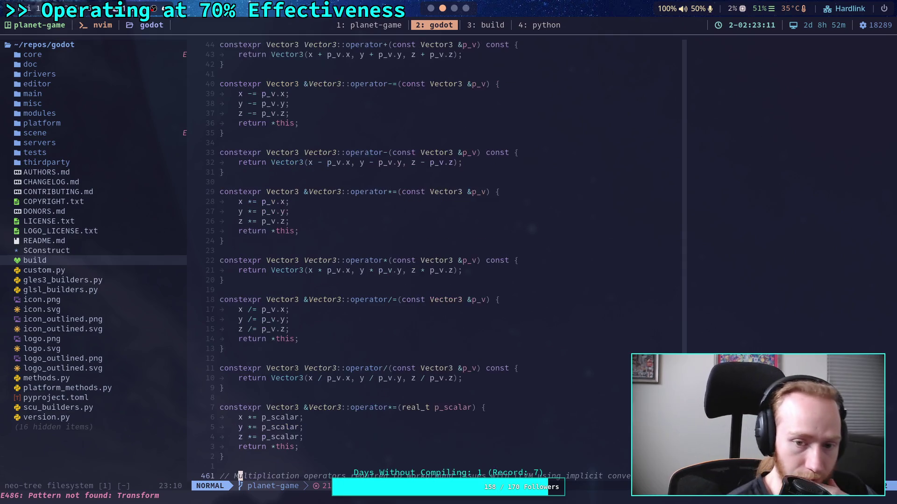
key(ctrl+b)
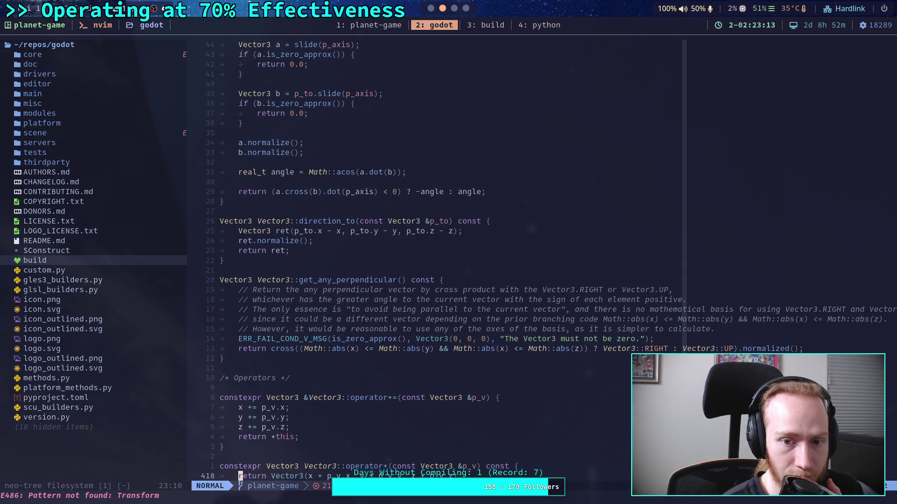
key(ctrl+b)
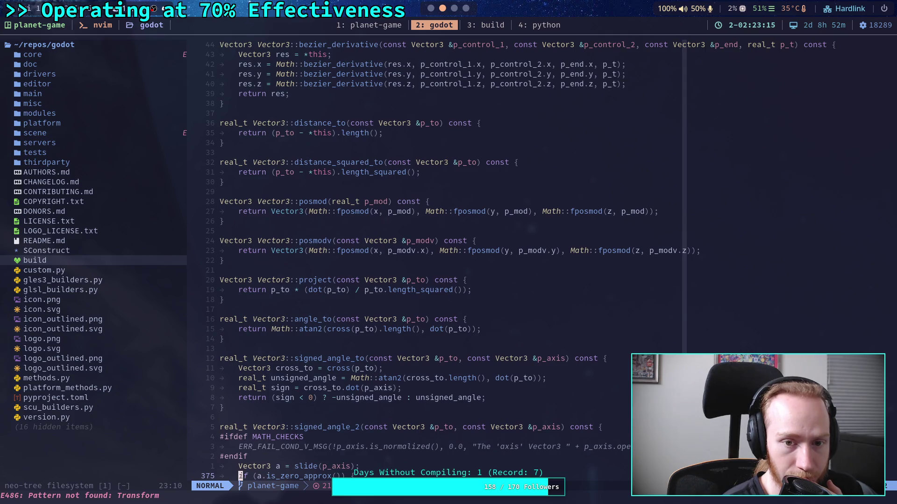
key(ctrl+b)
key(ctrl+b)
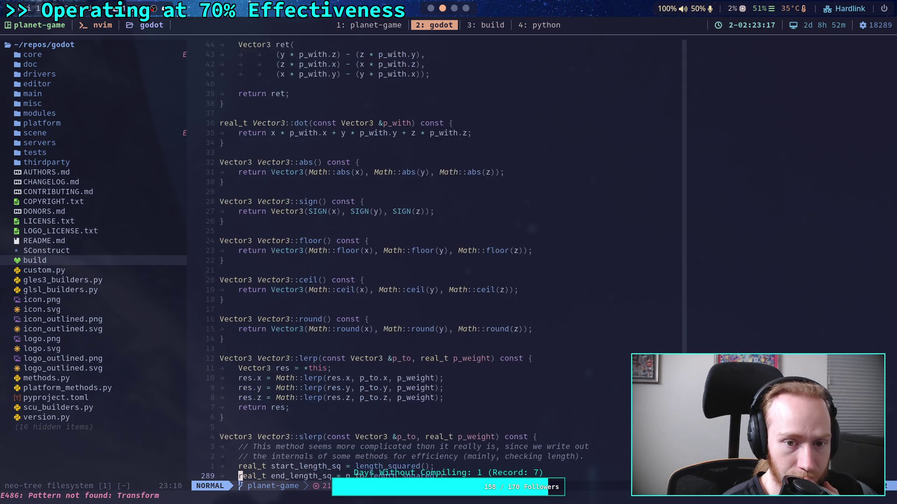
key(ctrl+b)
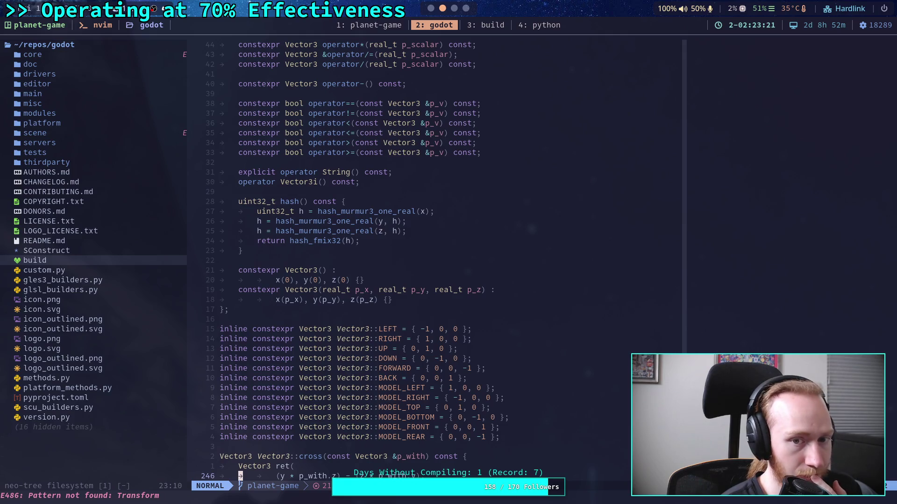
key(ctrl+b)
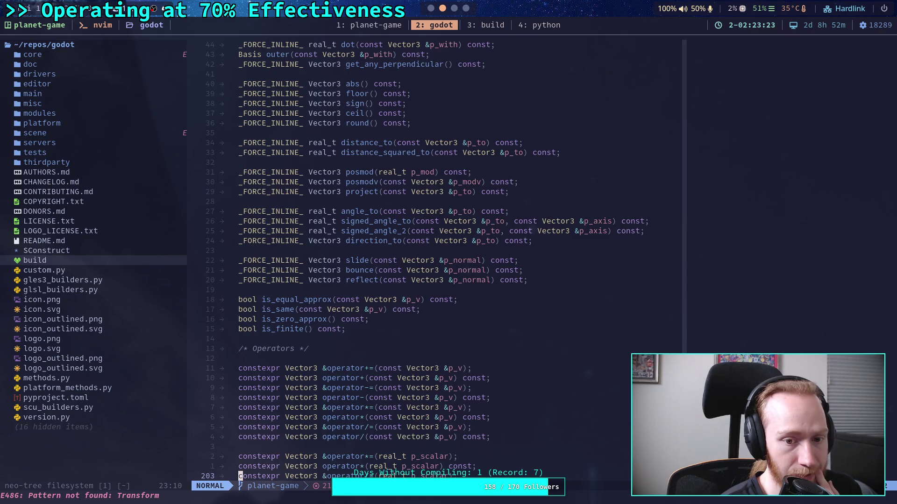
key(ctrl+b)
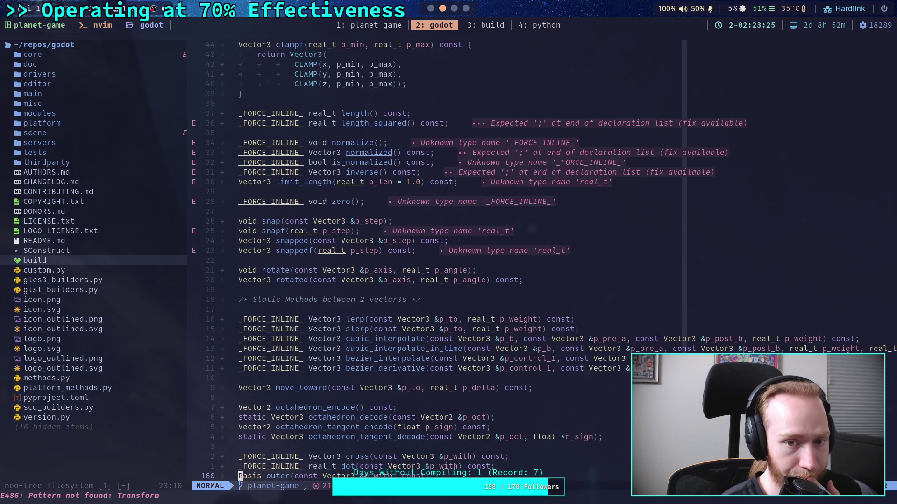
key(ctrl+b)
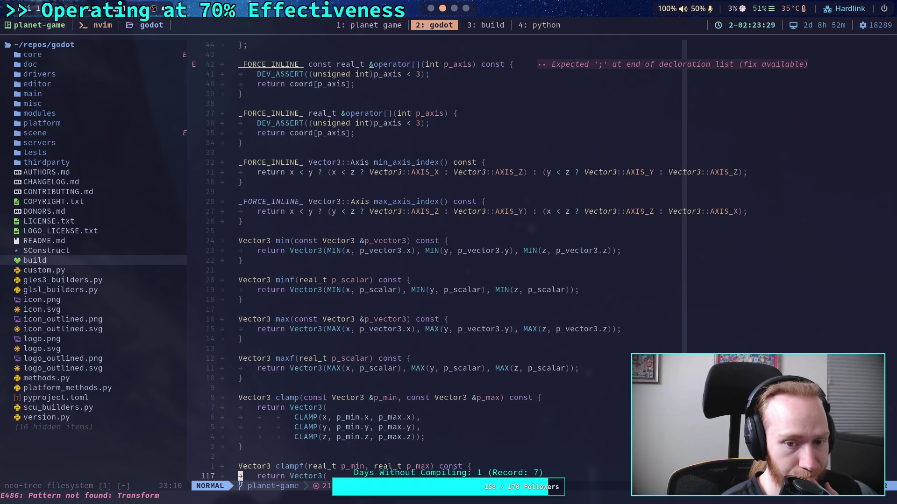
key(ctrl+b)
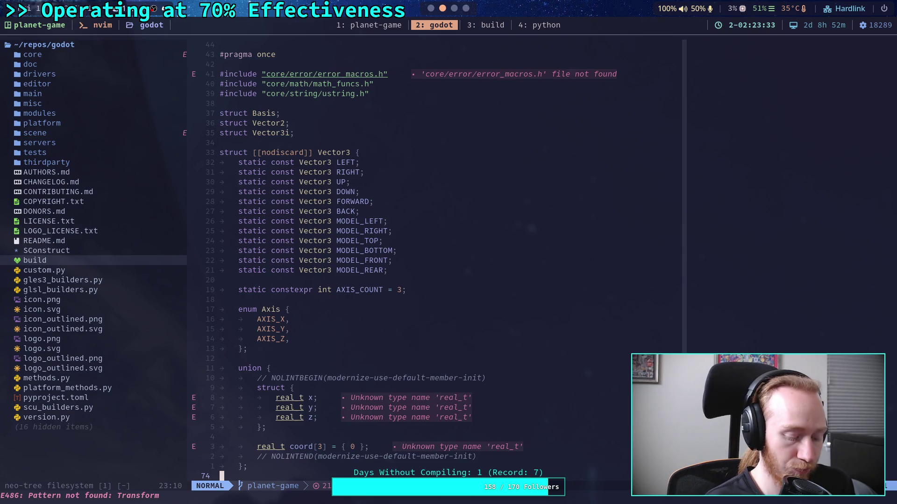
Reopen the file finder with the search 'vector3'.
key(space)
key(f)
key(f)
text(vector3)
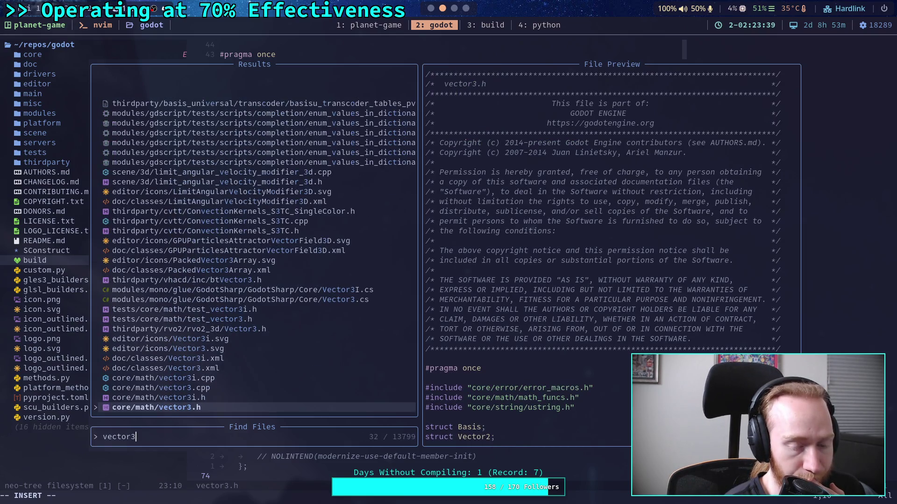
Open tests/core/math/test_vector3.h, read it to the end, then return to Godot.
key(Up)
key(Up)
key(Up)
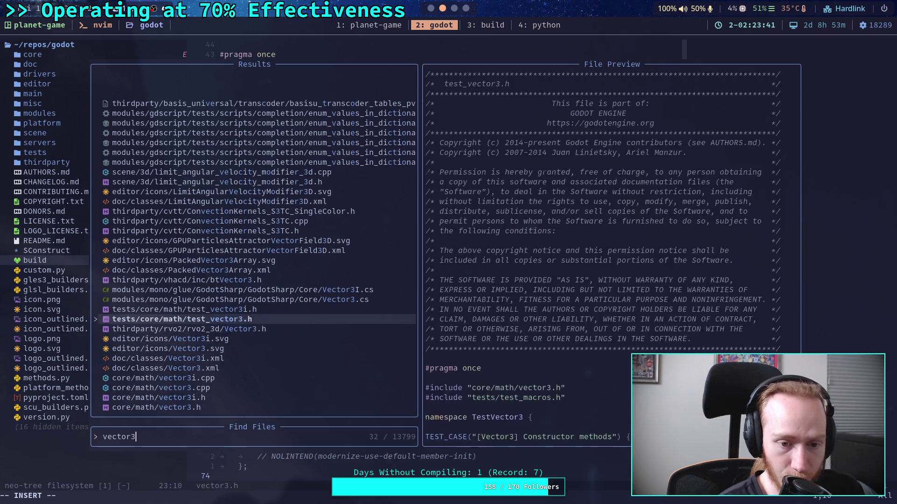
key(Return)
key(ctrl+d)
key(ctrl+d)
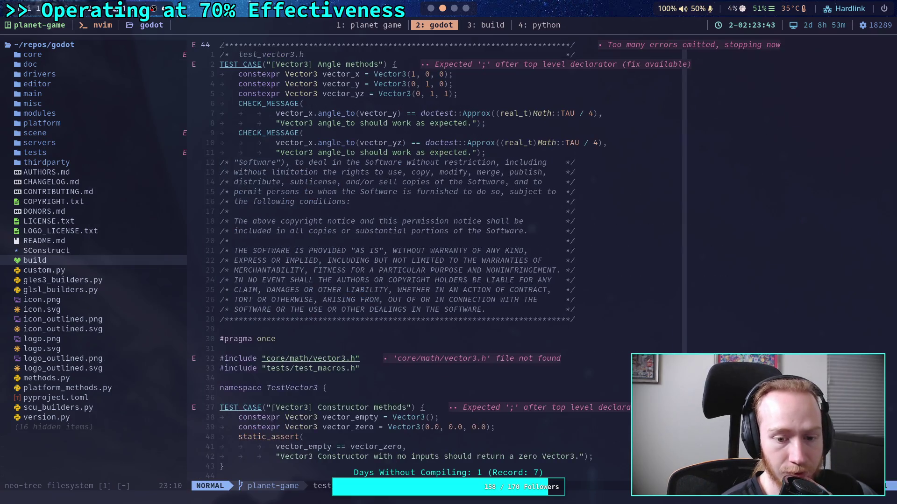
key(ctrl+d)
key(ctrl+d)
key(ctrl+d)
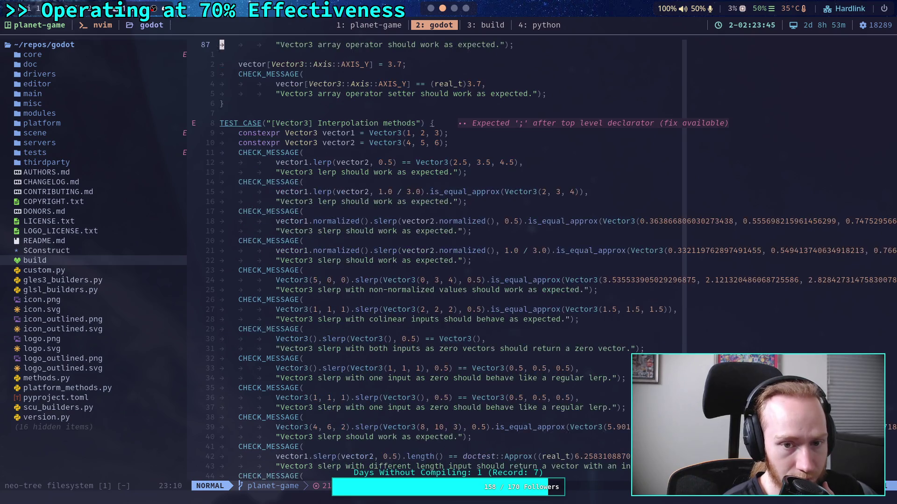
key(ctrl+d)
key(ctrl+d)
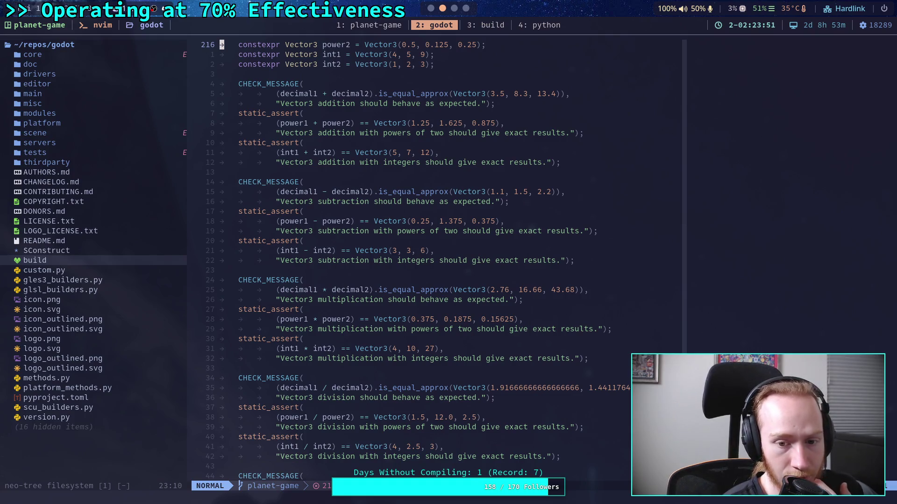
key(ctrl+d)
key(ctrl+d)
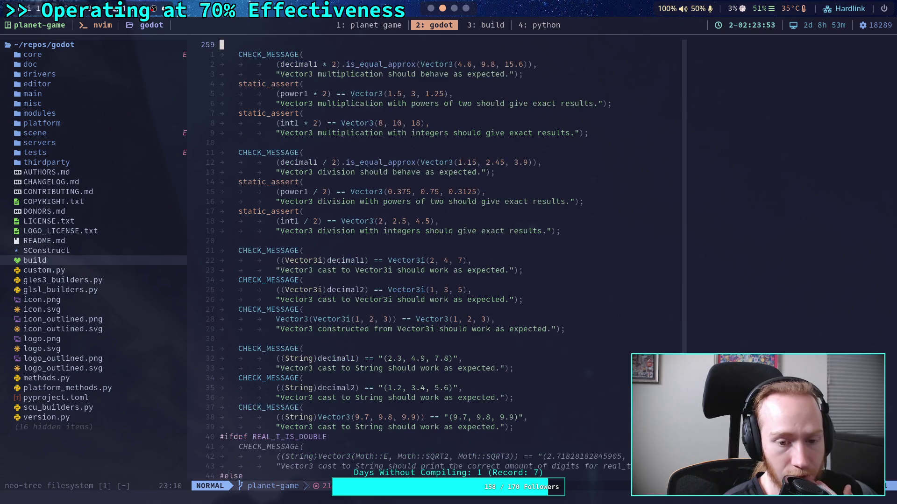
key(ctrl+d)
key(ctrl+d)
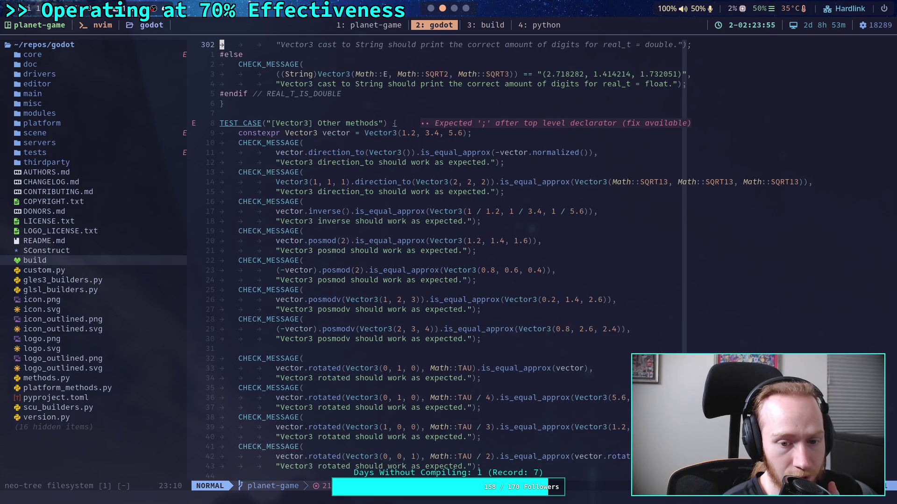
key(ctrl+d)
key(ctrl+d)
key(ctrl+d)
key(ctrl+d)
key(ctrl+d)
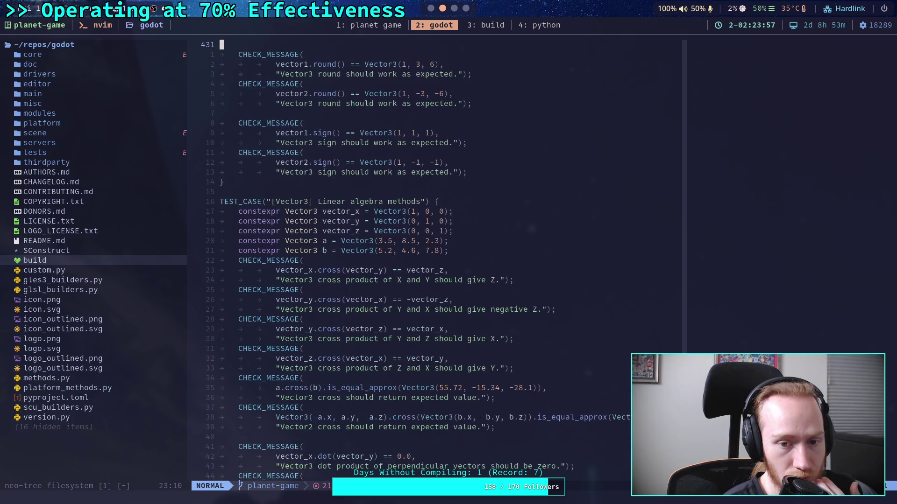
key(ctrl+d)
key(ctrl+d)
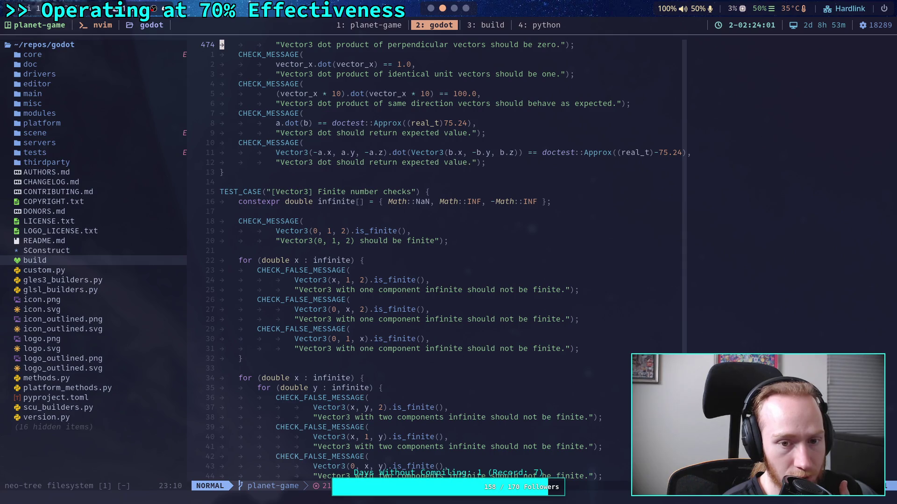
key(ctrl+d)
key(ctrl+d)
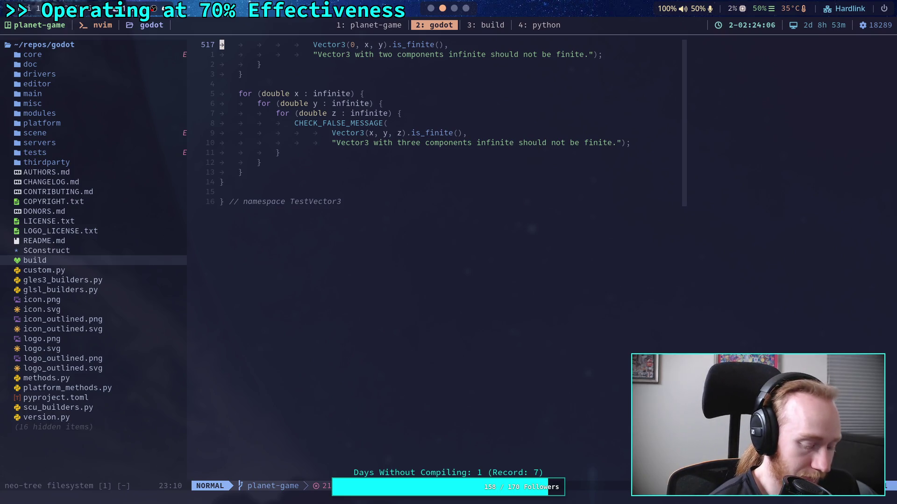
key(super+1)
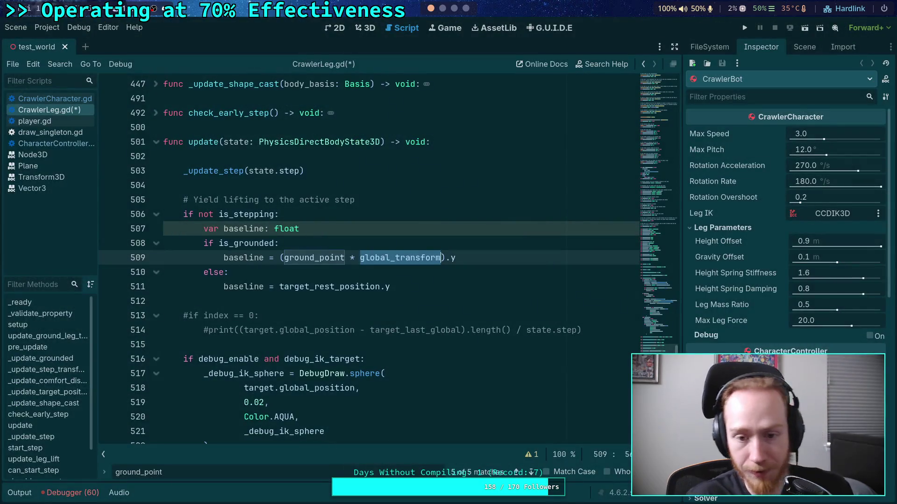
Add a new indented line below line 511's else assignment.
click(377, 296)
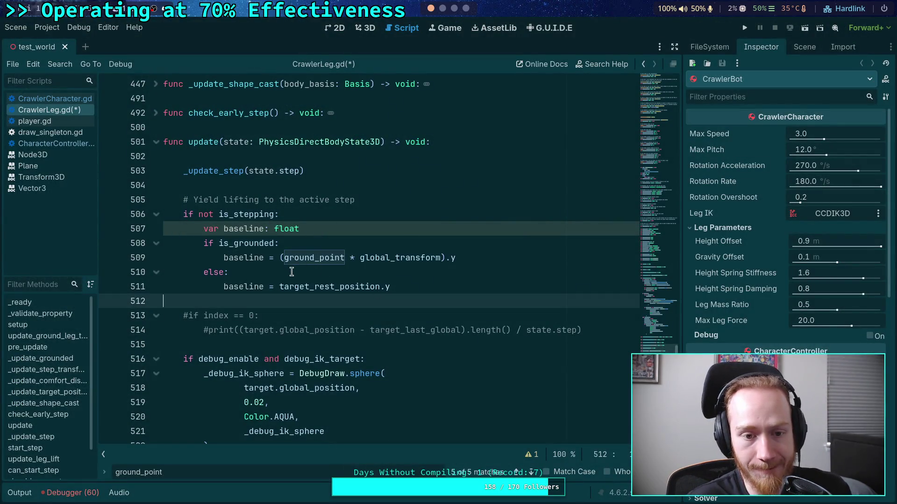
click(492, 287)
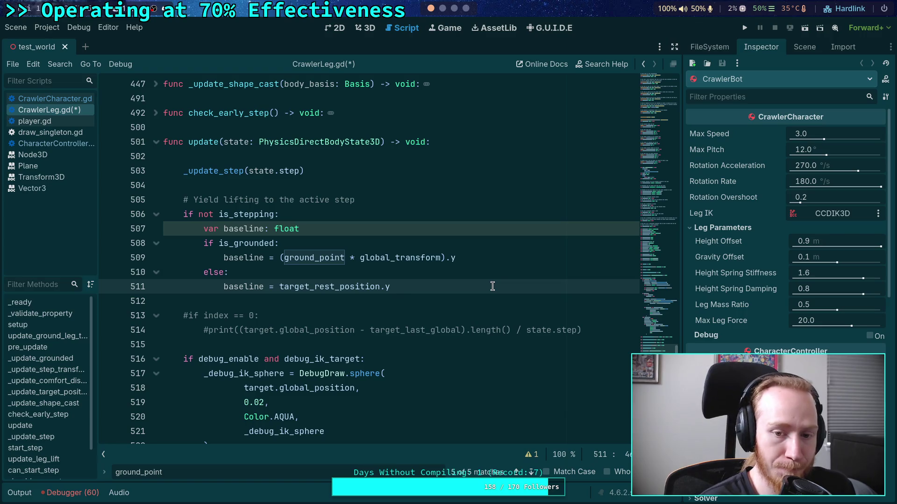
key(Return)
key(Return)
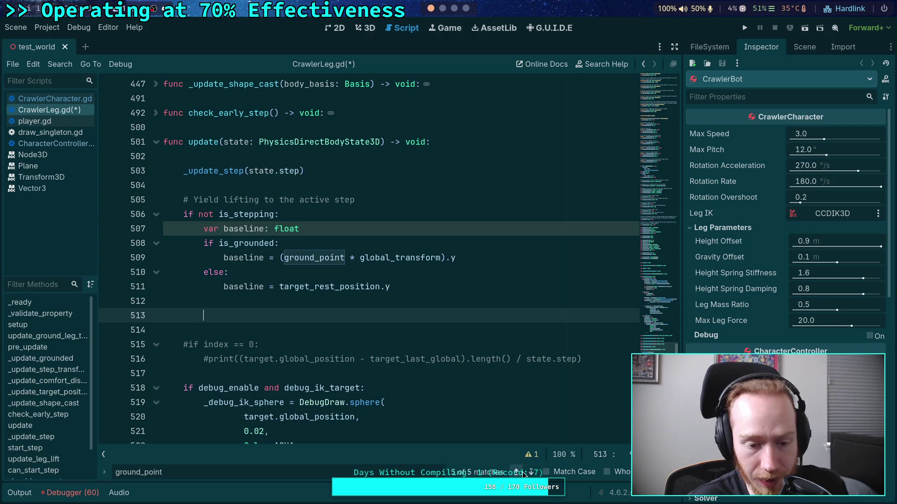
double_click(354, 287)
right_click(349, 286)
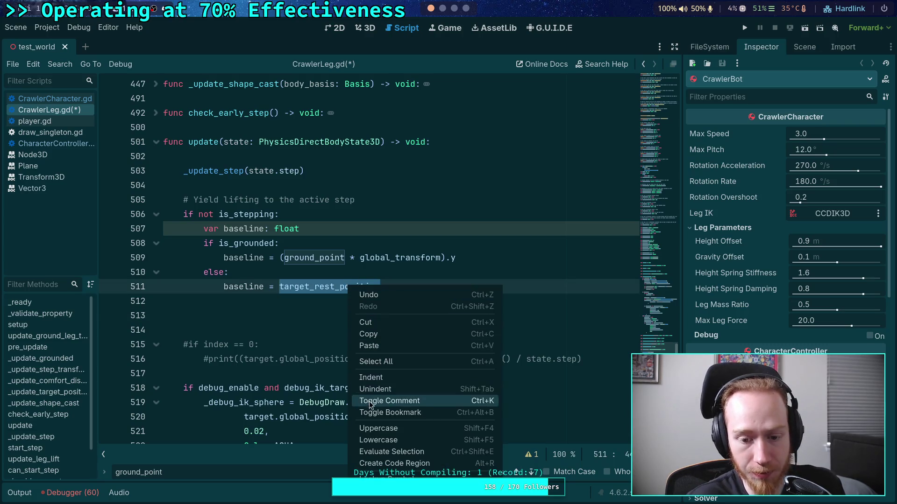
click(314, 286)
Find and step through target_rest_position's uses (lines 212, 325, 511), then return to line 512.
key(ctrl+f)
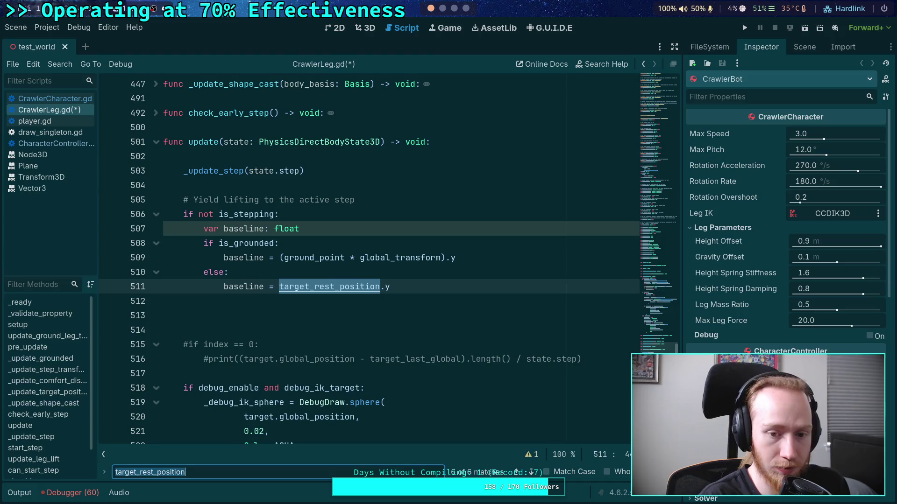
click(536, 473)
click(535, 472)
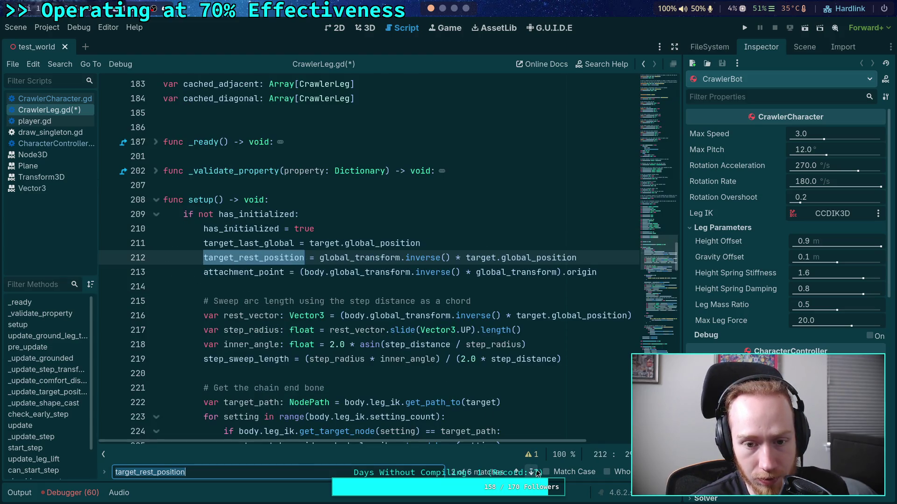
mouse_move(538, 259)
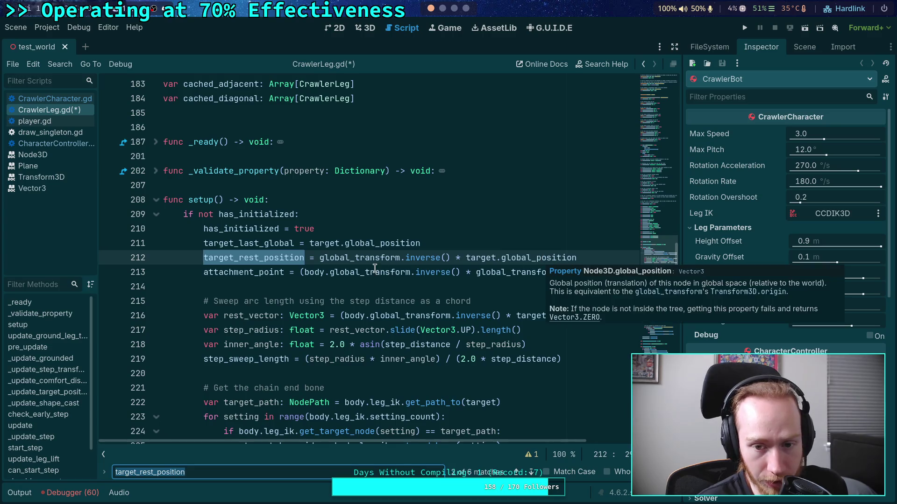
click(528, 473)
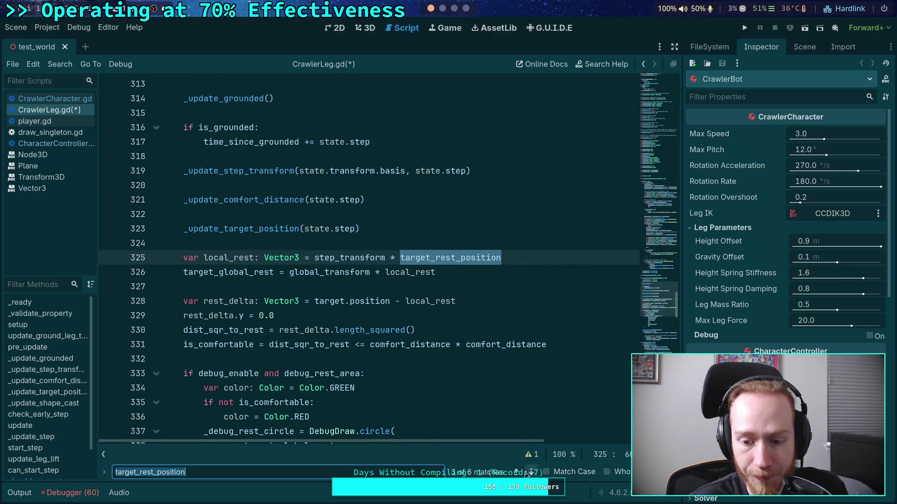
click(532, 474)
click(533, 473)
click(533, 473)
key(Escape)
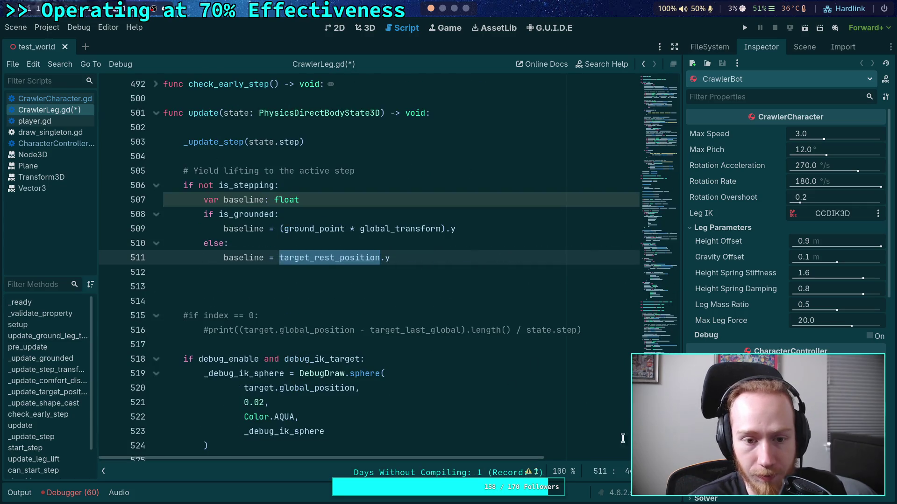
click(414, 272)
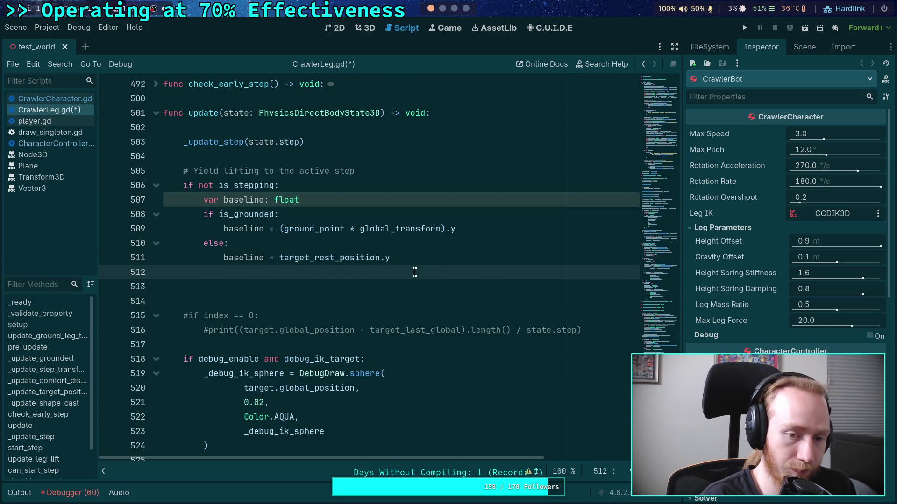
scroll(401, 321, up, 1)
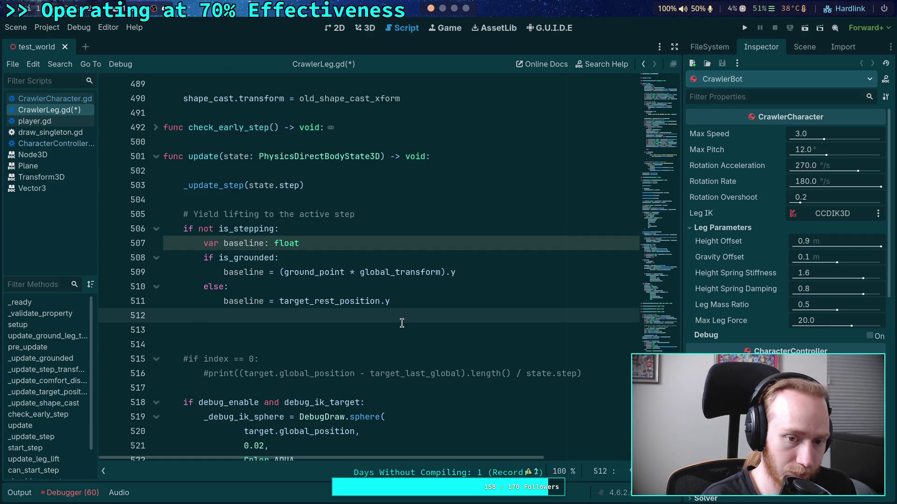
Write target.position.y = update_leg_lift(target.position.y, baseline, state.step) on line 512.
text(target.po)
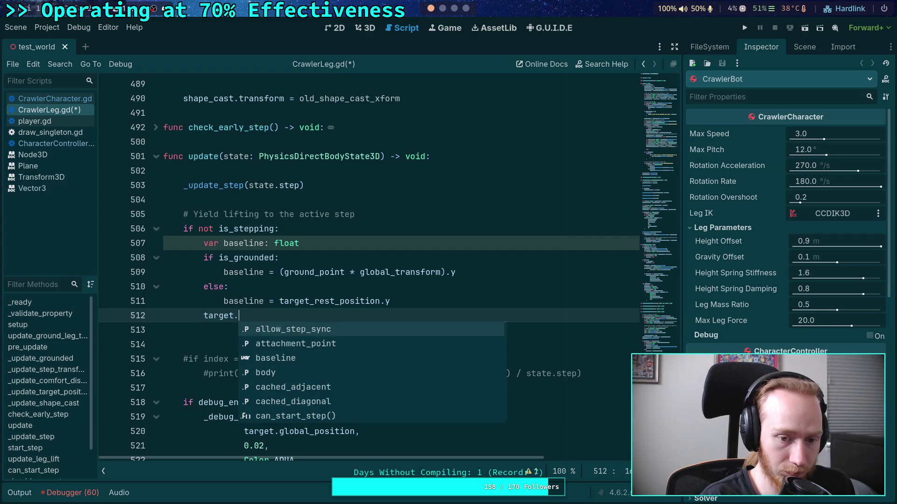
key(Return)
text(.y)
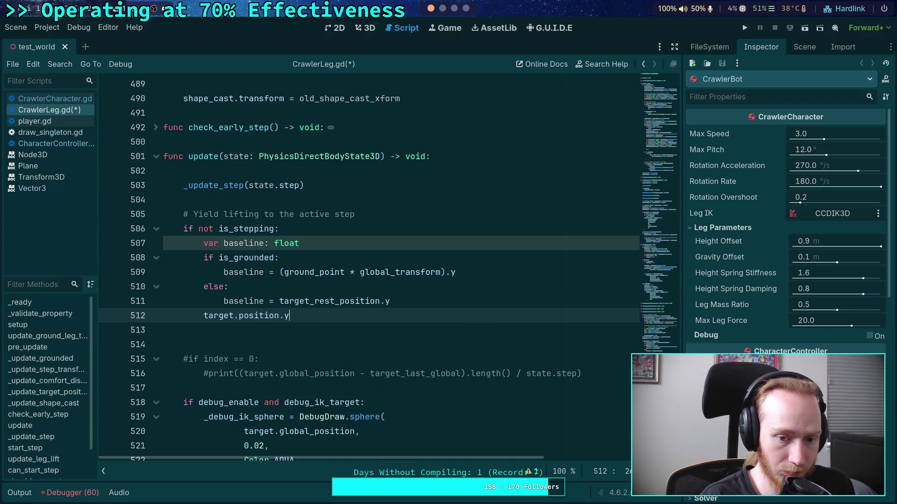
text( = update_l)
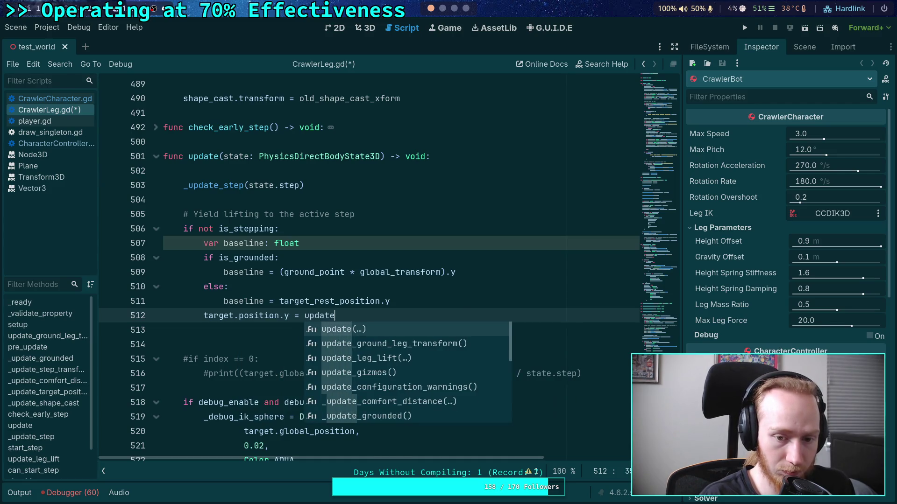
key(Return)
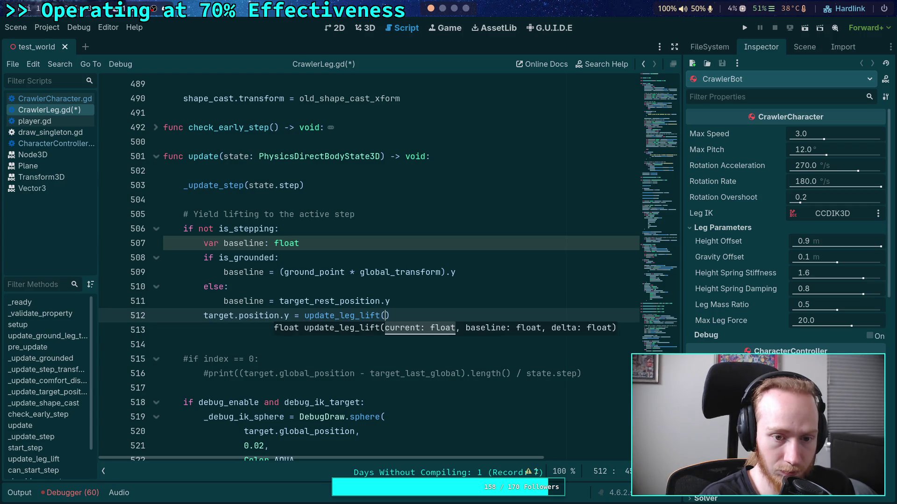
text(target.b)
key(BackSpace)
text(position.y, baseline,)
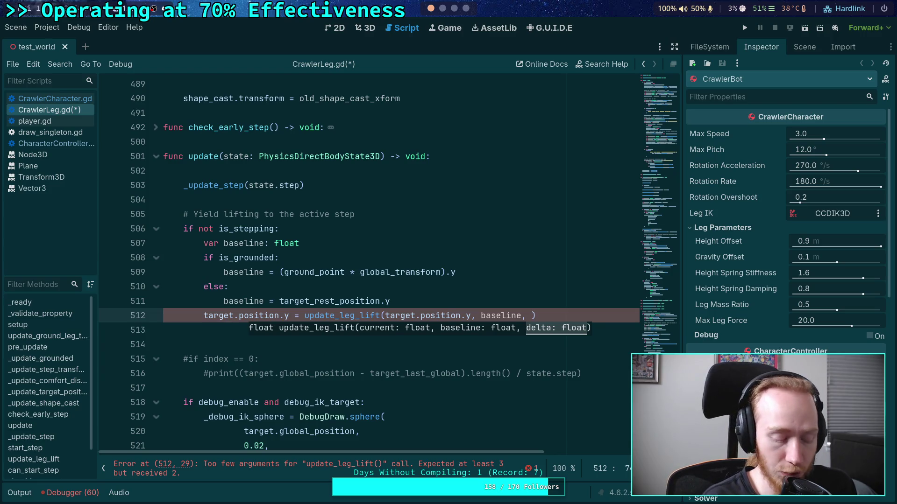
text(state.step)
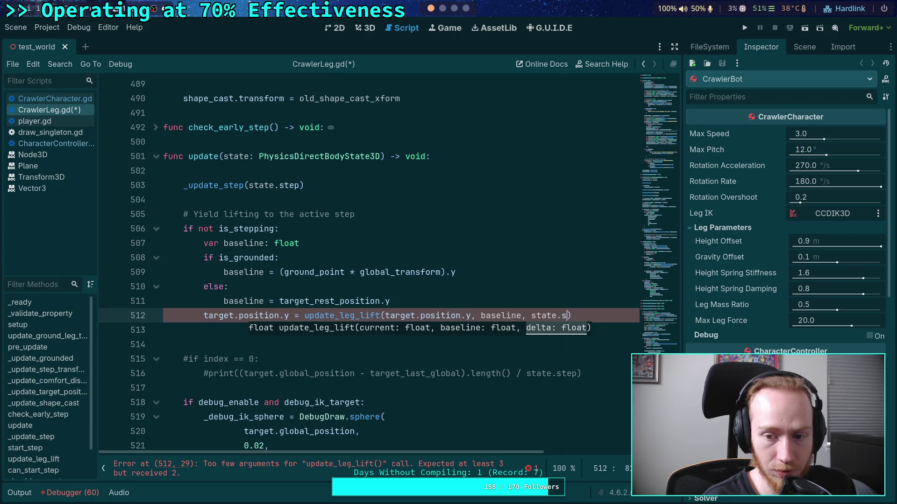
key(End)
key(Return)
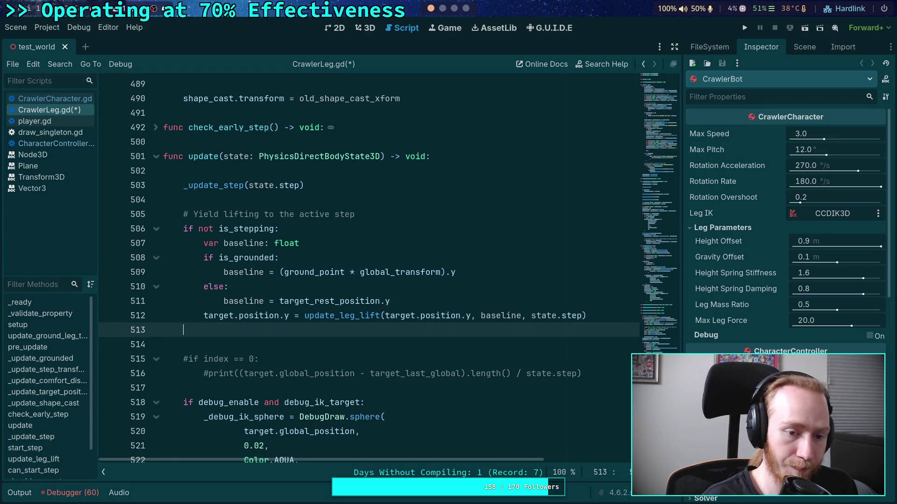
key(BackSpace)
key(BackSpace)
Save CrawlerLeg.gd and run the project to test the leg lift.
key(ctrl+s)
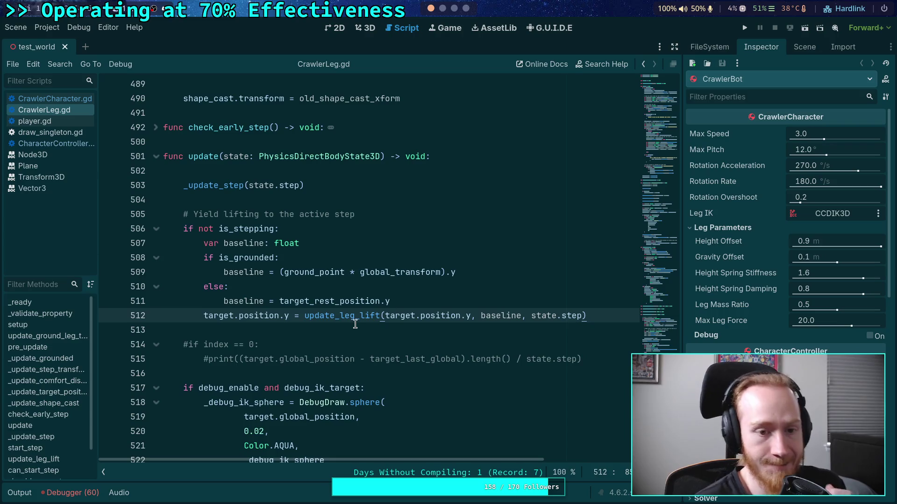
click(352, 326)
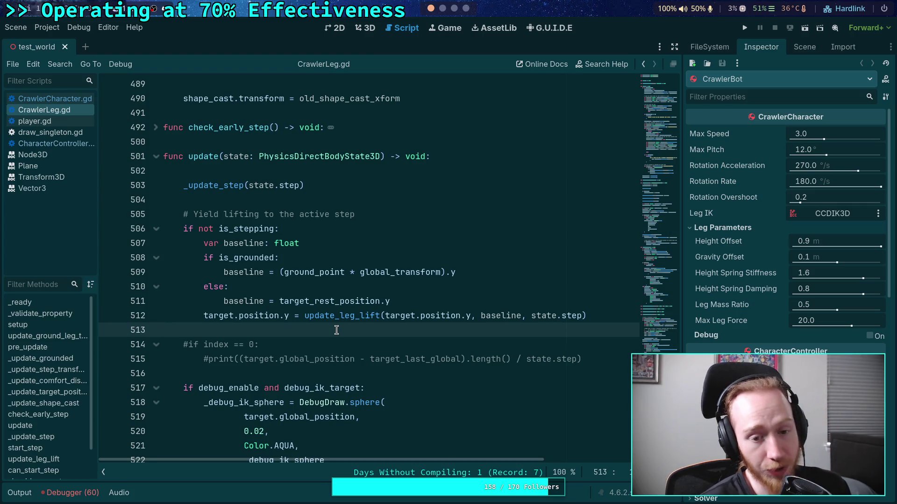
mouse_move(360, 319)
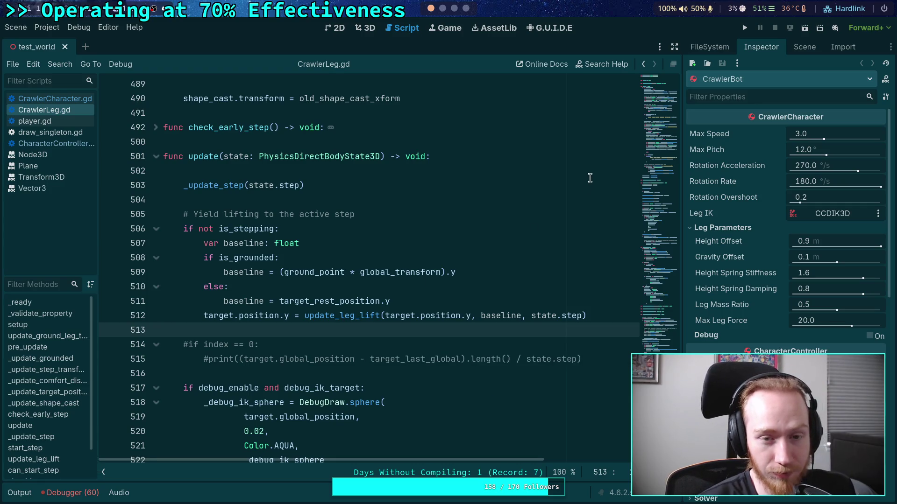
click(744, 29)
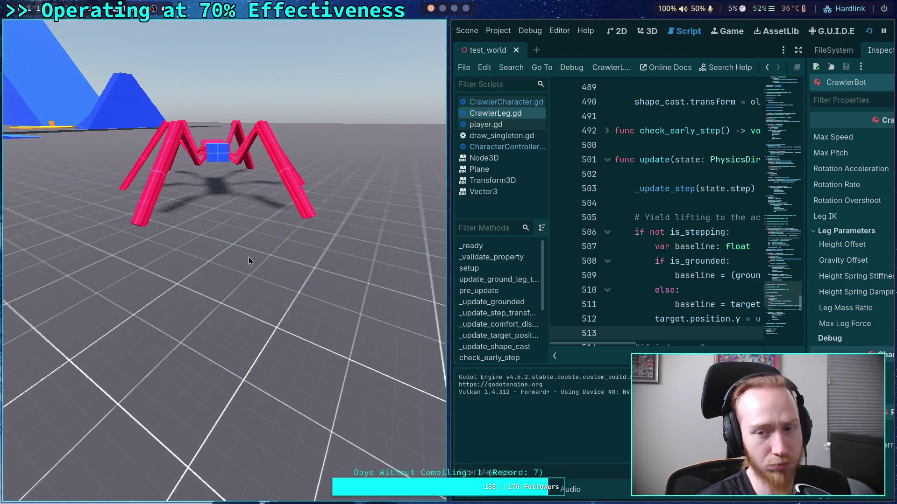
Stop the spider robot test run with F8 after watching it walk.
key(F8)
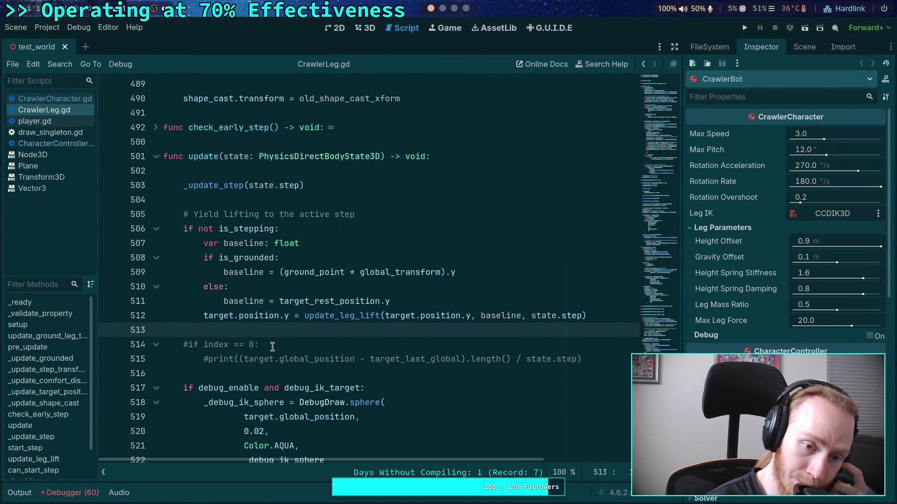
Add an 'if index == 0: is_lifting = true' block after the _update_step call in update() and save.
scroll(348, 341, up, 2)
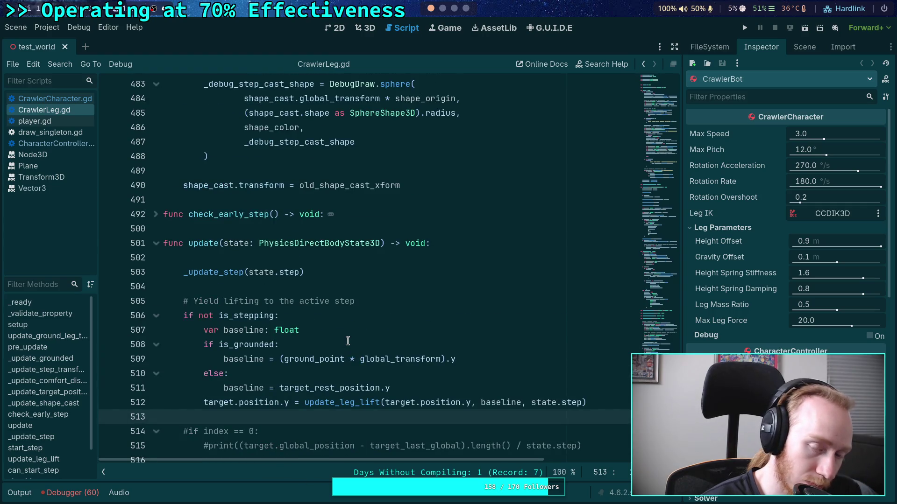
click(339, 271)
scroll(442, 286, down, 2)
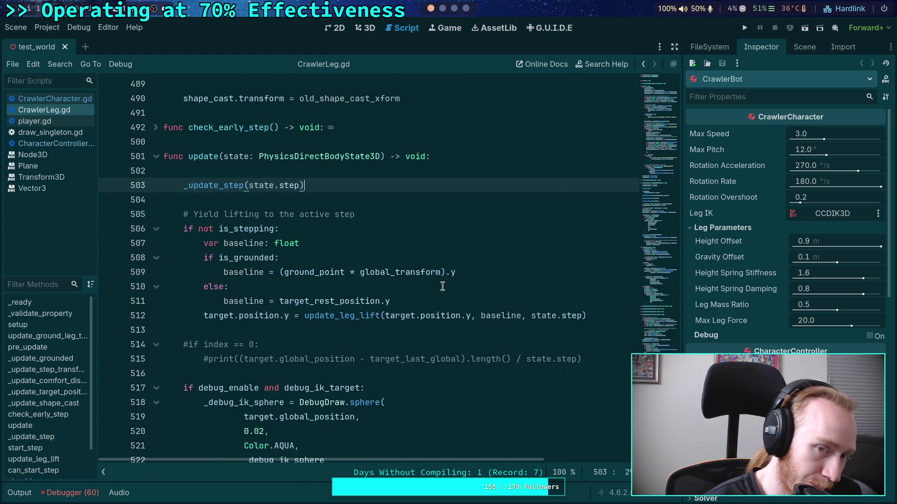
scroll(480, 297, down, 1)
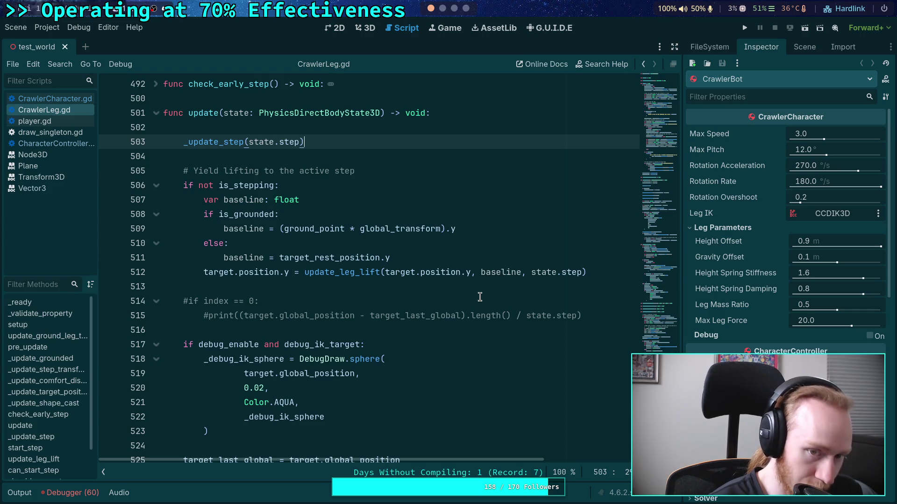
key(Return)
key(Return)
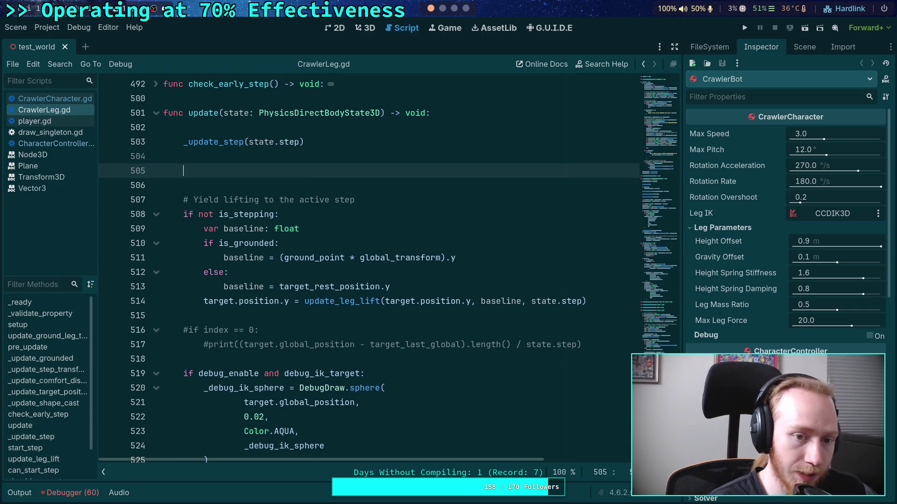
text(if in)
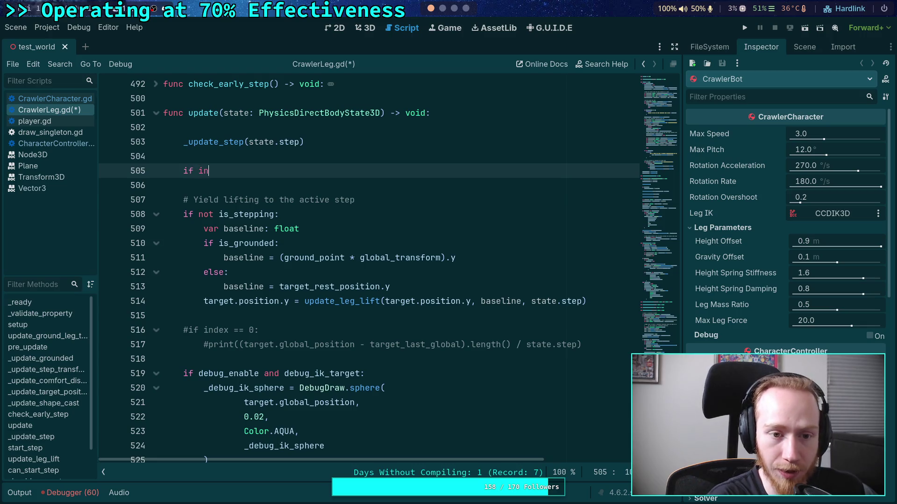
text(dex == 0:)
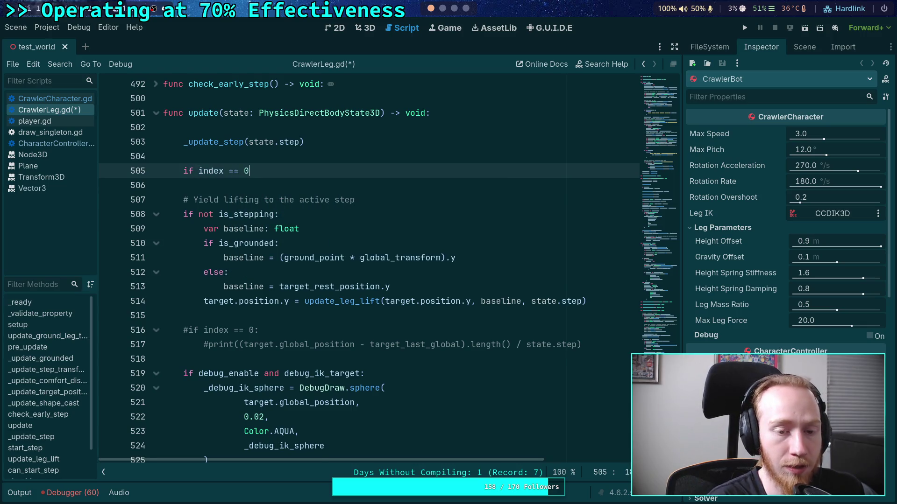
key(Return)
text(is_l)
key(Return)
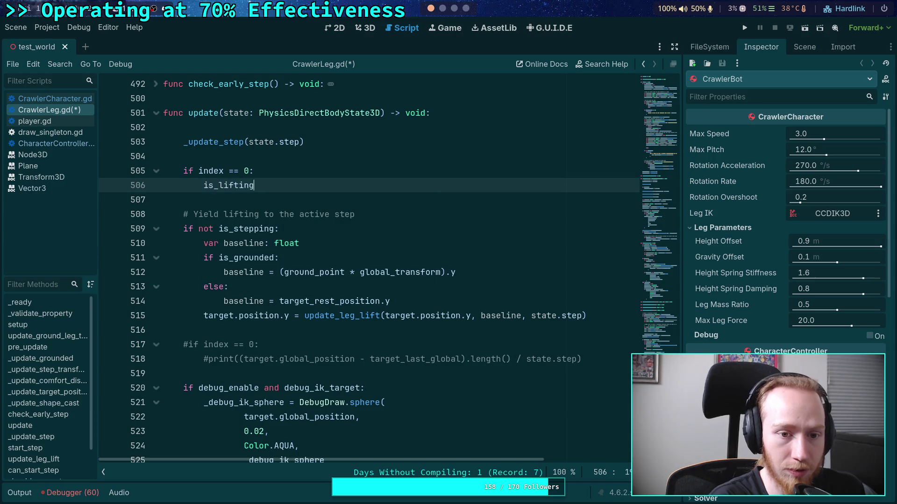
text( = true)
key(ctrl+s)
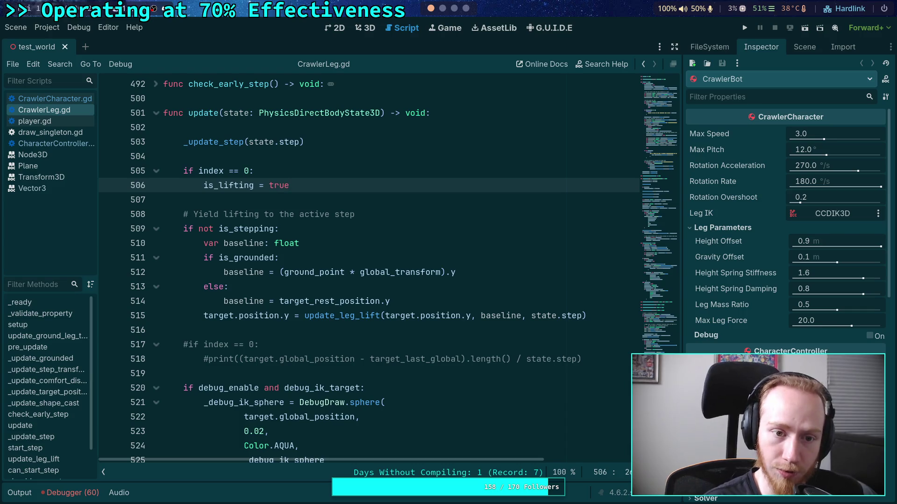
Move the block up a line, remove the extra blank line, then cut the block out of update().
drag(229, 185, 213, 171)
key(alt+Up)
key(alt+Up)
key(alt+Up)
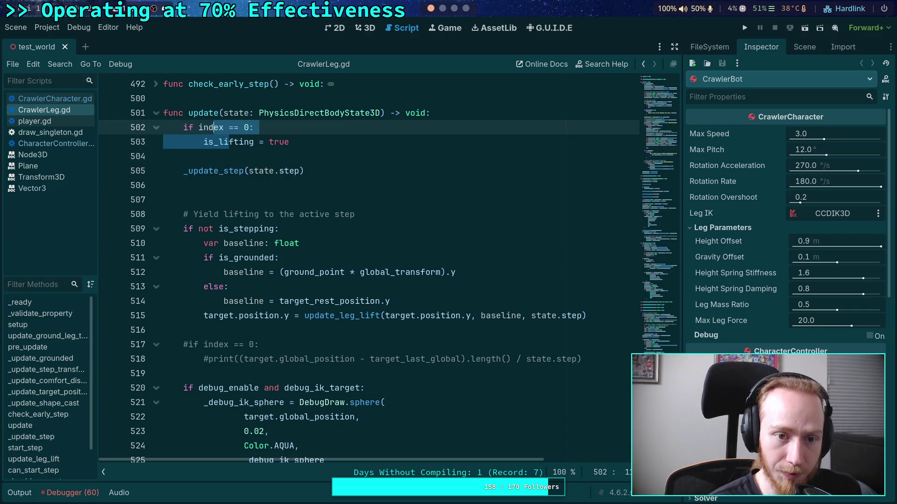
click(169, 189)
key(BackSpace)
scroll(301, 276, up, 4)
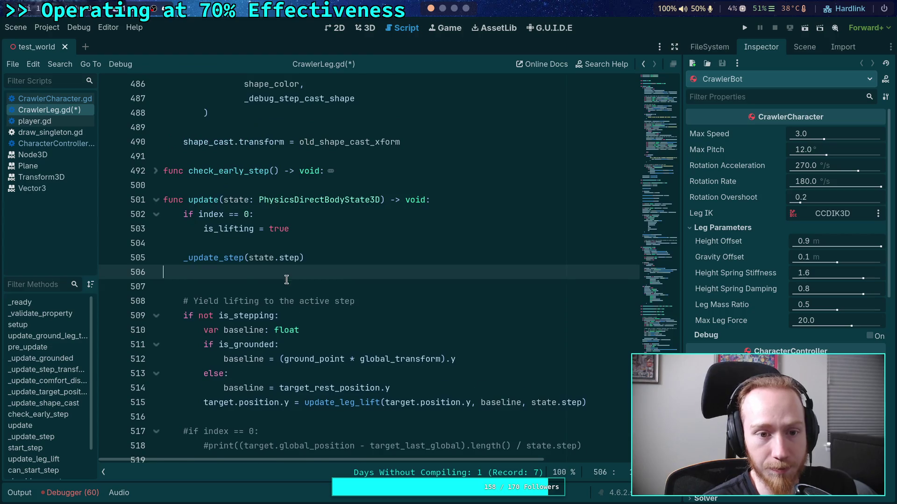
scroll(366, 317, up, 10)
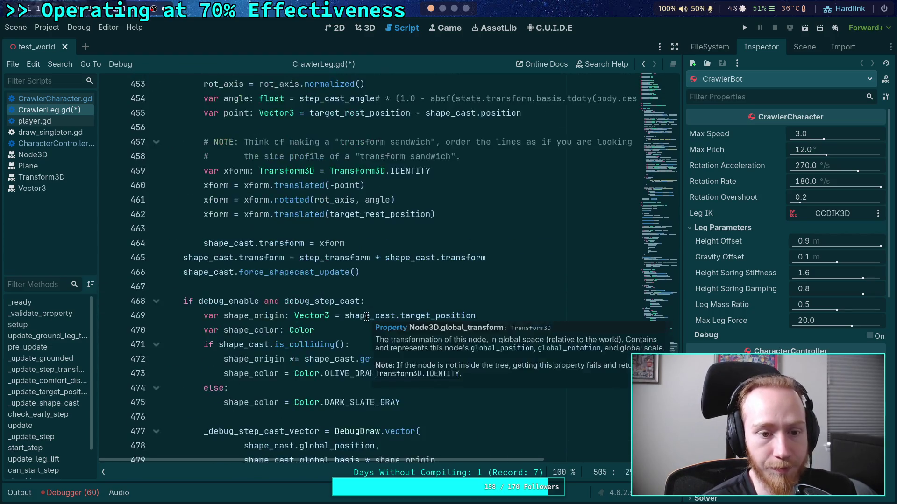
click(159, 217)
mouse_move(299, 303)
mouse_down()
mouse_move(149, 273)
mouse_move(146, 282)
mouse_up()
key(ctrl+c)
key(BackSpace)
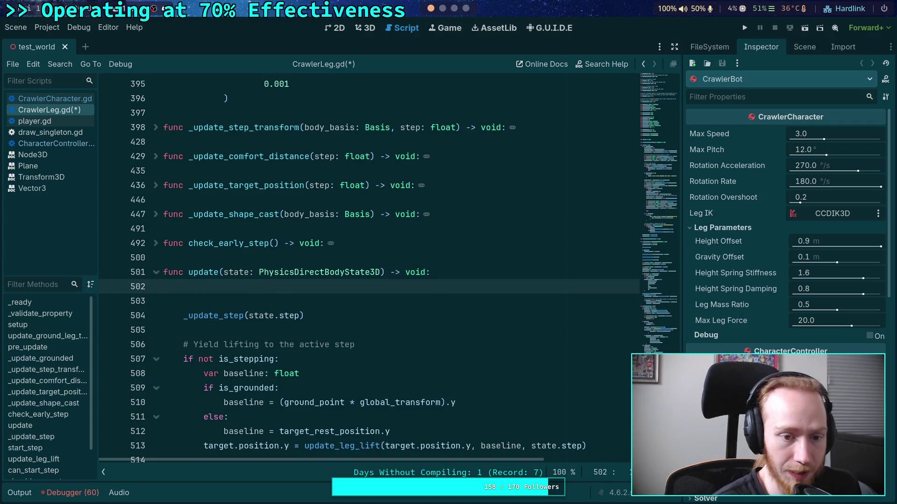
Paste the index check at the top of pre_update(), fix its indentation, save, and rerun the game.
scroll(268, 293, up, 4)
scroll(268, 293, up, 12)
scroll(231, 280, up, 12)
scroll(299, 261, down, 10)
scroll(368, 245, up, 10)
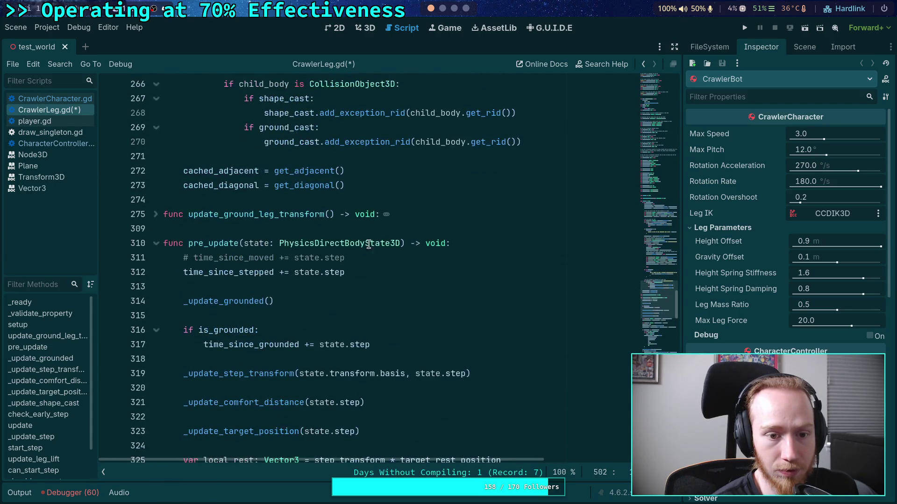
click(493, 245)
key(Return)
key(ctrl+v)
key(Up)
key(shift+Tab)
key(Down)
key(Return)
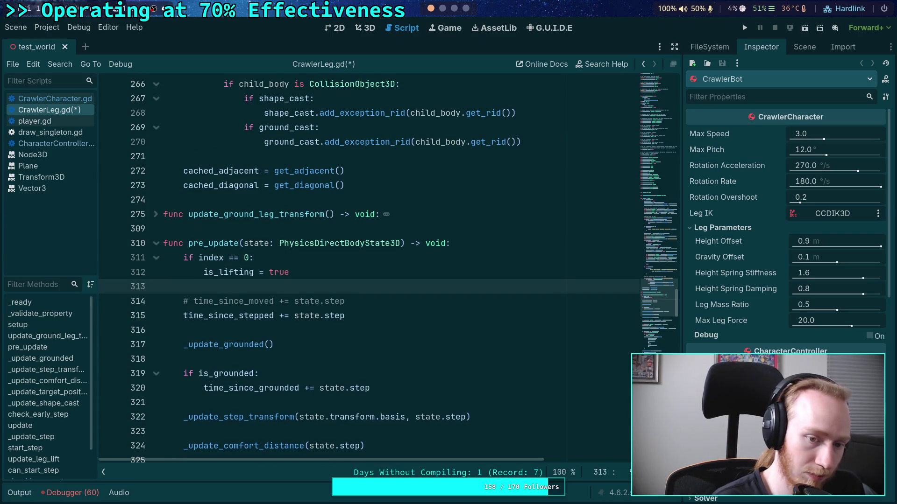
key(ctrl+s)
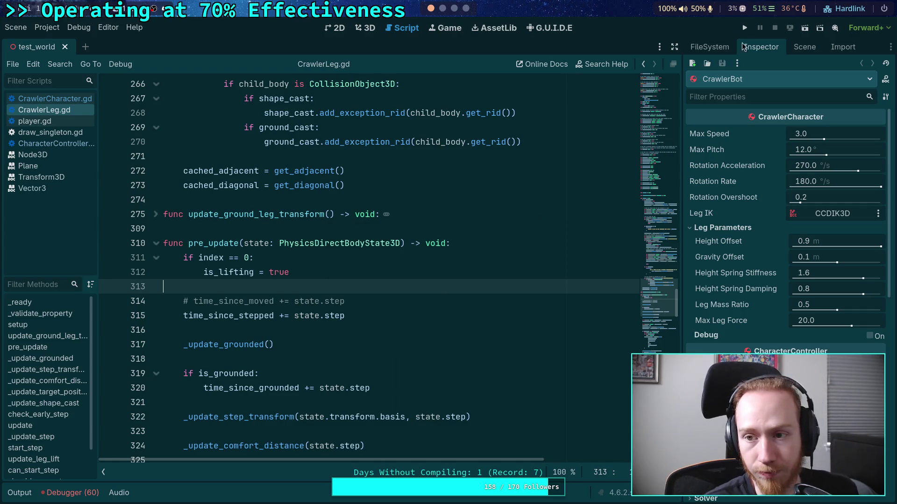
click(743, 34)
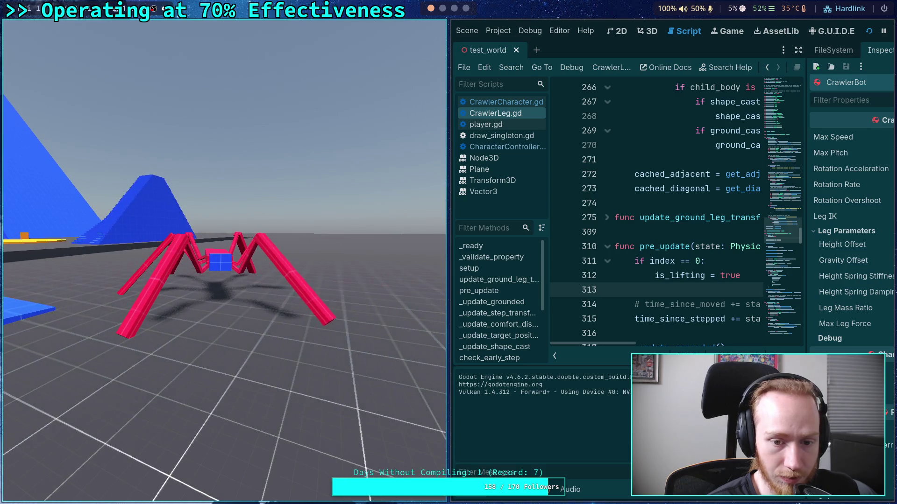
Snap the game window beside the editor and stop the crawler test run.
key(super+Left)
click(791, 33)
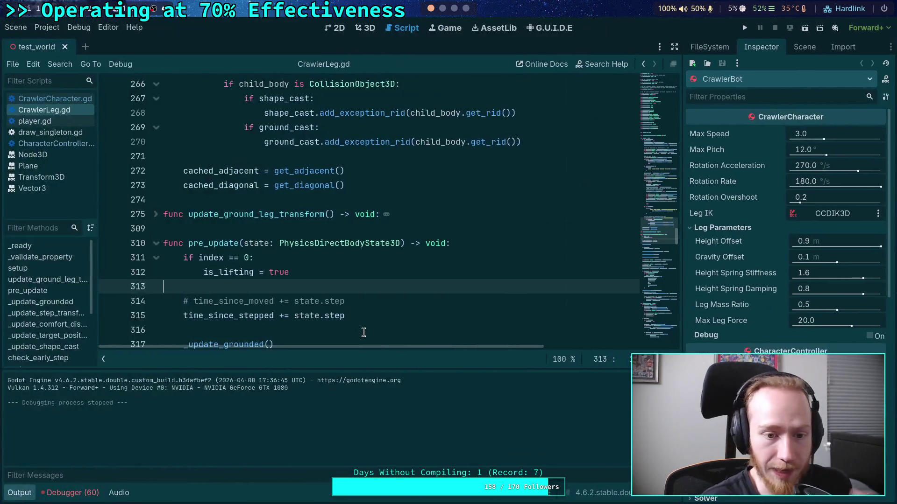
Hide the output log and delete the if index == 0 / is_lifting lines and blank line from pre_update.
click(19, 492)
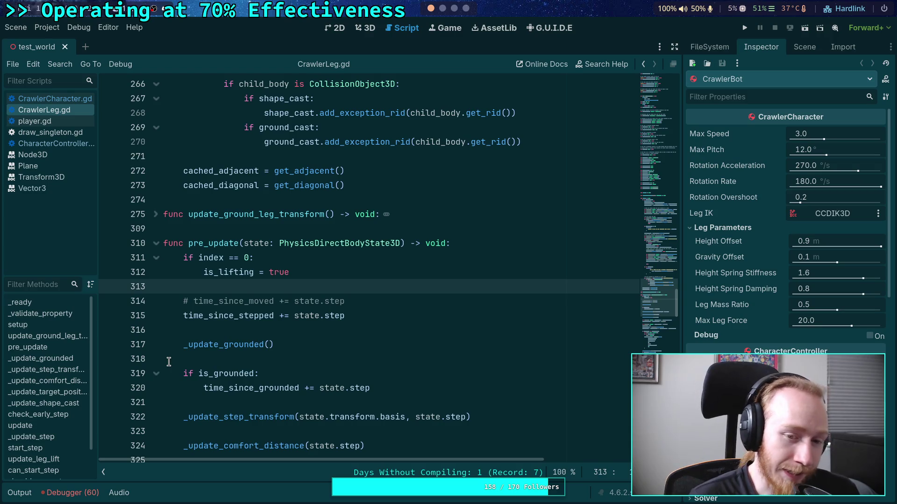
click(253, 330)
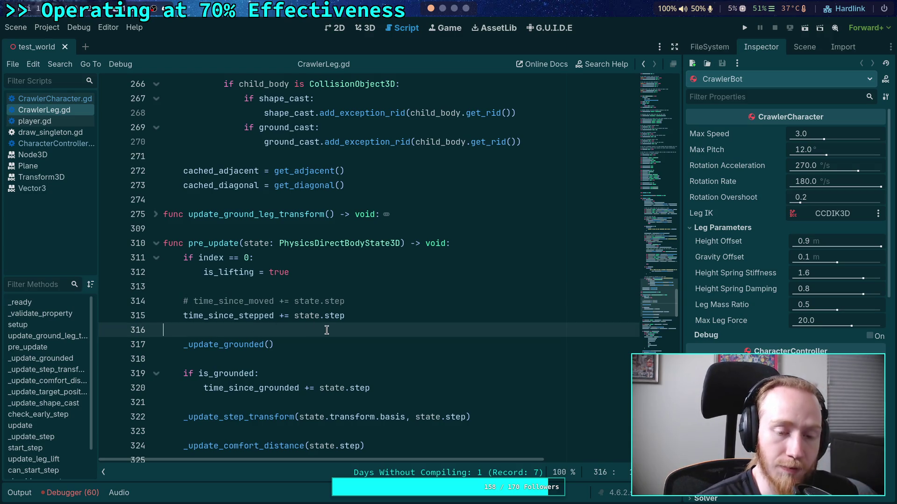
mouse_move(290, 272)
mouse_down()
mouse_move(196, 273)
mouse_move(152, 263)
mouse_up()
key(BackSpace)
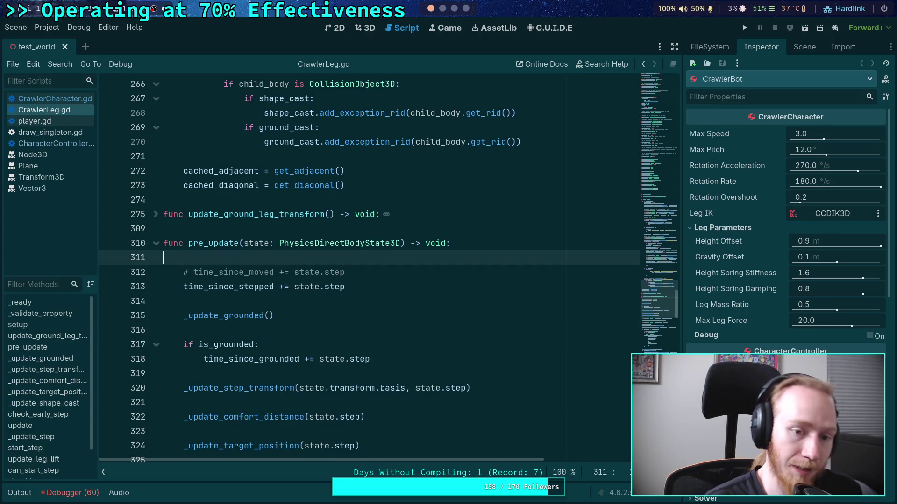
key(Delete)
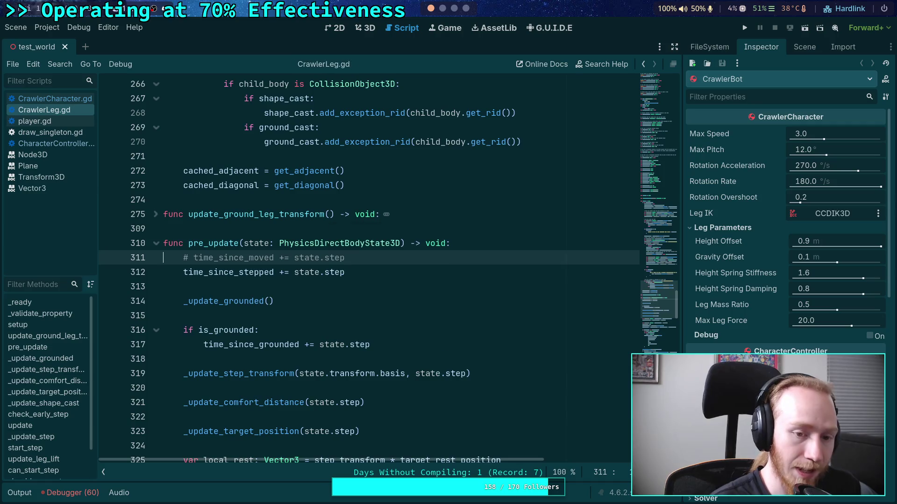
key(super+2)
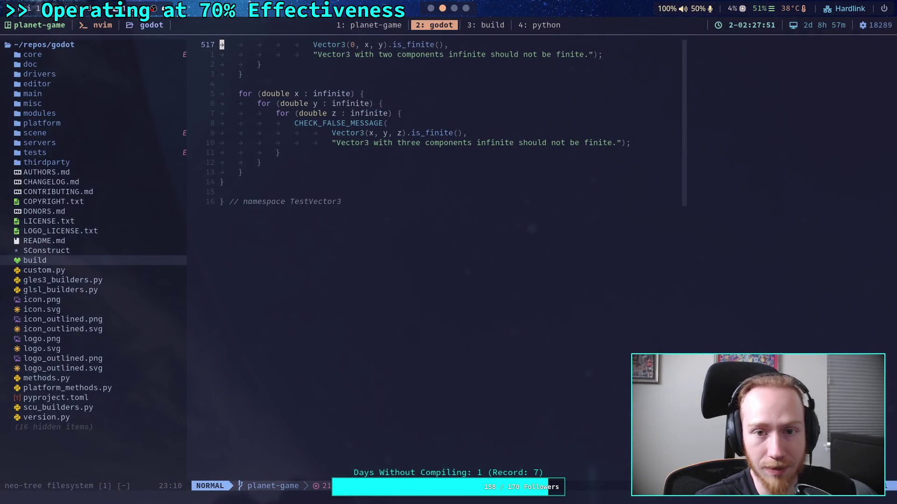
Run git status and git diff in the planet-game tmux window to review the CrawlerLeg.gd changes.
key(ctrl+b)
text(1git status)
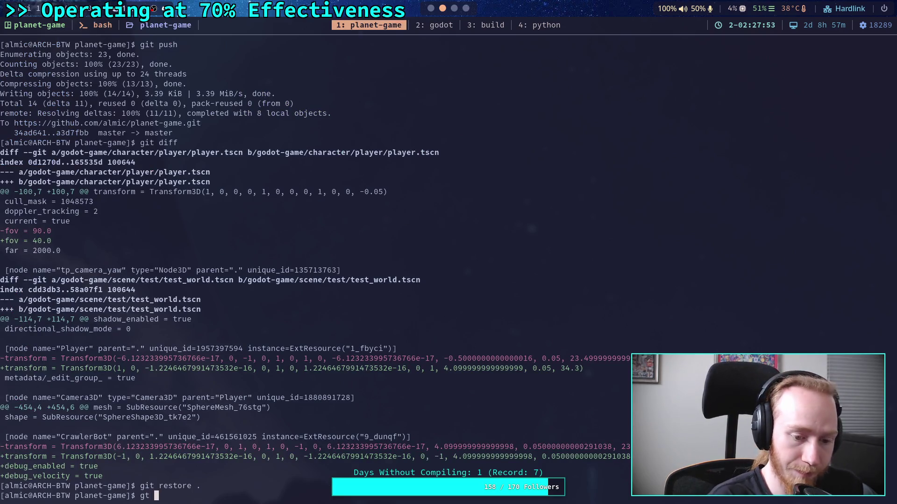
key(Return)
text(g)
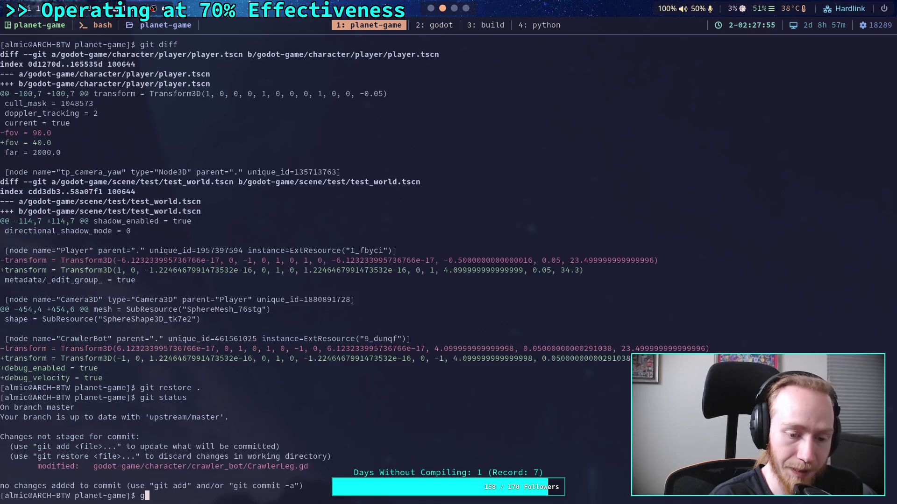
text(it diff)
key(Return)
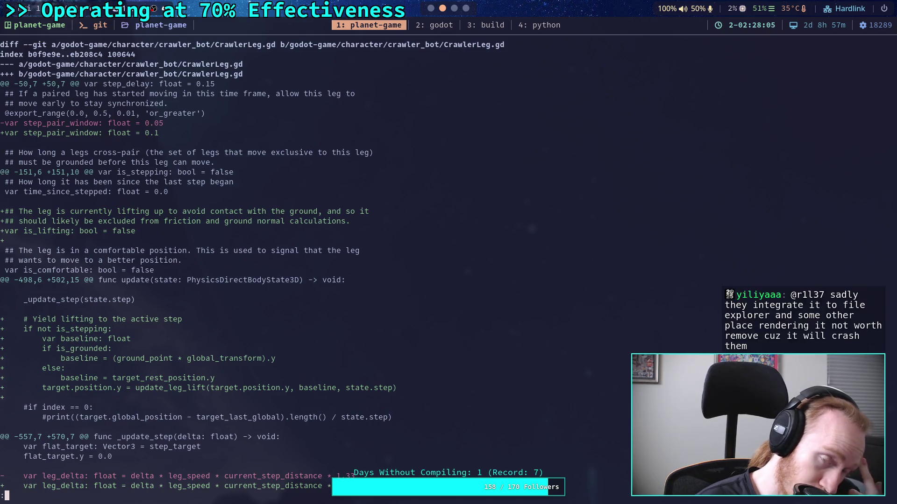
key(super+2)
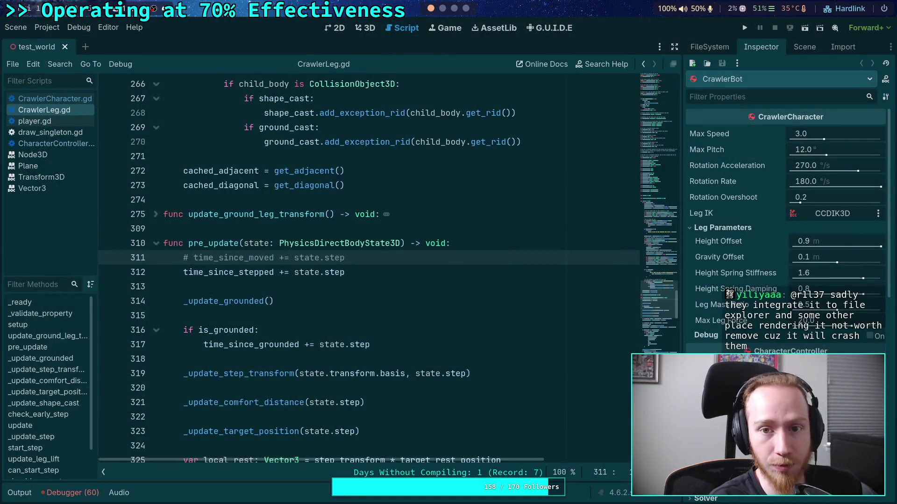
key(super+1)
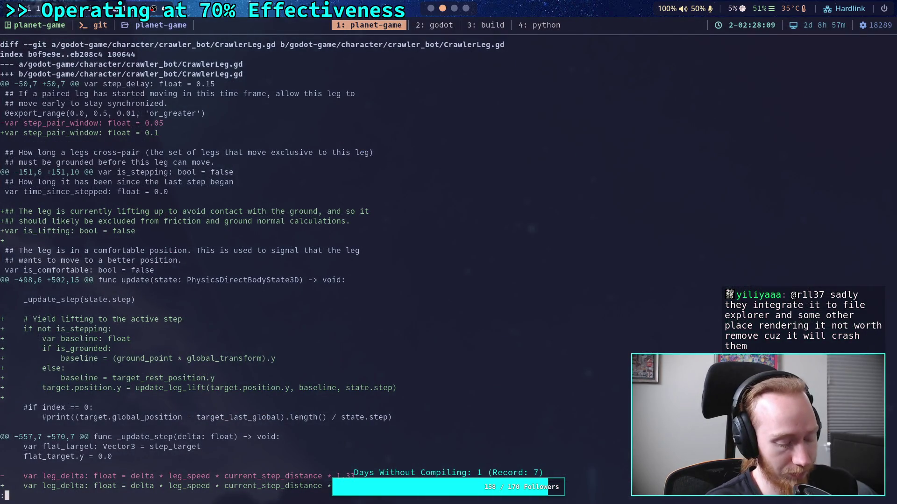
In the Python REPL, edit a recalled history line to evaluate 6/64, giving 0.09375.
key(super+4)
key(Up)
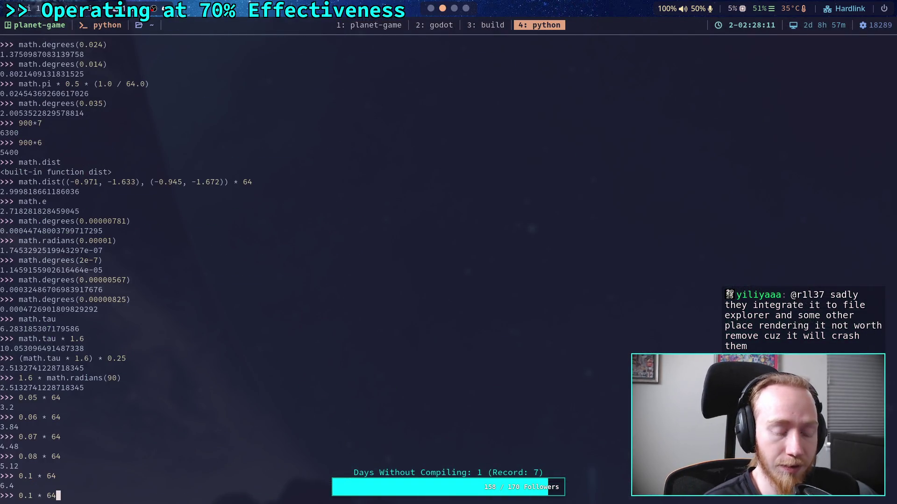
key(Left)
key(Left)
key(Left)
key(Delete)
key(BackSpace)
key(BackSpace)
key(BackSpace)
text(6/)
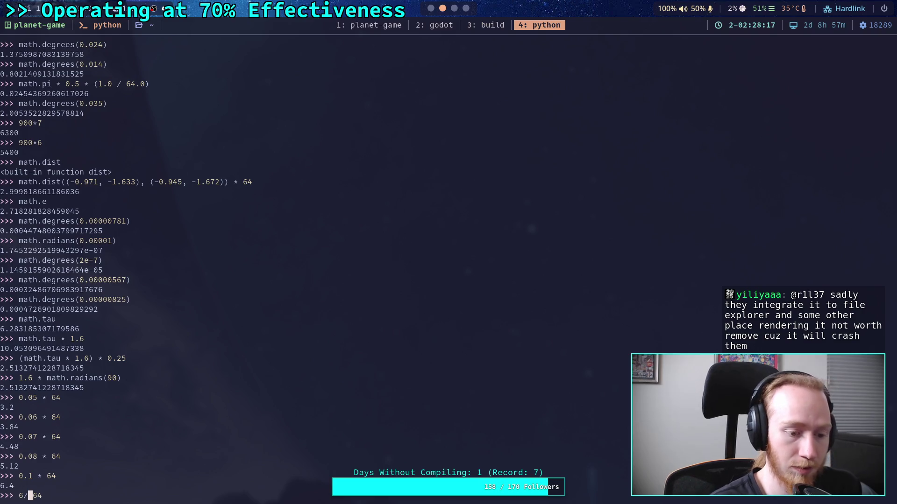
key(Return)
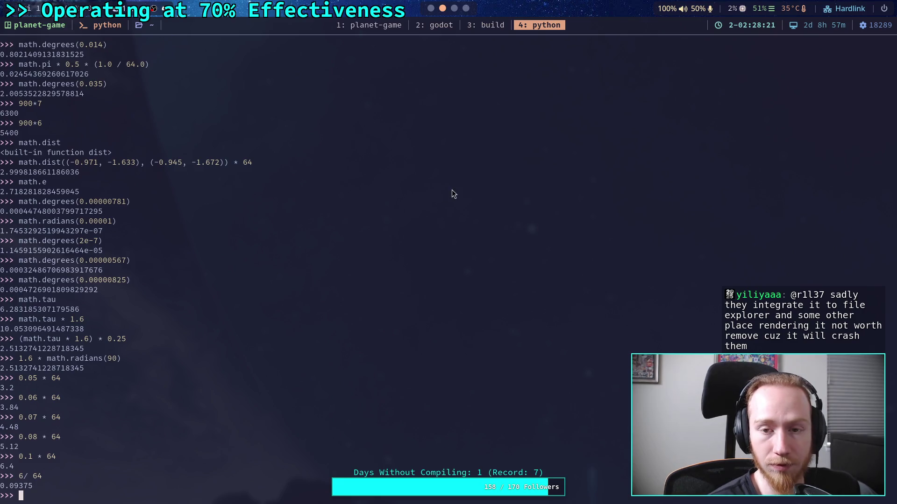
key(super+2)
click(638, 304)
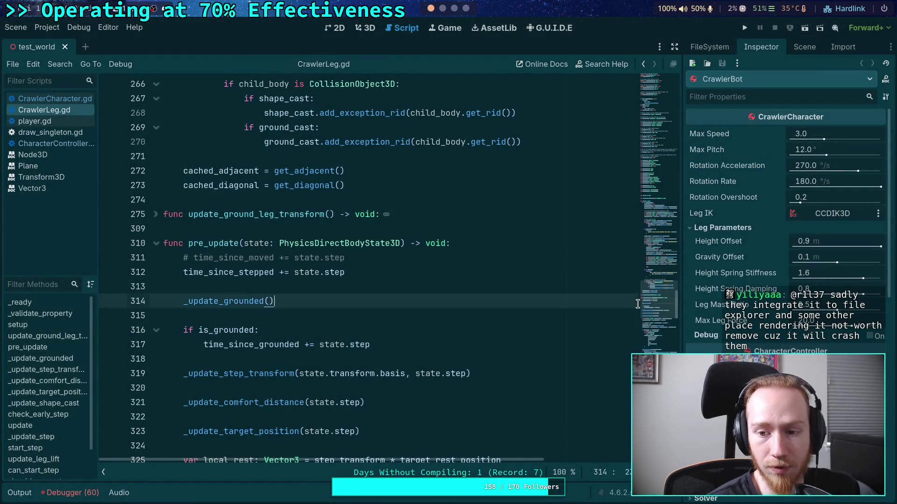
Change step_pair_window on line 53 from 0.1 to 0.09375 and launch a test run.
drag(654, 307, 654, 77)
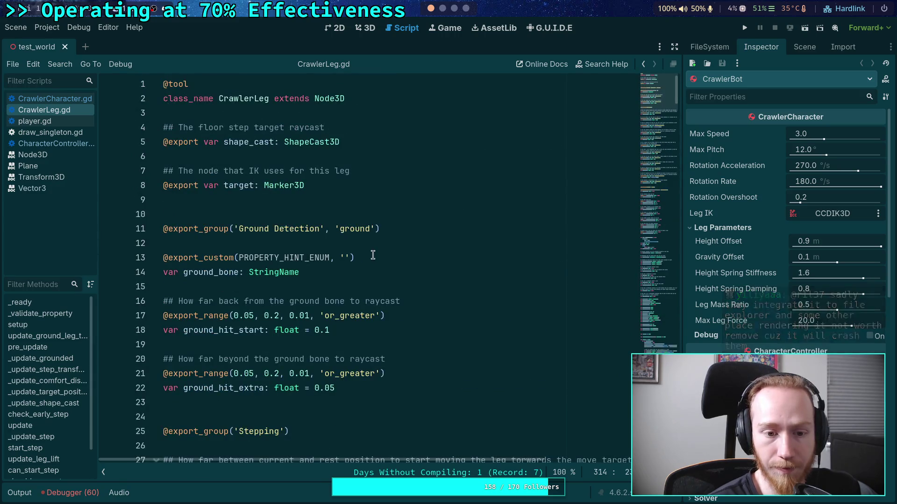
scroll(299, 252, down, 10)
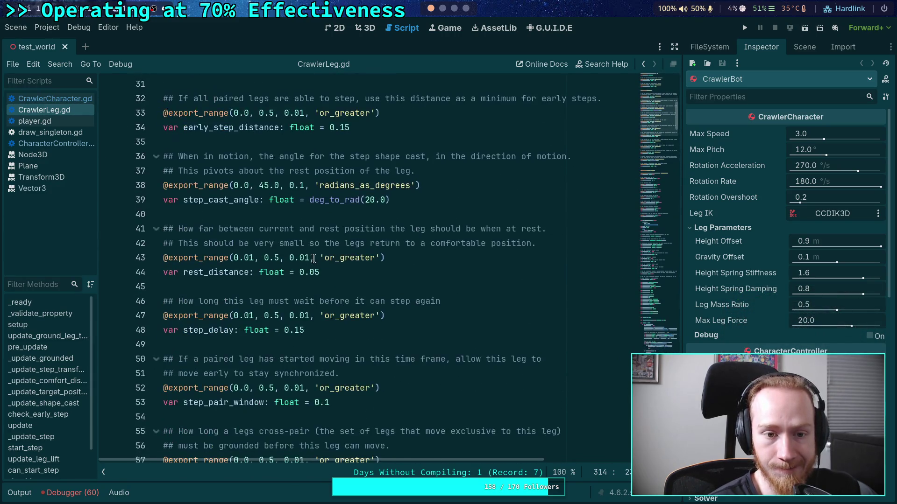
scroll(347, 264, down, 2)
click(333, 316)
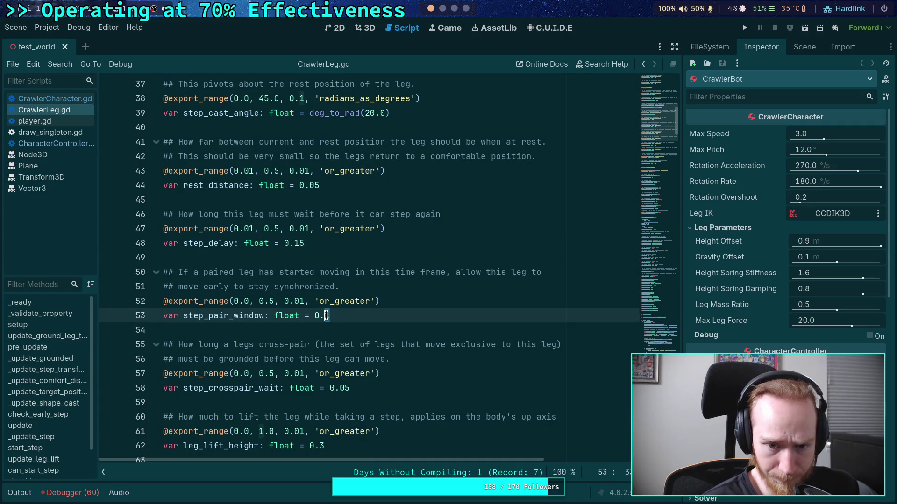
text(09375)
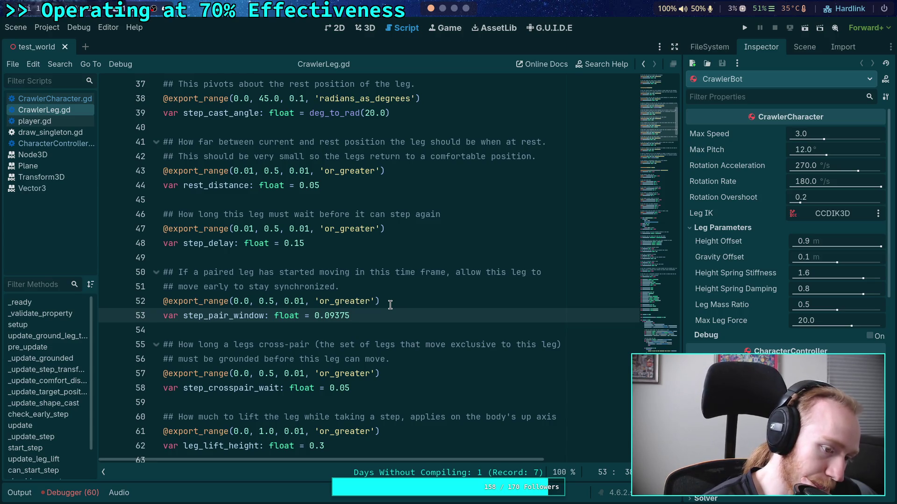
click(362, 329)
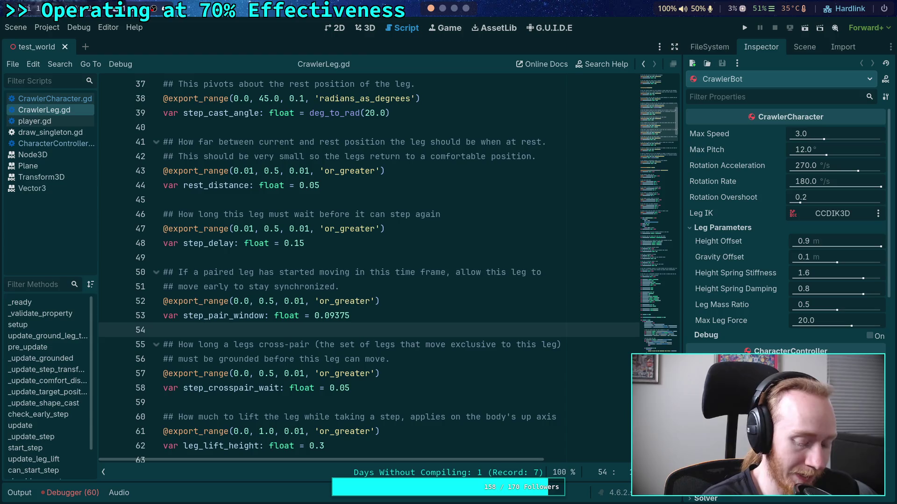
click(745, 28)
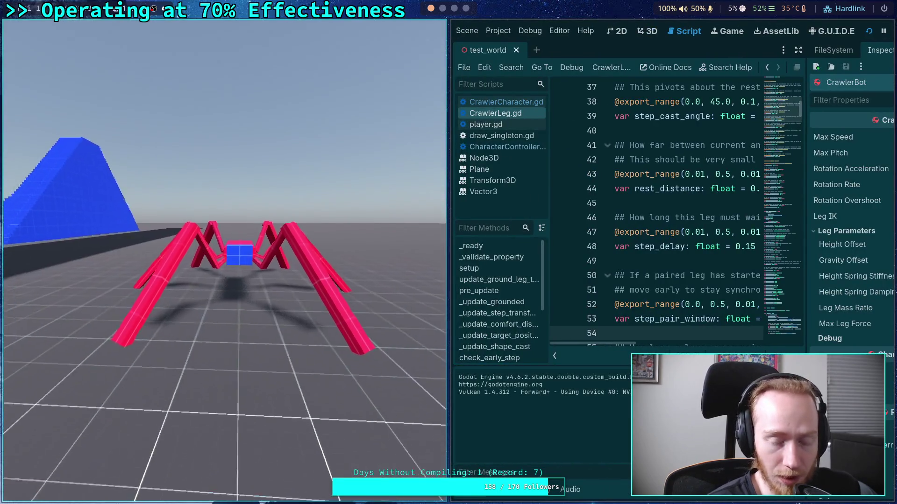
Walk the crawler forward, back and through turns with W, A, S, D to check its stepping.
key(w)
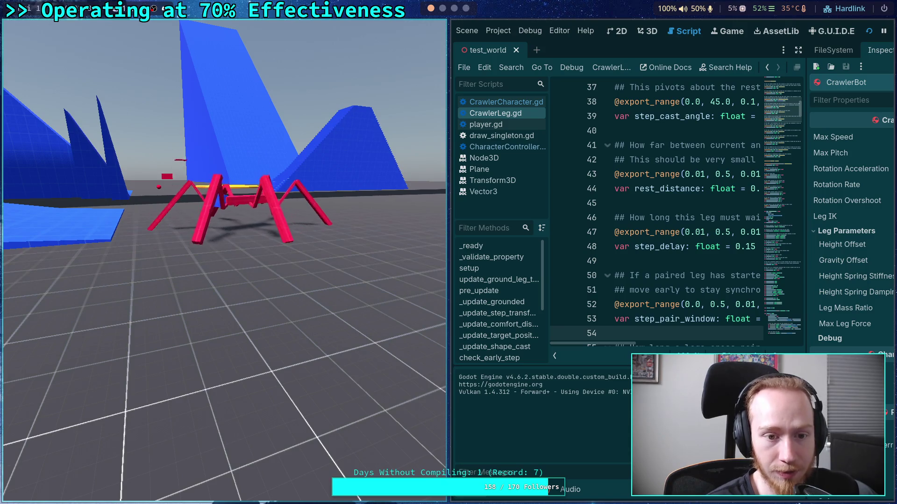
key(d)
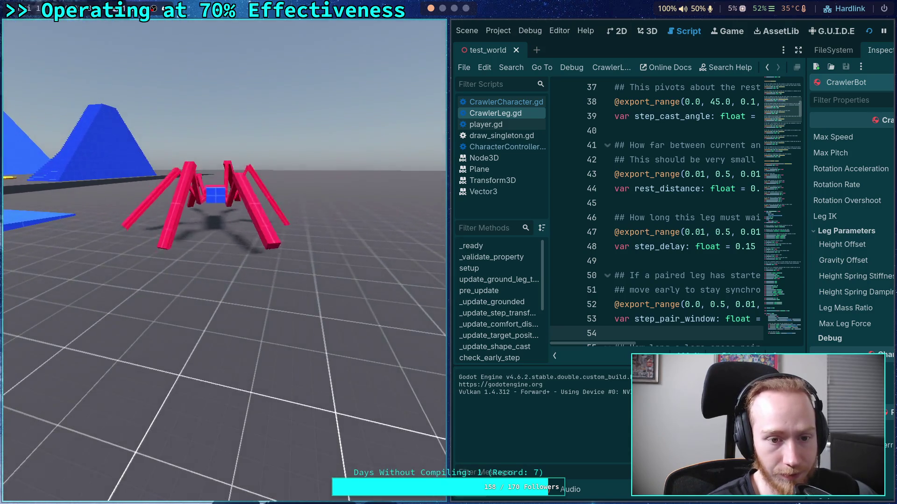
key(s)
key(w)
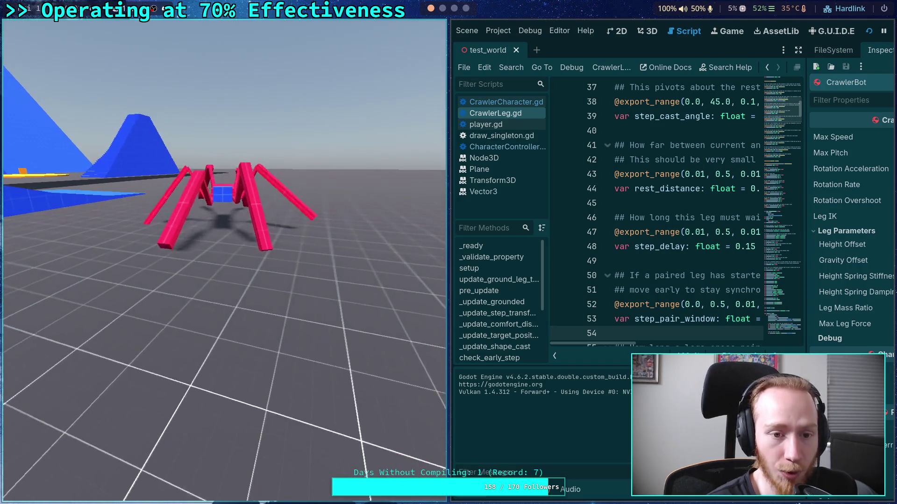
key(s)
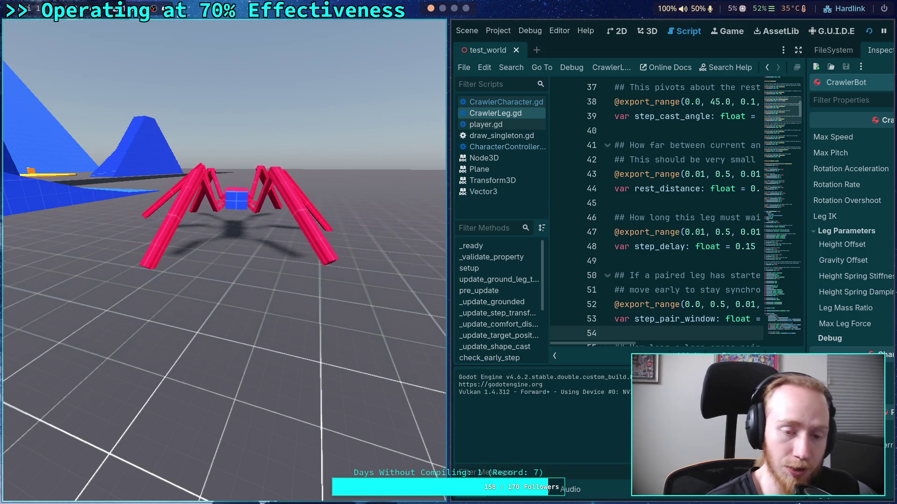
key(w)
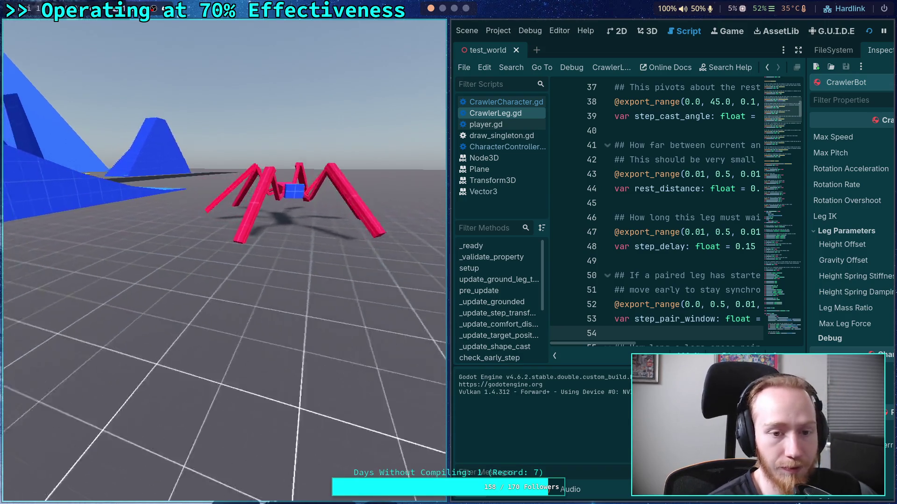
key(d)
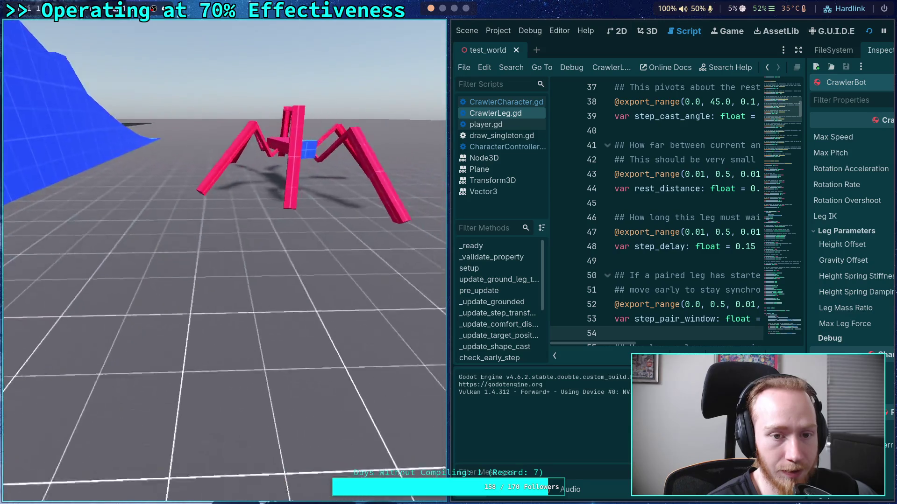
key(a)
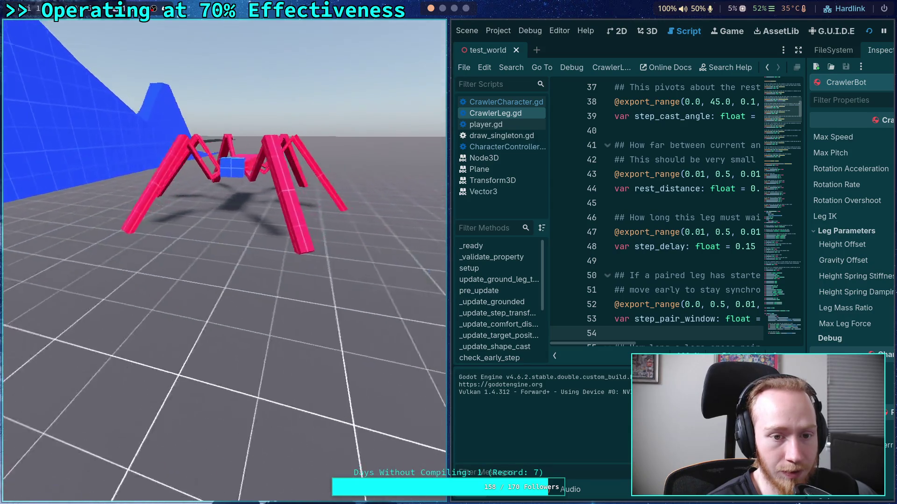
Walk the crawler toward the blue ramp with left and right turns, then stop the game with F8.
key(w)
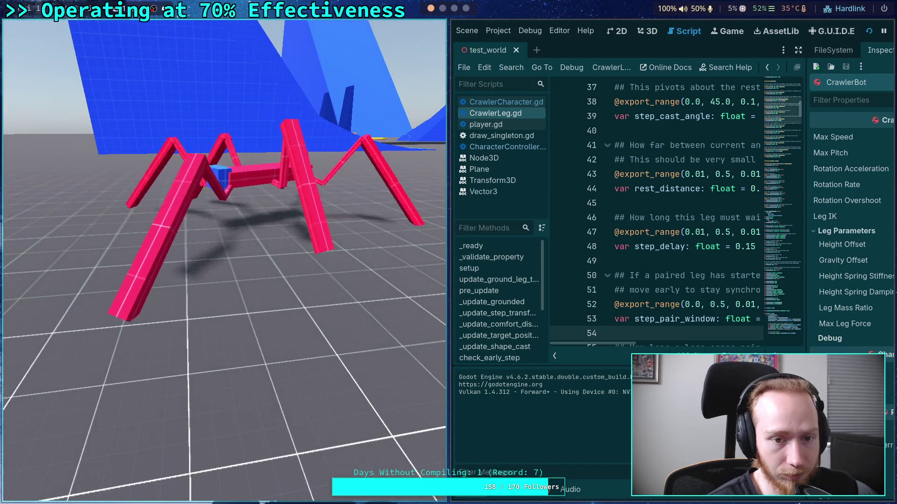
key(w)
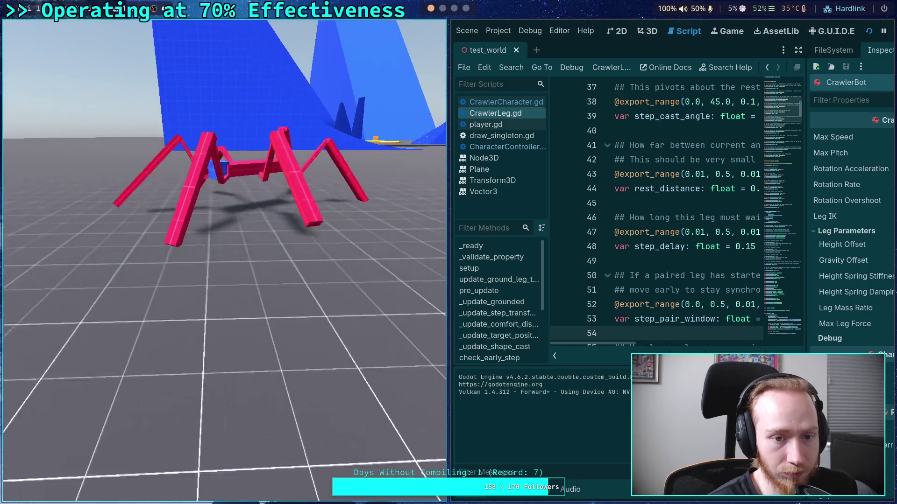
key(a)
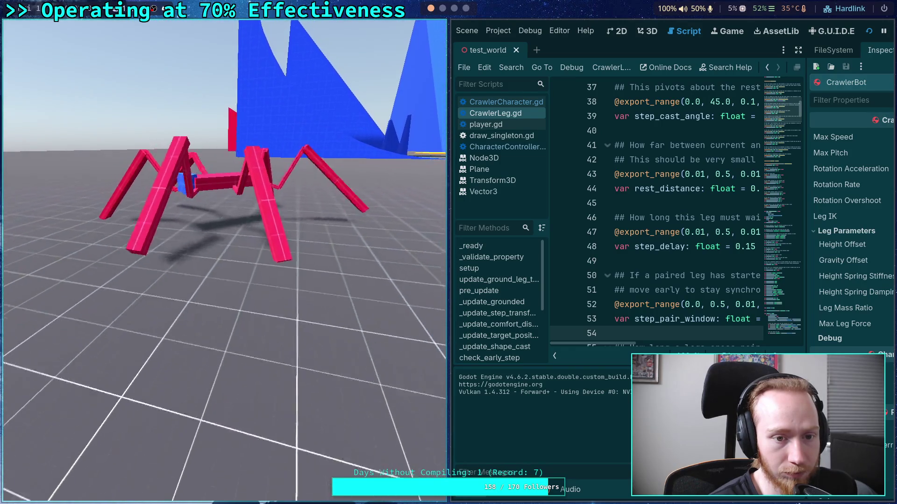
key(d)
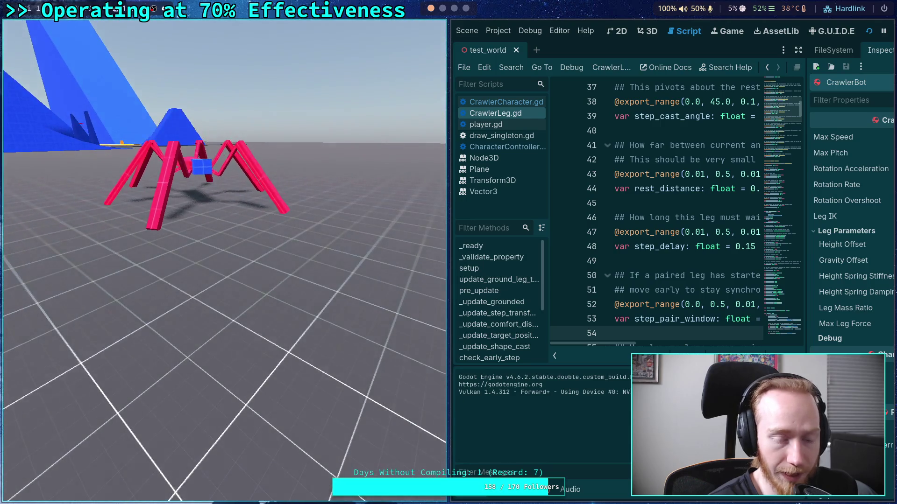
key(d)
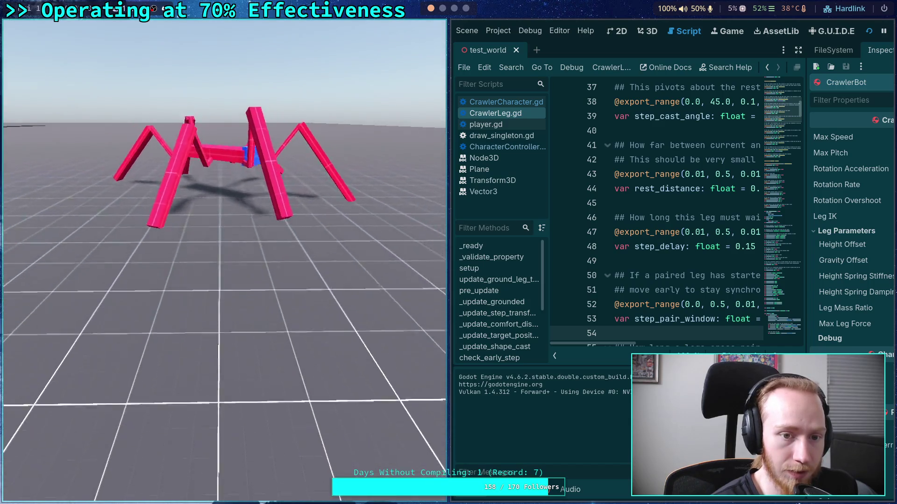
key(d)
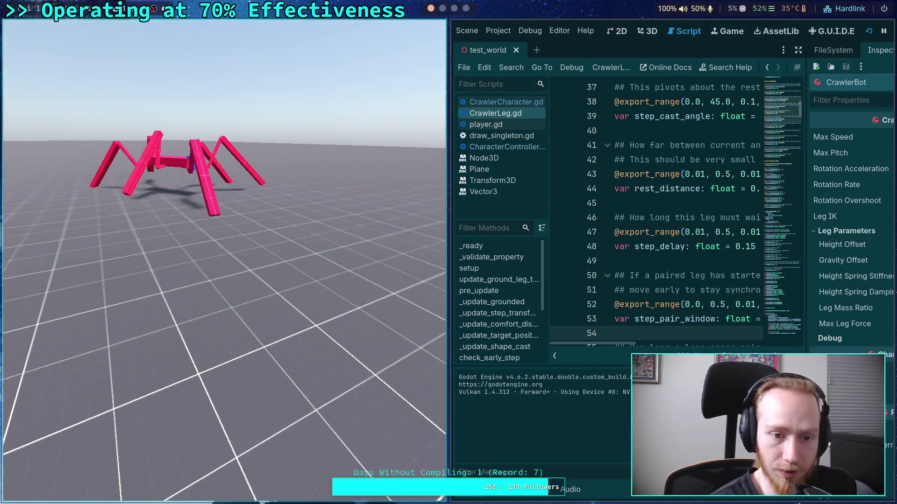
key(F8)
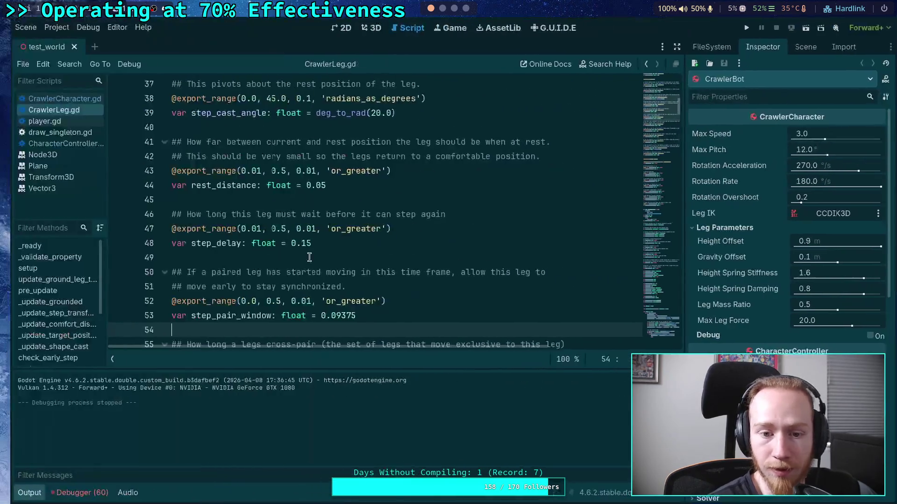
key(ctrl+j)
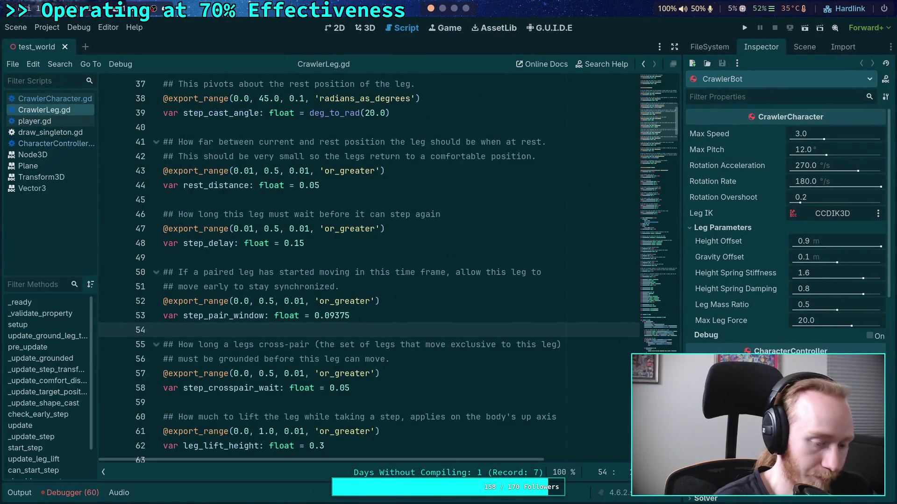
key(super+4)
key(super+1)
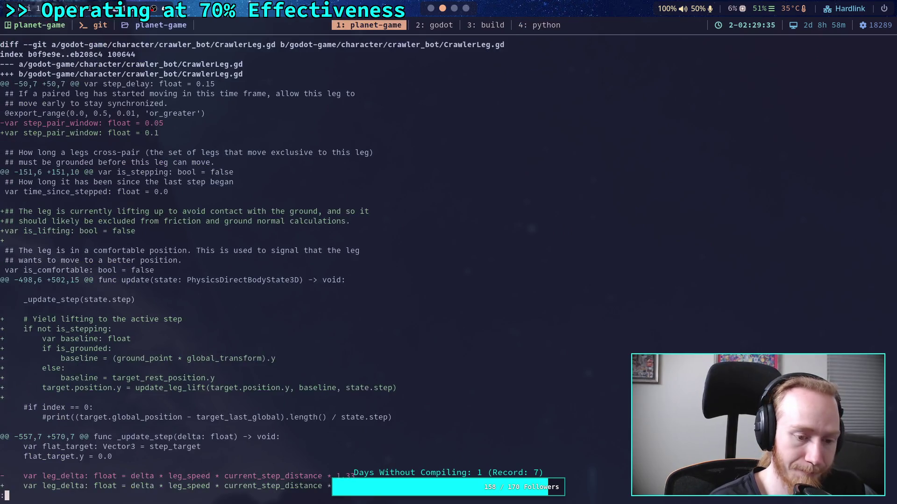
Rerun git diff to see step_pair_window = 0.09375, read through the hunks to the end, and quit.
key(q)
key(Up)
key(Return)
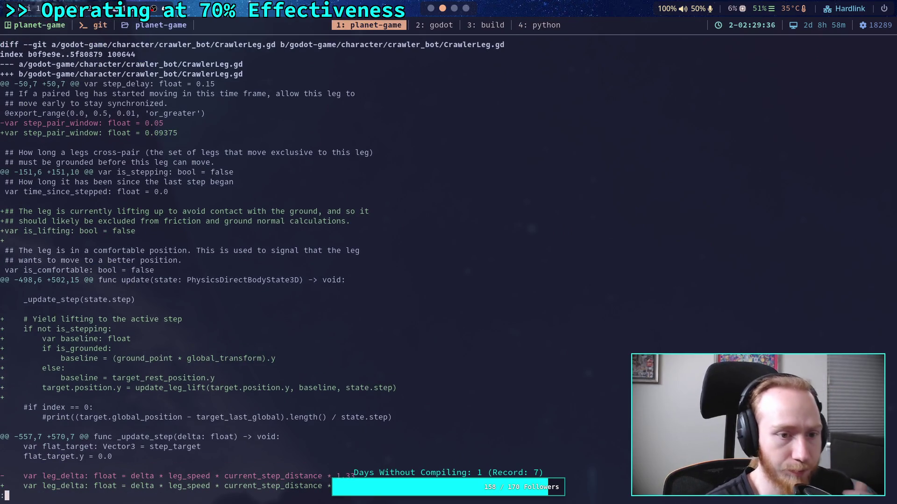
scroll(253, 271, down, 5)
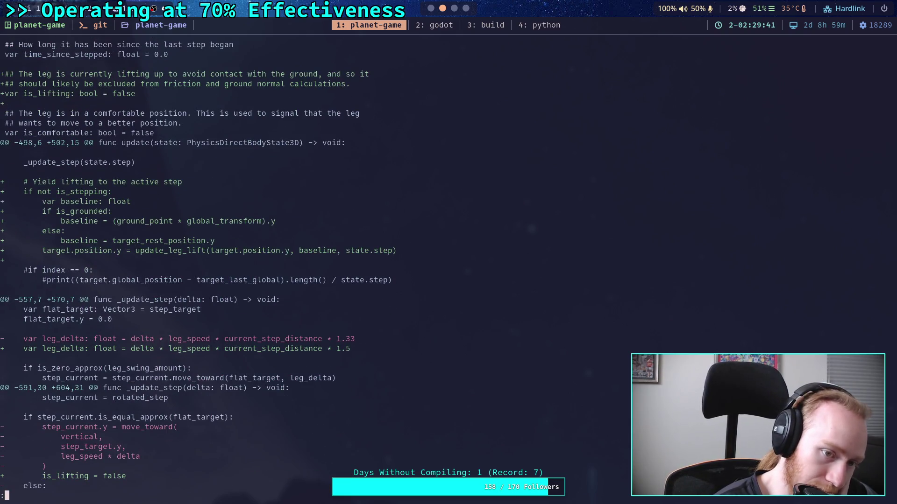
scroll(197, 266, down, 2)
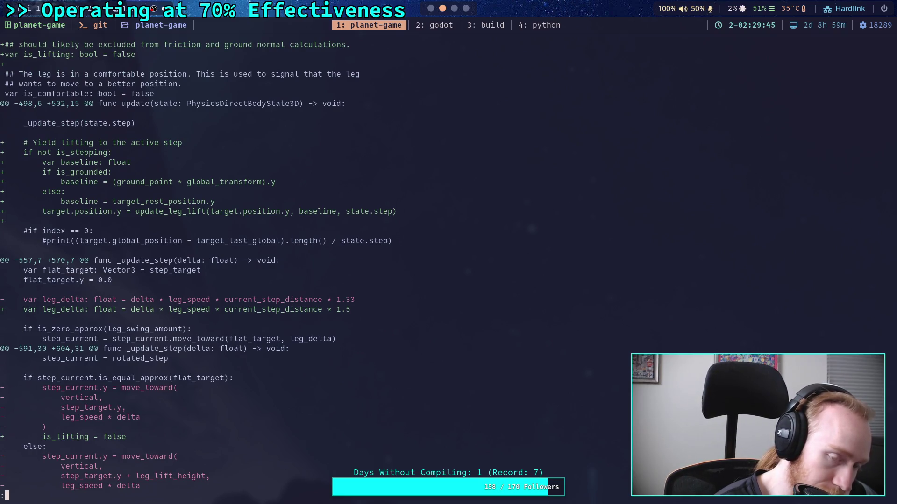
scroll(198, 265, down, 2)
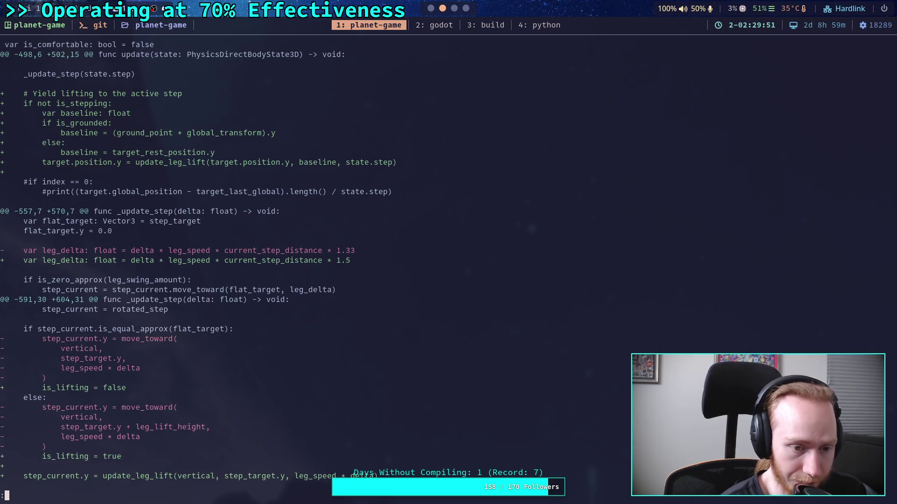
scroll(197, 265, down, 3)
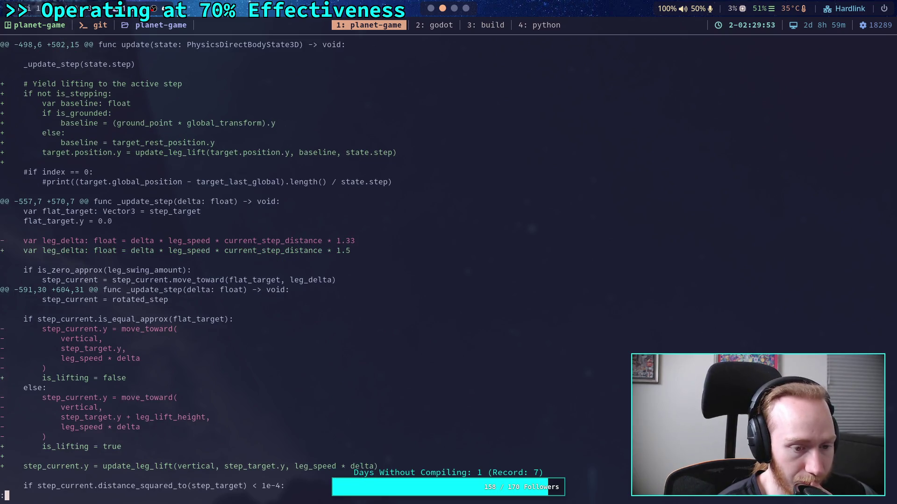
scroll(197, 266, down, 2)
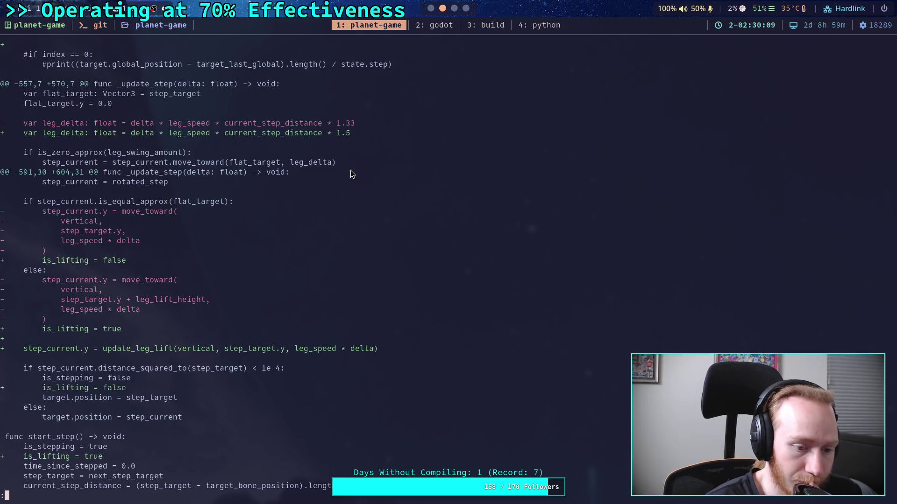
key(j)
key(j)
key(j)
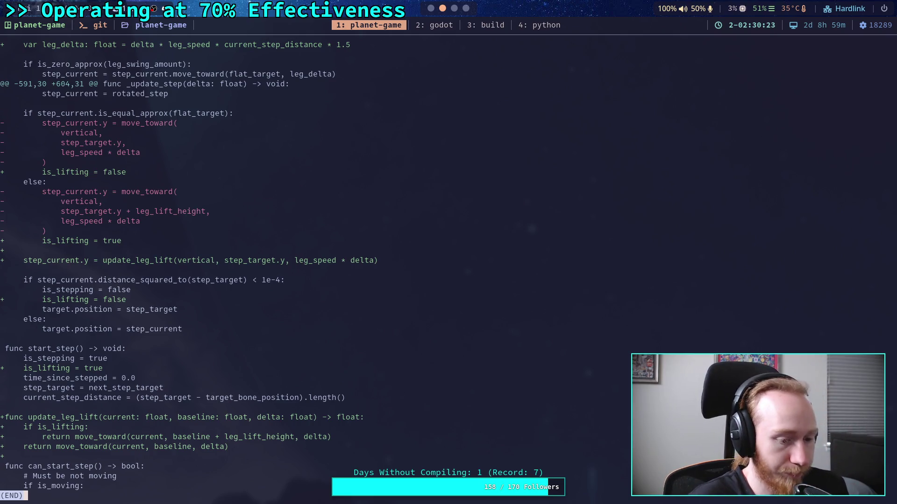
key(q)
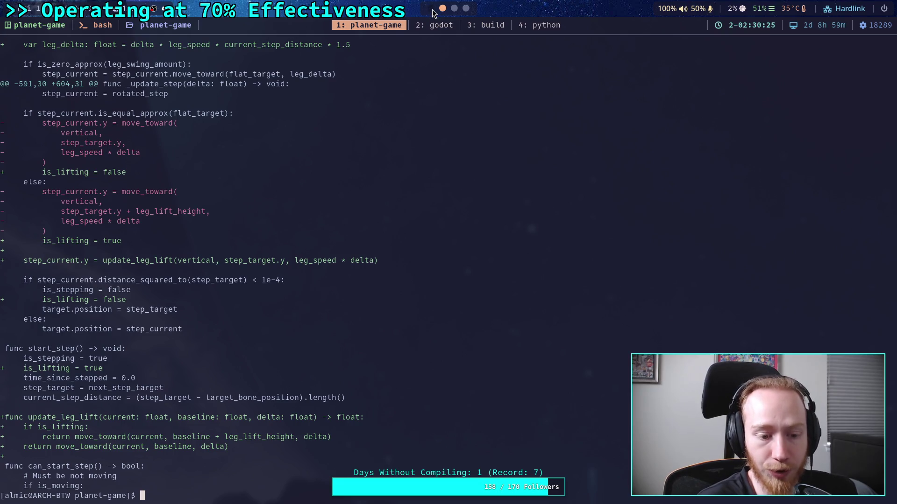
Run git status, stage everything with git add ., and start git commit.
click(431, 9)
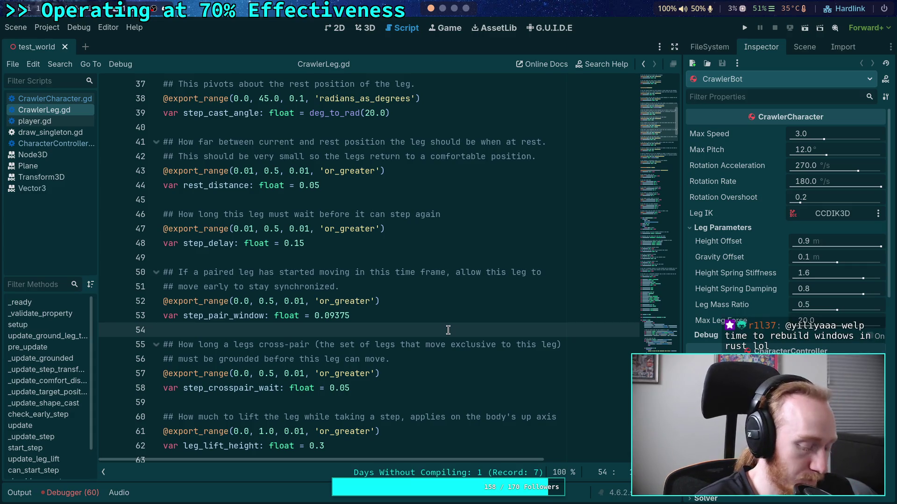
key(super+2)
text(git status)
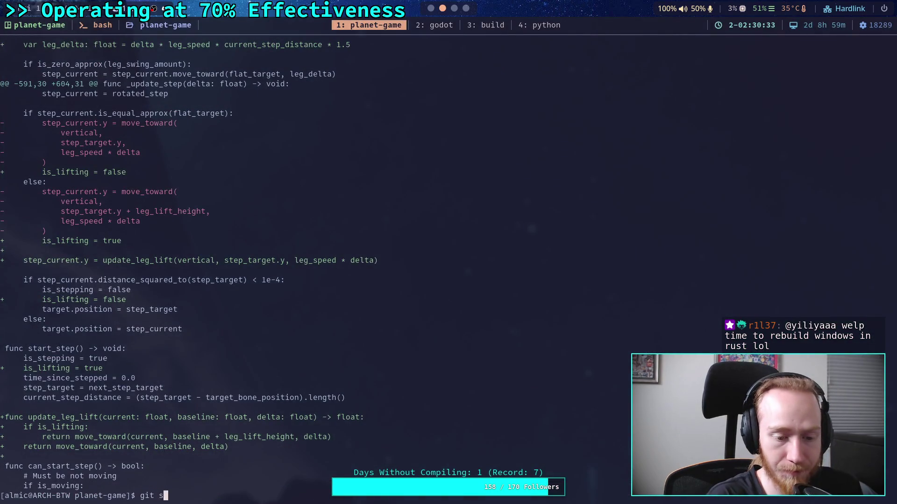
key(Return)
text(git add .)
key(Return)
text(git commit)
key(Return)
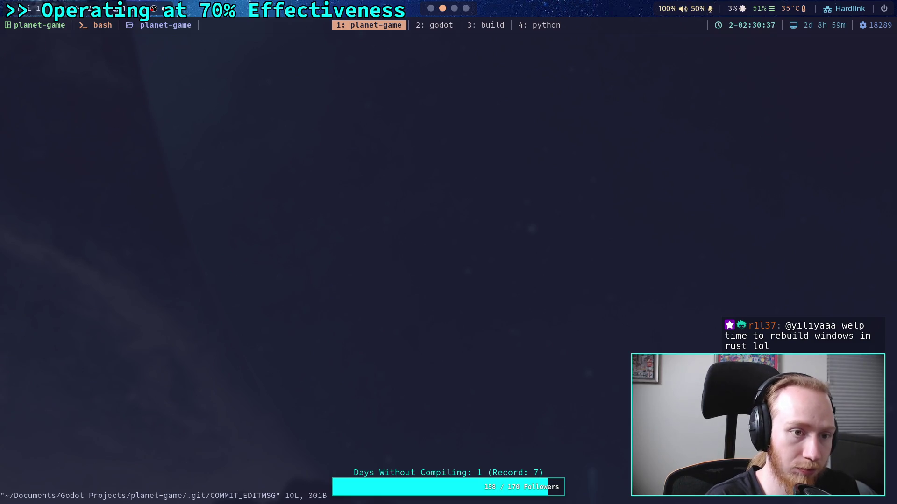
Replace a draft 'Implement leg lift' subject with 'Start work on leg lifting behavior for CrawlerLeg' and begin a bullet.
key(i)
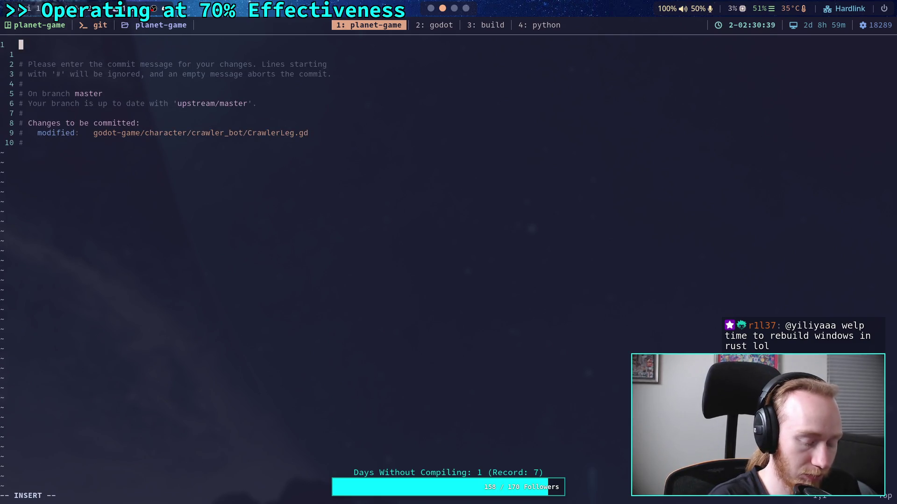
text(Im)
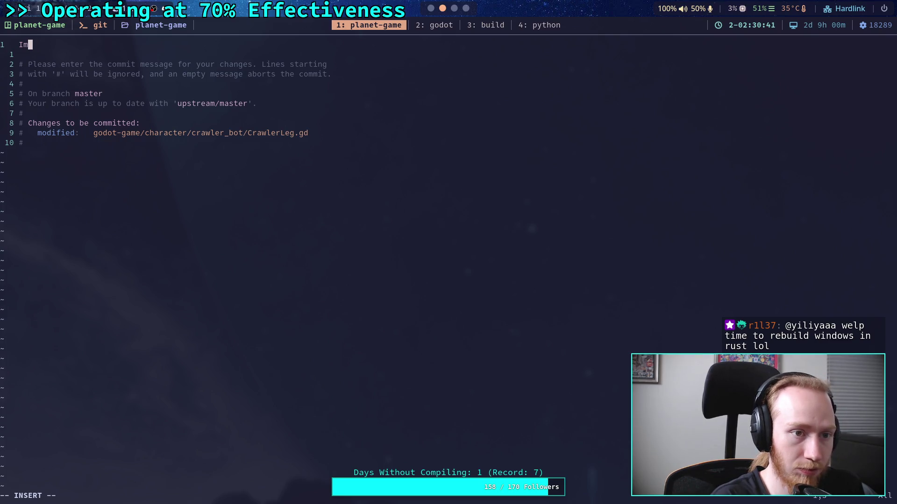
text(plement leg lift )
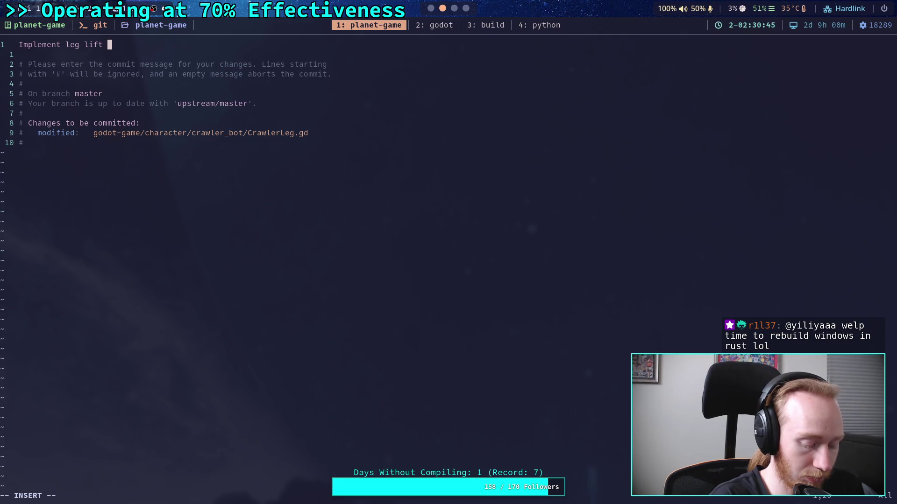
text(sy)
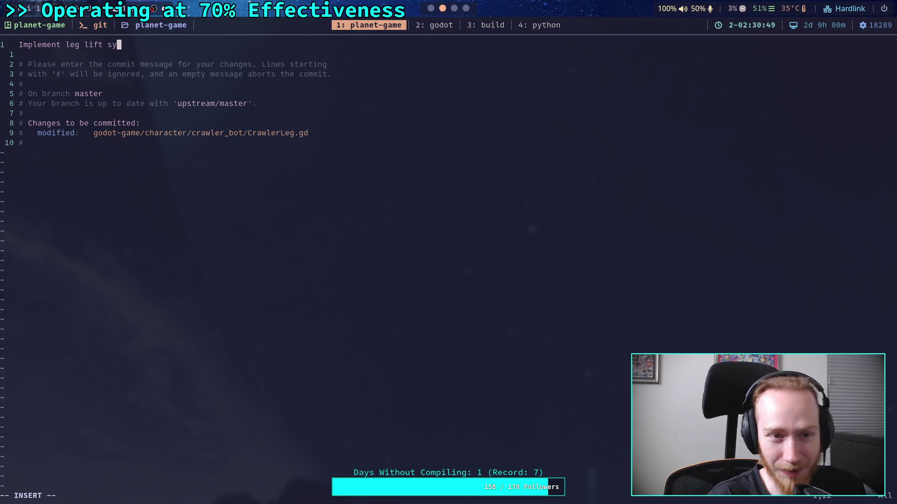
text(stem)
key(BackSpace)
key(BackSpace)
key(BackSpace)
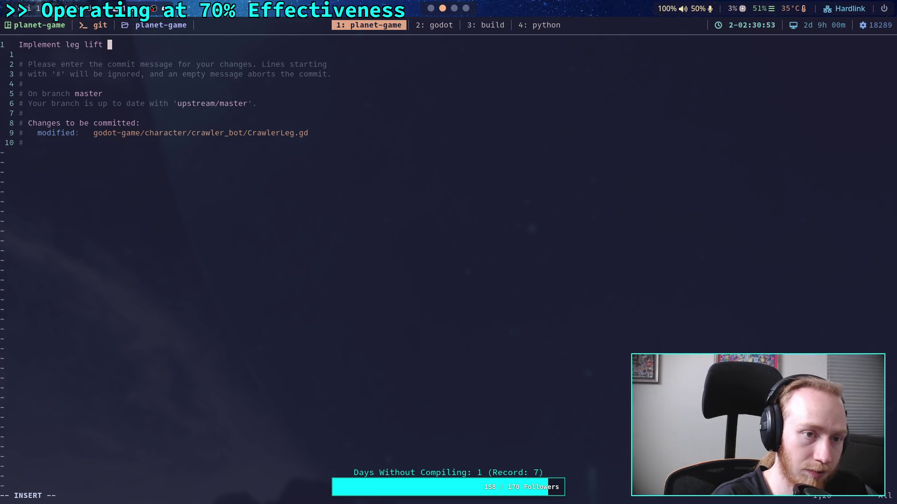
text(v)
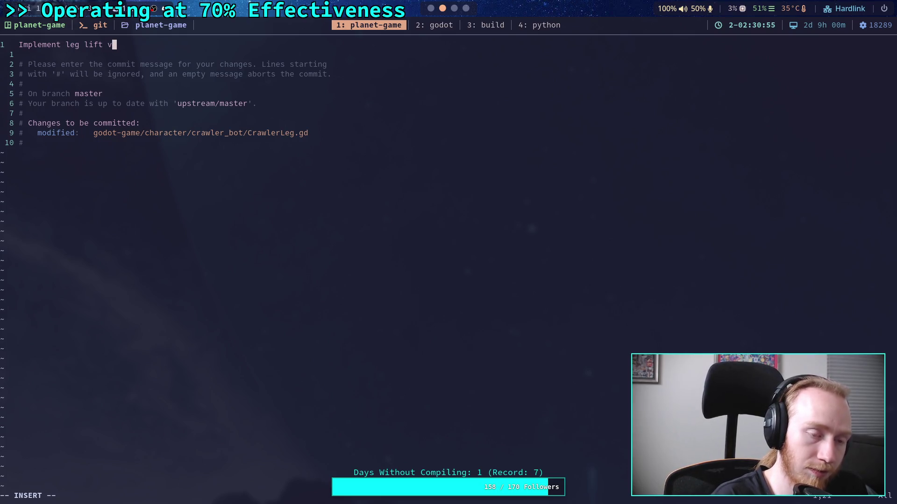
key(BackSpace)
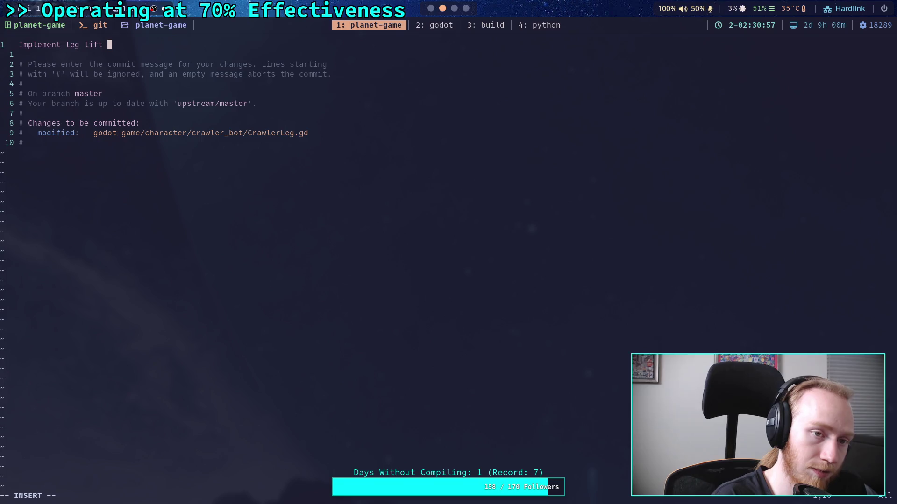
key(BackSpace)
text(ing)
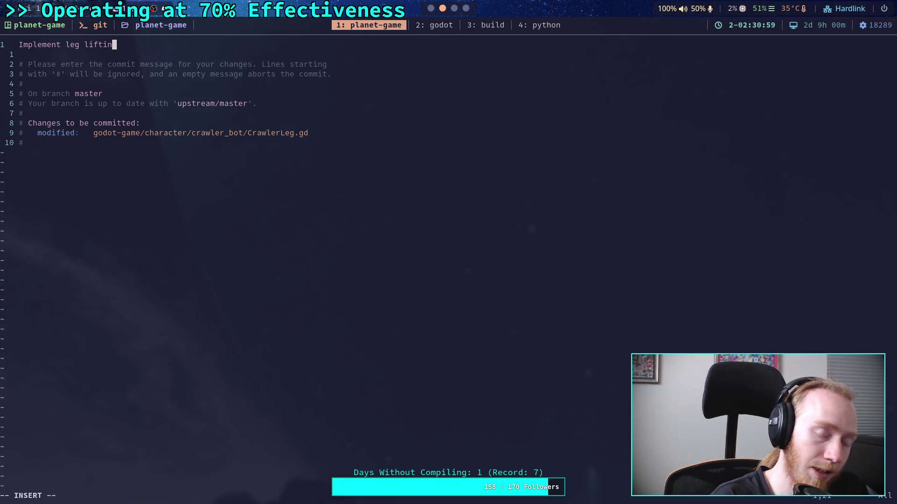
key(BackSpace)
key(BackSpace)
key(BackSpace)
key(BackSpace)
key(BackSpace)
key(BackSpace)
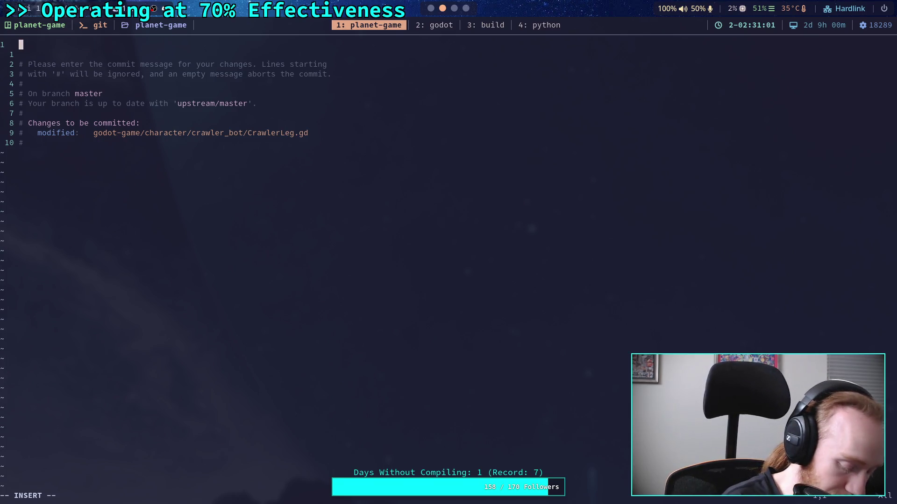
text(Start w)
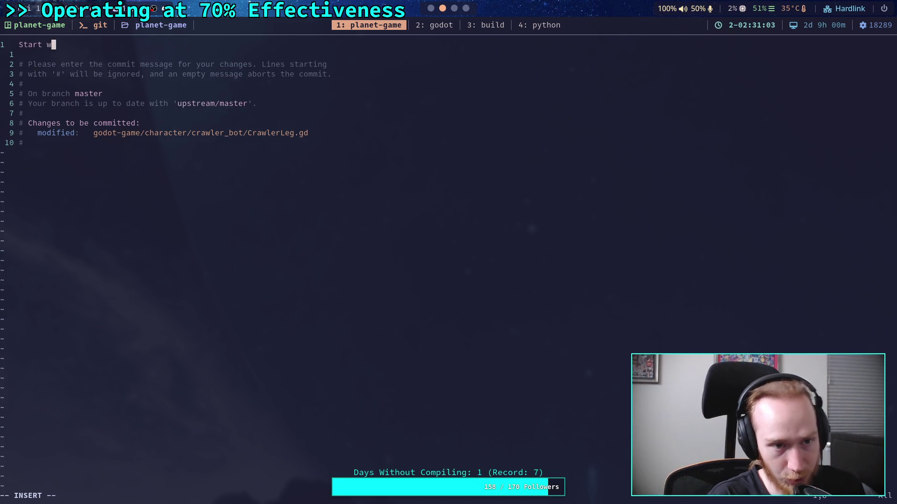
text(ork on leg li)
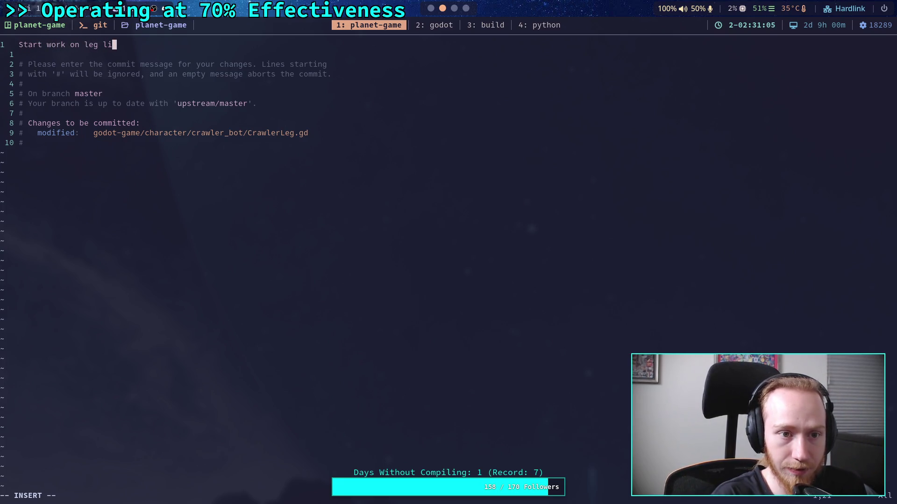
text(fting behavior)
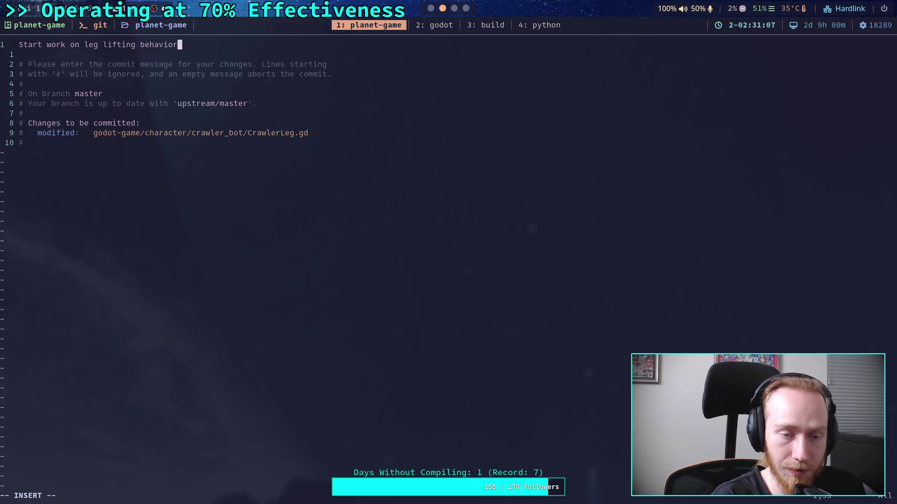
text( for Cra)
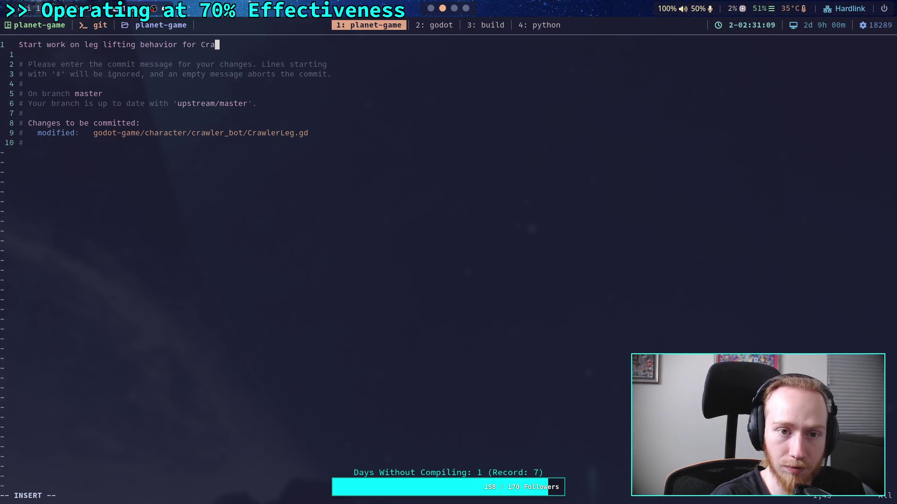
text(wlerLeg)
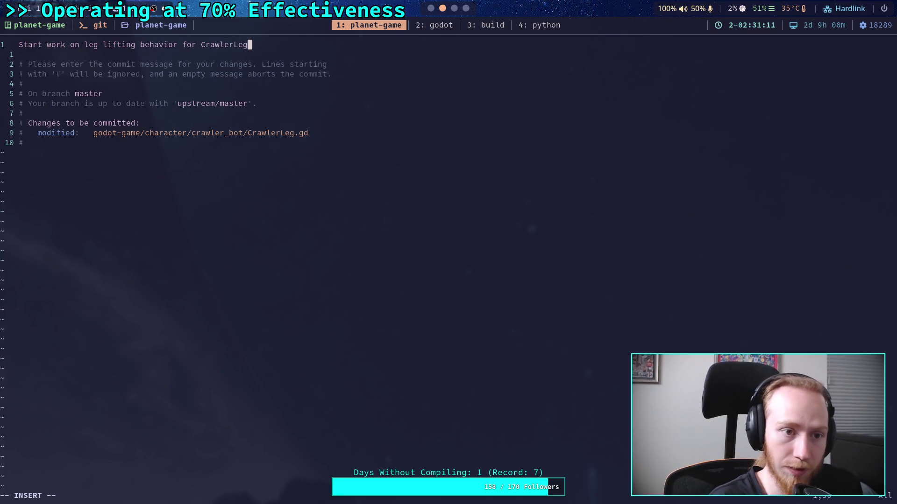
key(Return)
key(Return)
text(-)
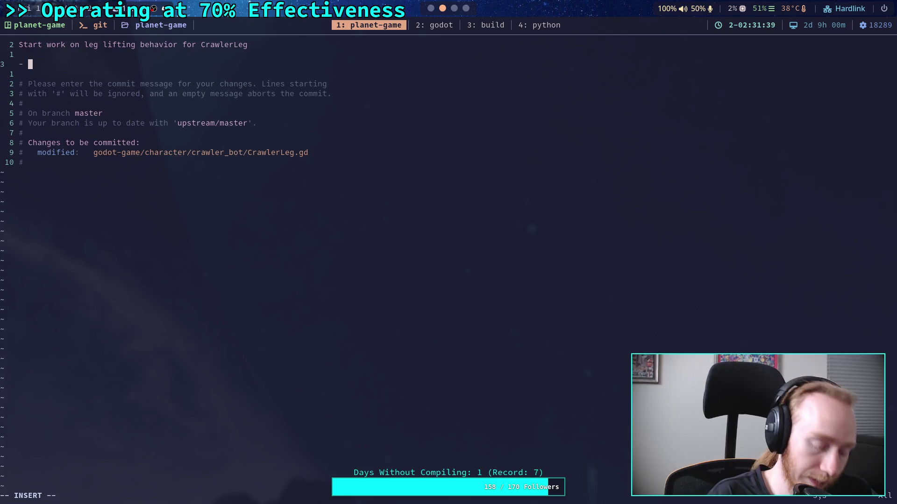
Write the bullet: now using a boolean for leg lift, step calls the lift update method.
text(N)
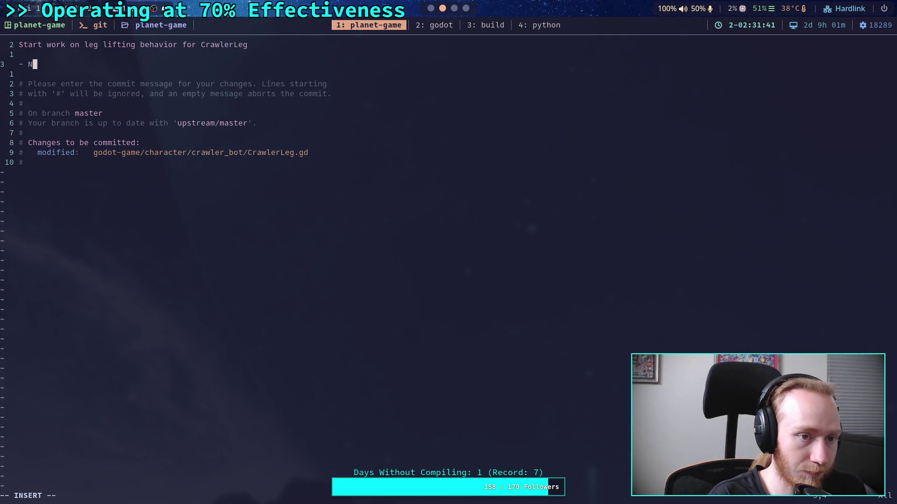
text(ow unsi)
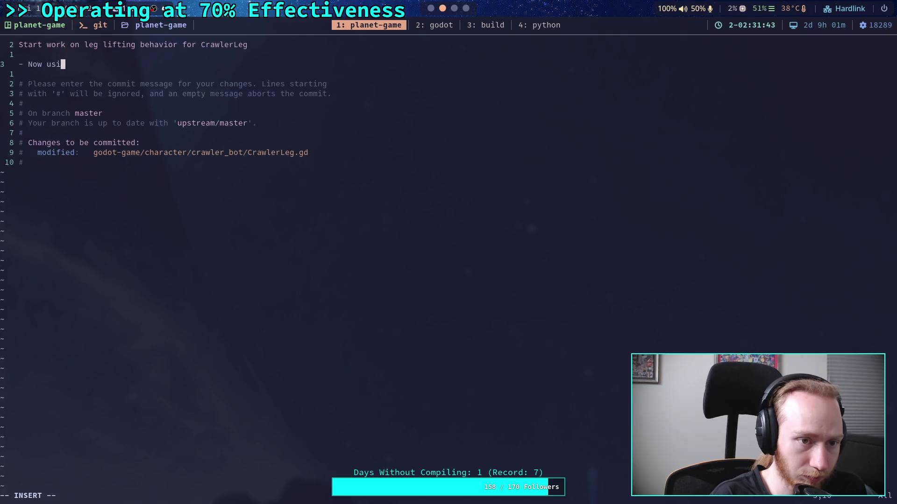
text(ng a boolean f)
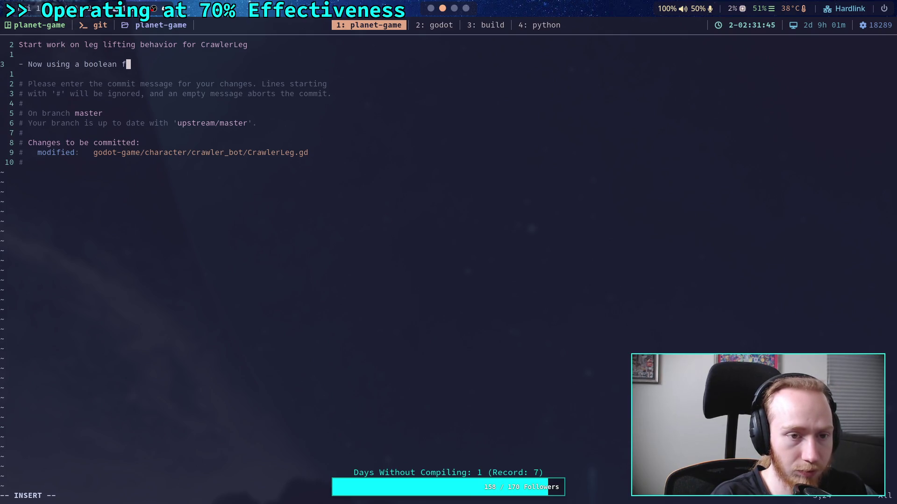
text(or leg light)
key(BackSpace)
text(, step )
text(calls updat)
text(e)
key(BackSpace)
key(BackSpace)
key(BackSpace)
key(BackSpace)
text(lift update)
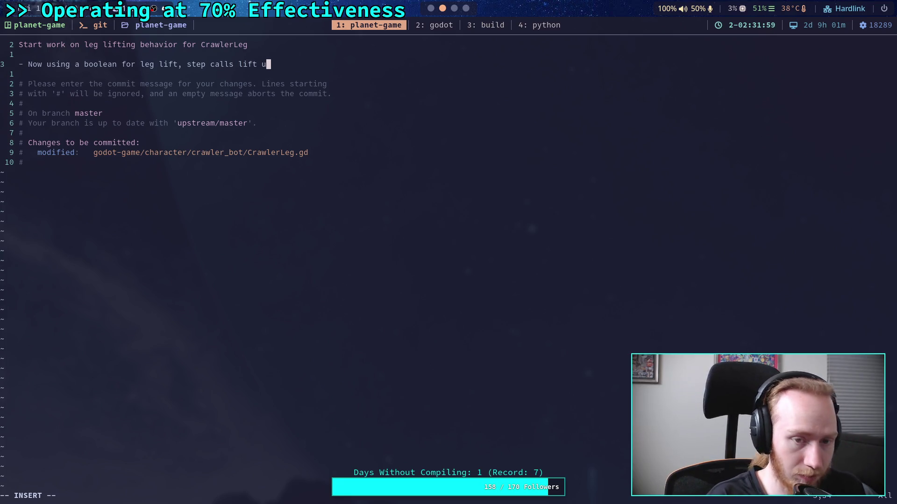
key(Return)
text(method)
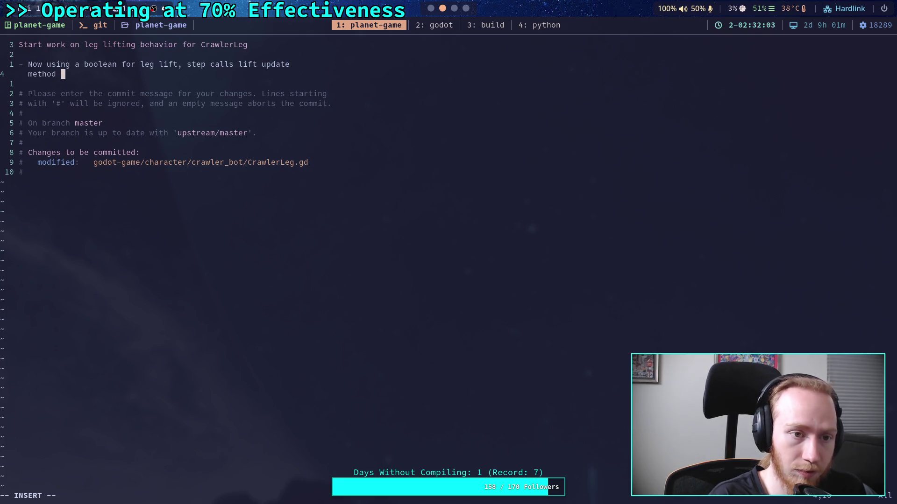
key(BackSpace)
text(, and wh)
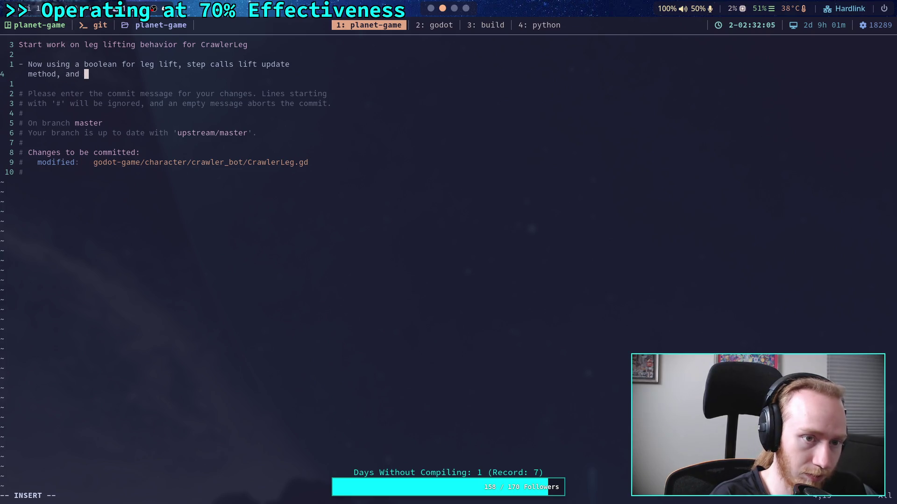
text(ile not st)
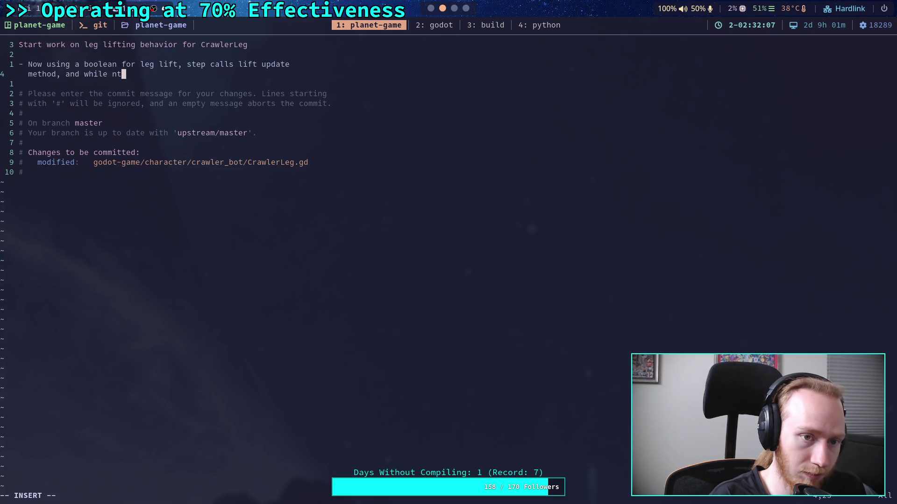
text(epping )
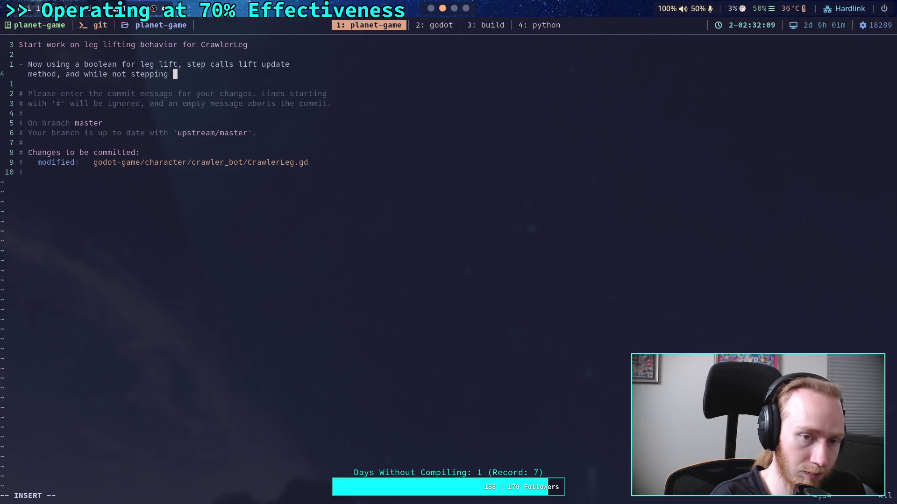
text(the craw)
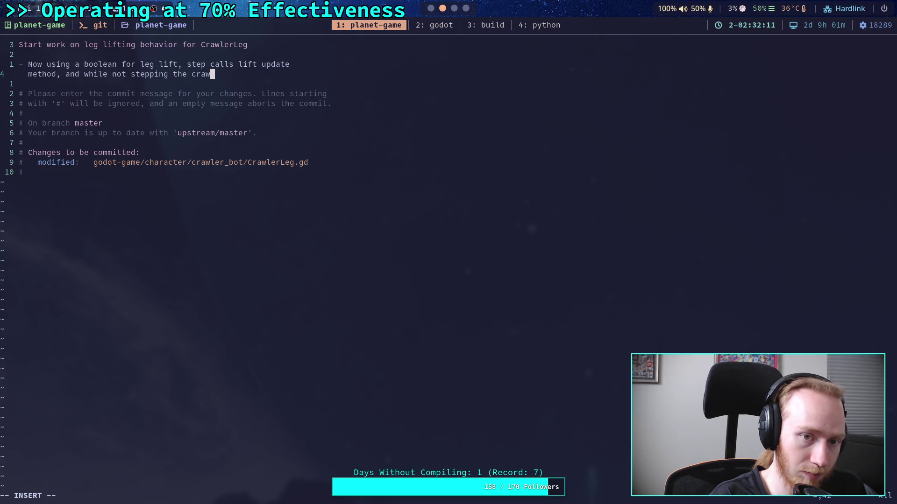
key(BackSpace)
key(BackSpace)
key(BackSpace)
key(BackSpace)
text(leg)
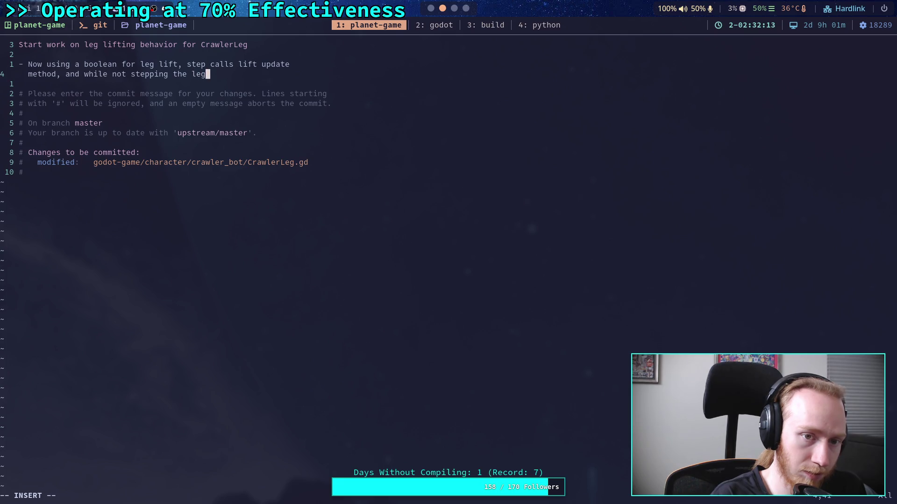
text( updates )
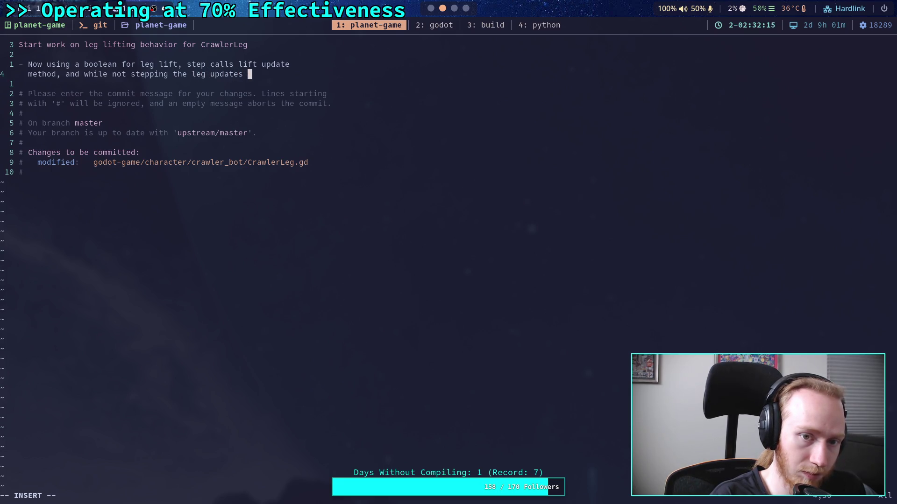
text(the target)
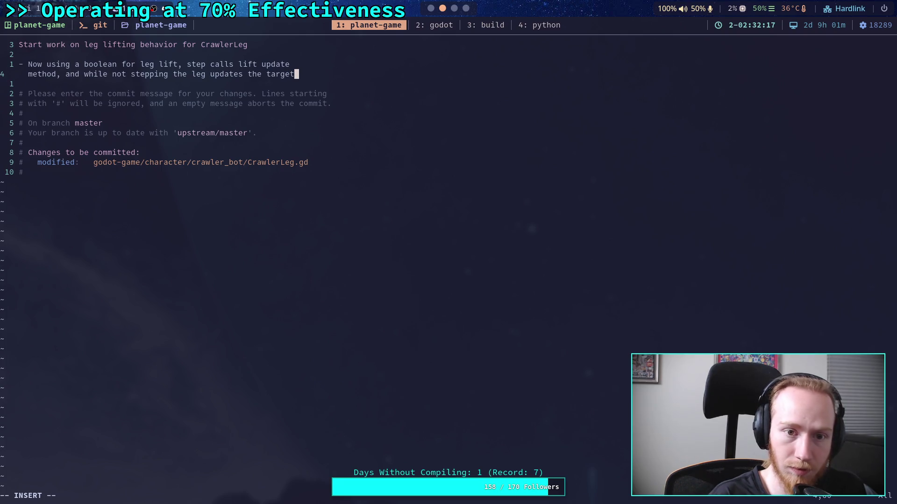
End the bullet with 'y coordinate based on the value of 'is_lifting'' and save with :wq.
key(Return)
text(y)
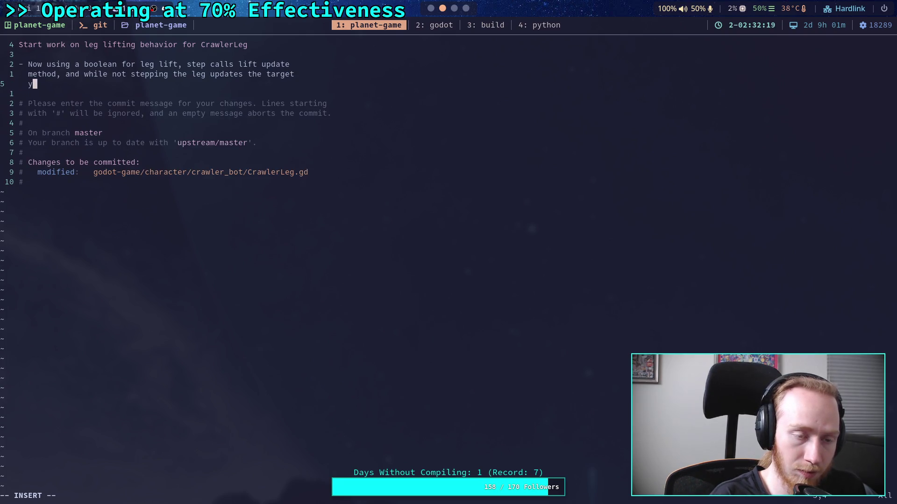
text( coordi)
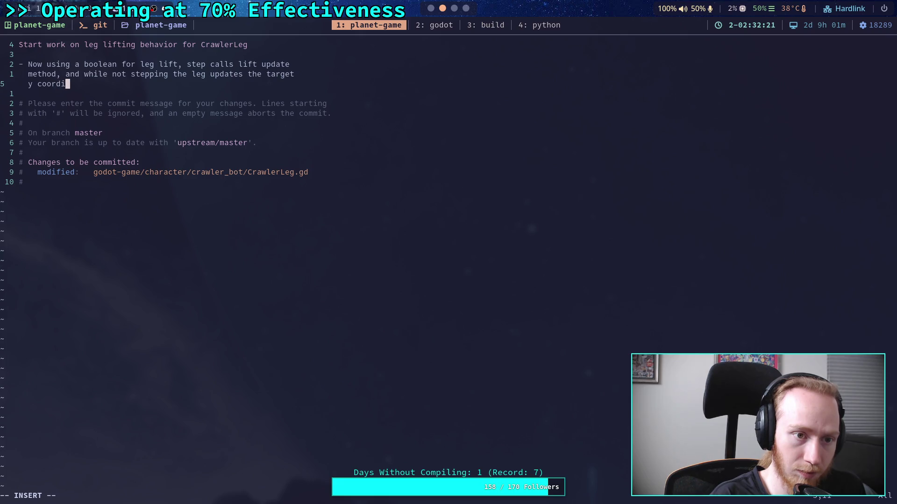
text(nate bas)
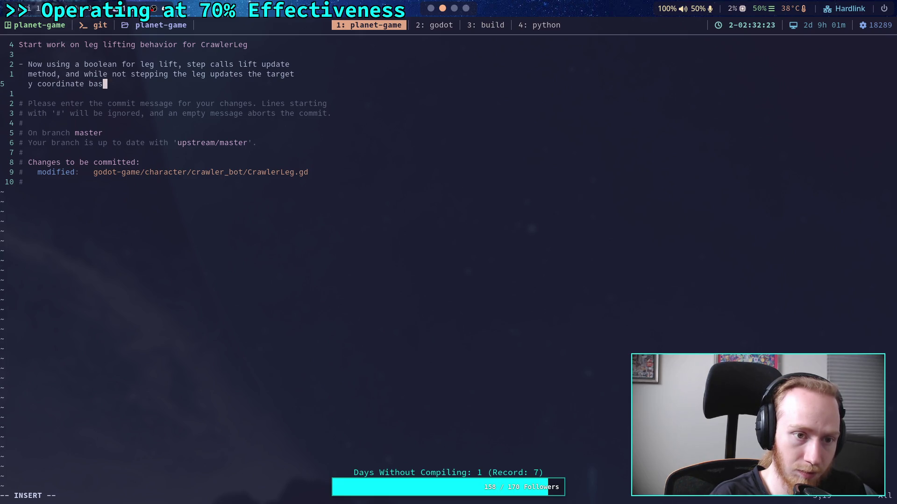
text(ed on the a)
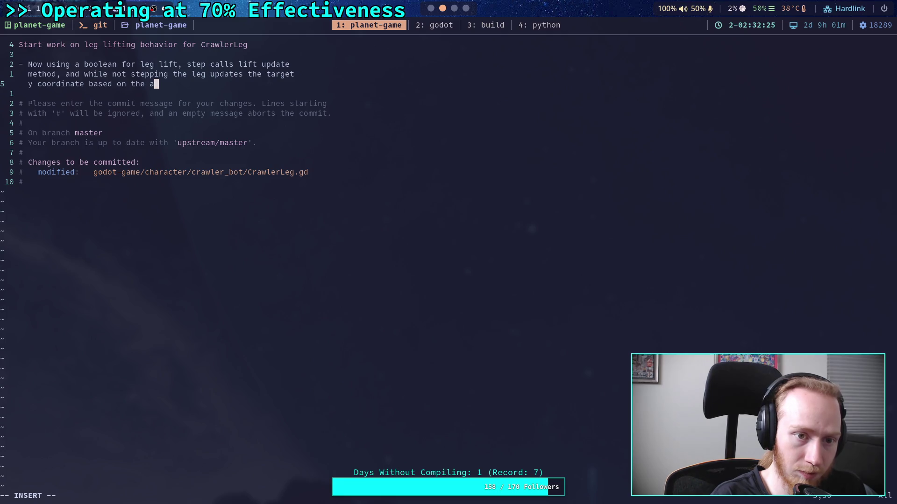
key(BackSpace)
text(value of ')
text(is_l)
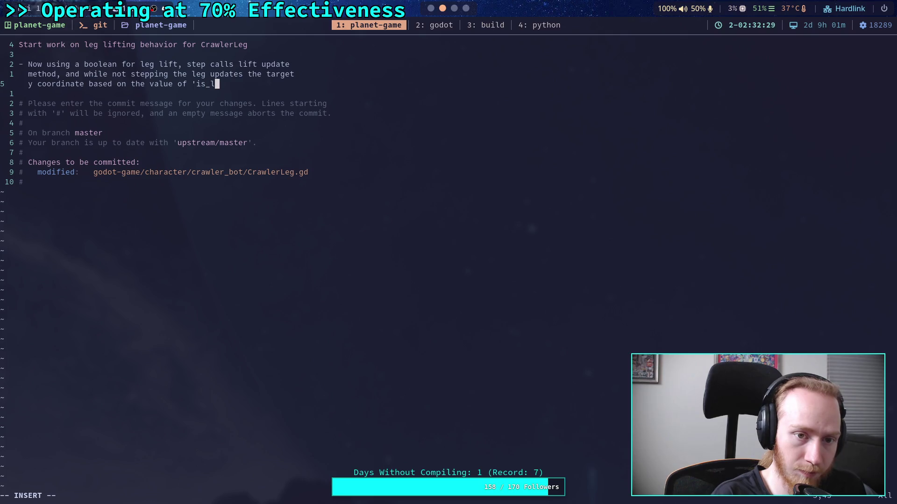
text(ifting')
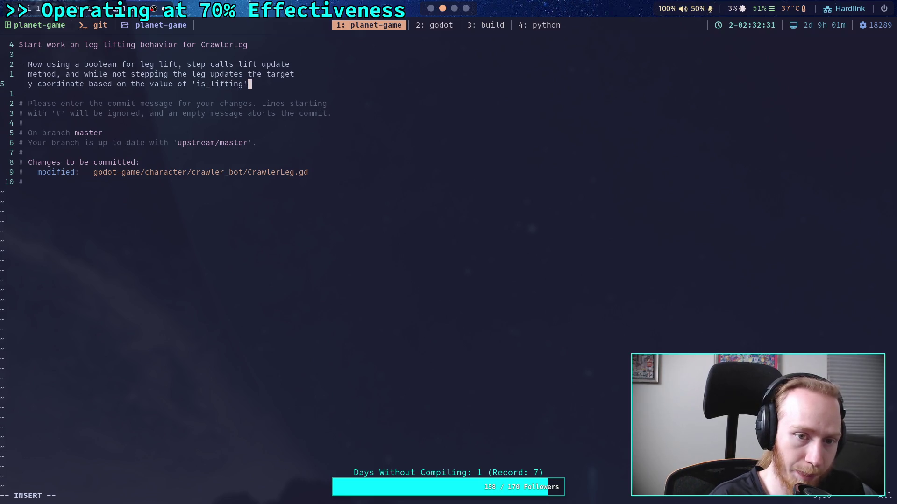
key(Escape)
text(:wq)
key(Return)
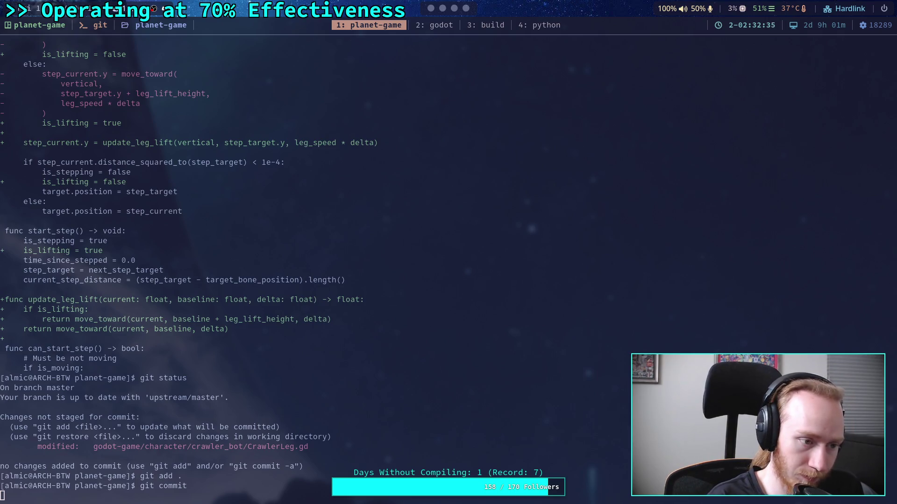
Push the CrawlerLeg leg-lifting commit to master upstream and bring the Godot editor back.
text(git push)
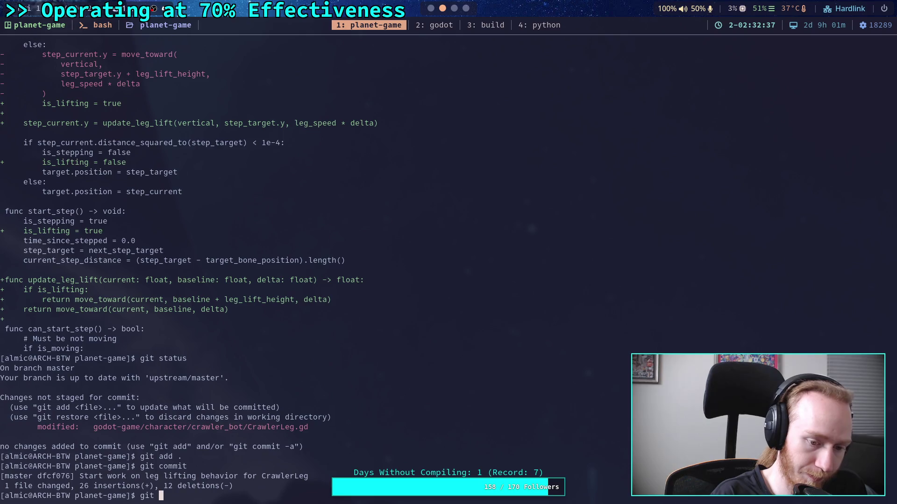
key(Return)
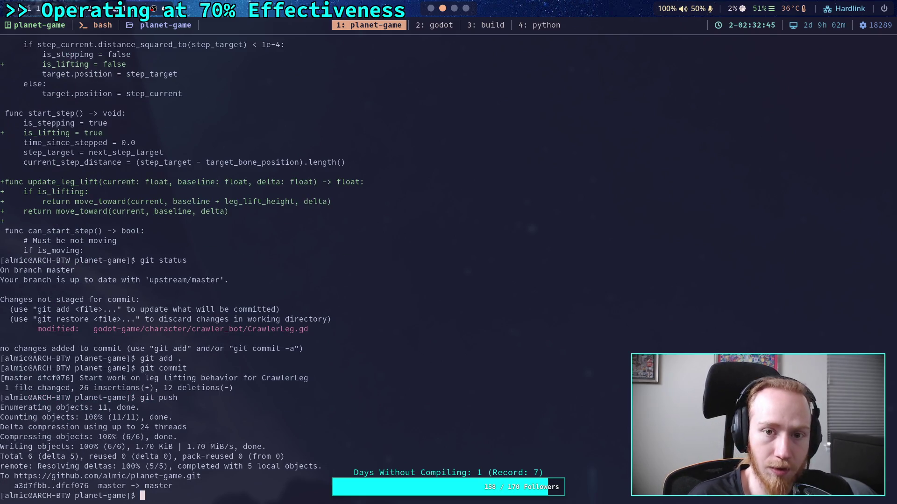
click(431, 8)
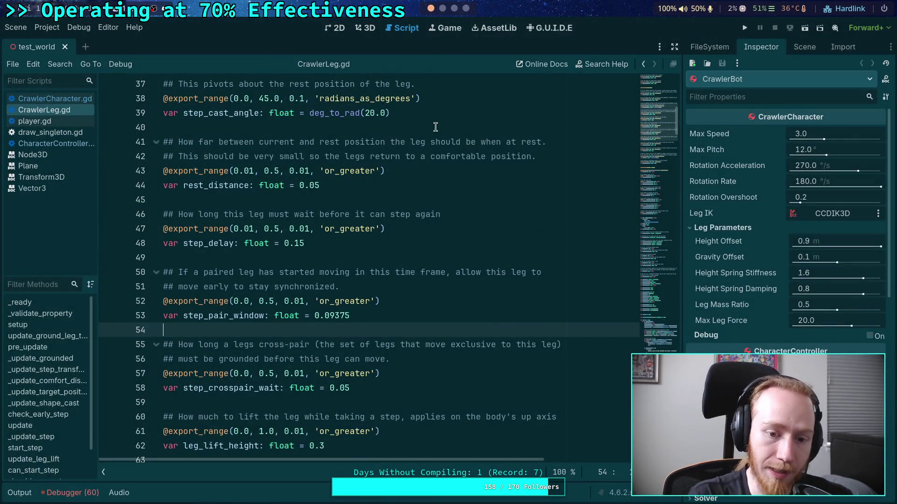
Scroll through CrawlerLeg.gd, toggle the output log, and put the caret on empty line 316.
scroll(393, 245, down, 20)
scroll(460, 229, down, 20)
click(18, 493)
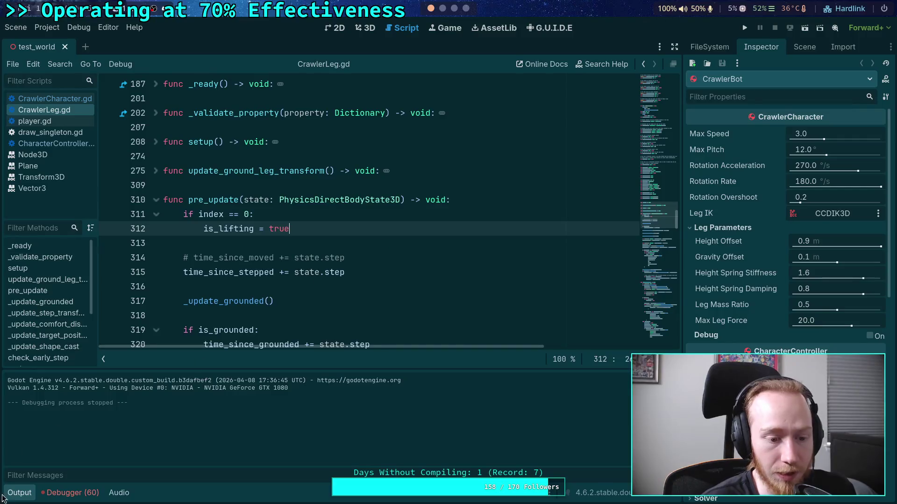
click(5, 495)
click(259, 281)
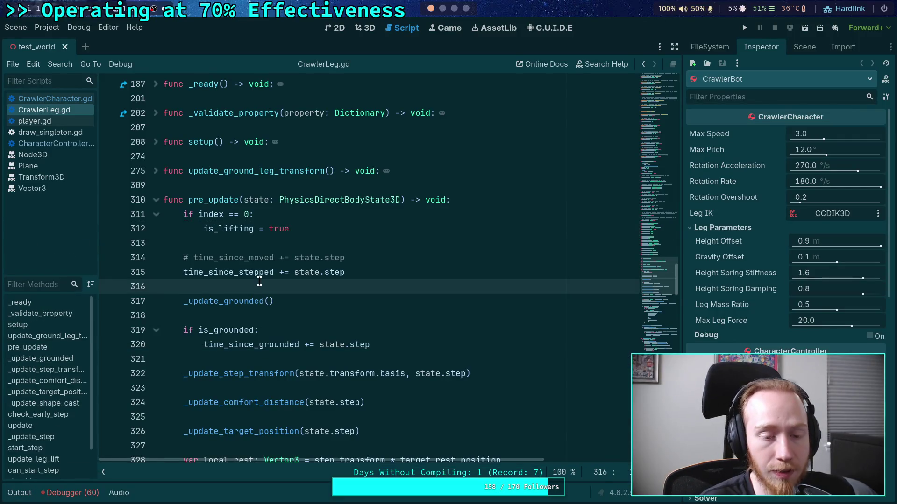
Scroll down to update_leg_lift, select baseline on line 632, then clear the selection.
scroll(232, 277, down, 2)
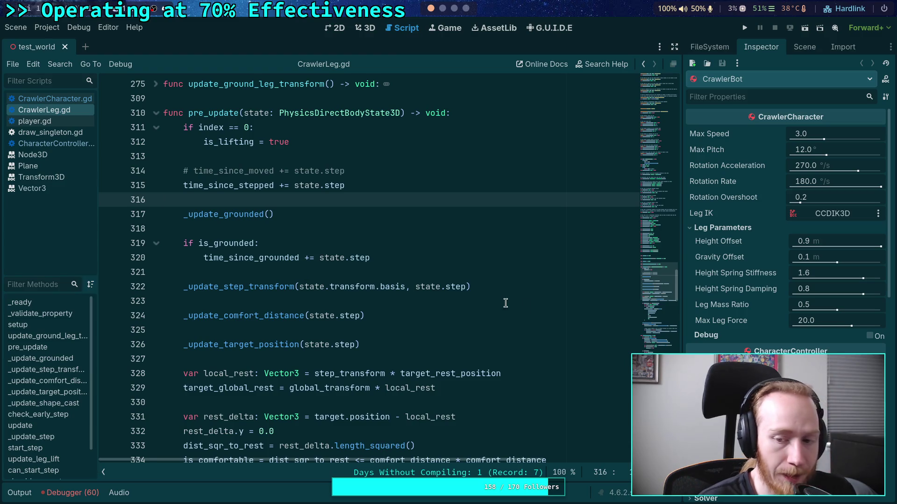
scroll(663, 308, down, 15)
scroll(604, 388, down, 10)
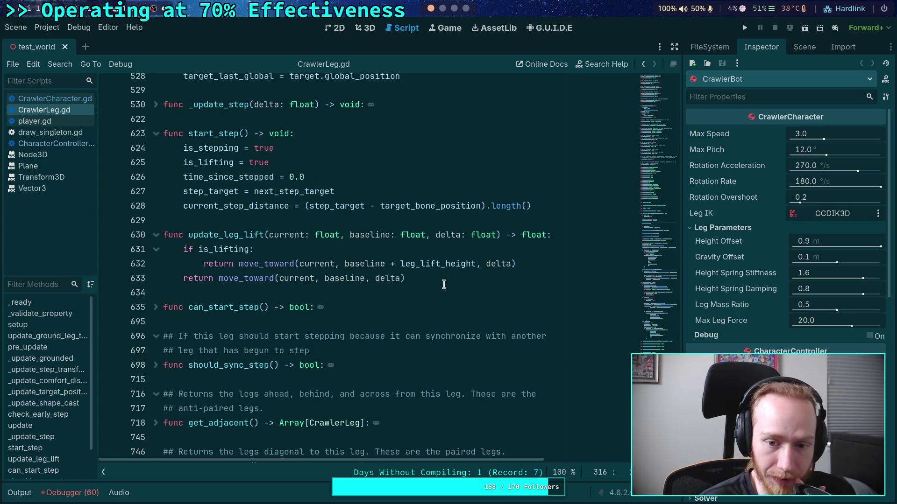
click(344, 263)
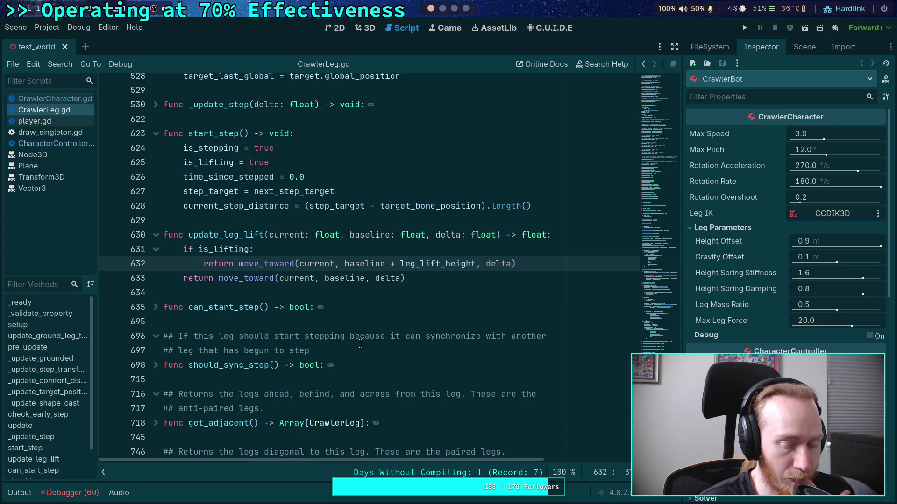
drag(343, 268, 386, 264)
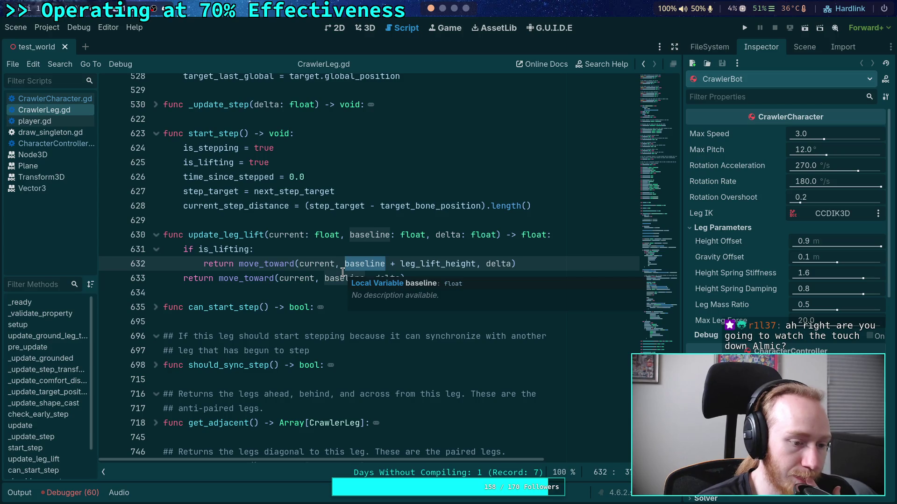
click(348, 208)
Scroll back up, leave CrawlerLeg.gd unedited, and switch to the Crawler Bot notes, then the browser.
scroll(374, 252, up, 12)
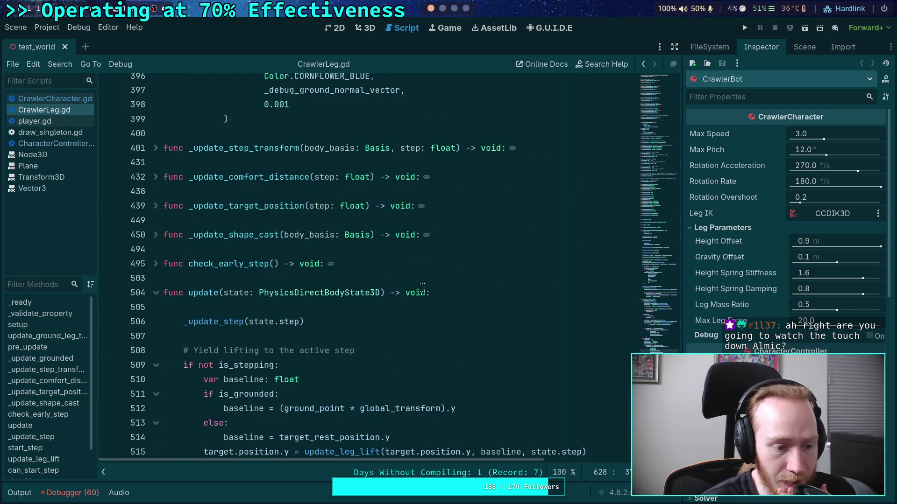
scroll(422, 287, up, 10)
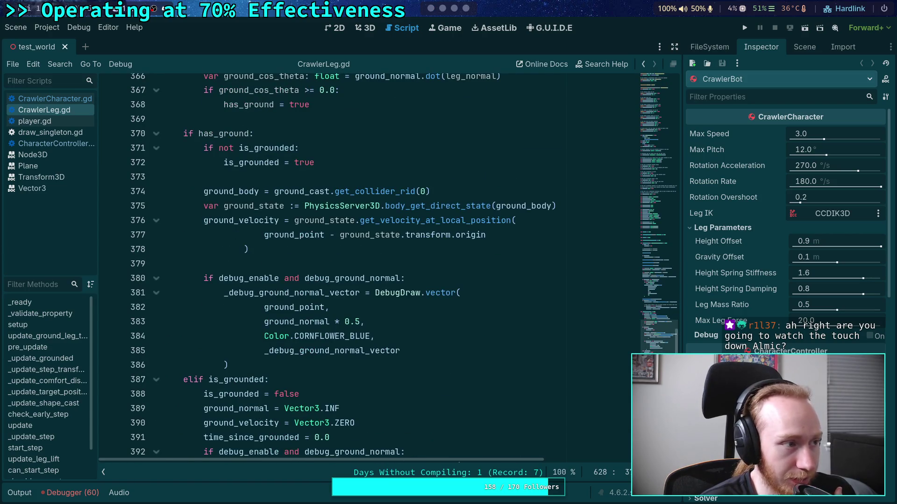
key(super+3)
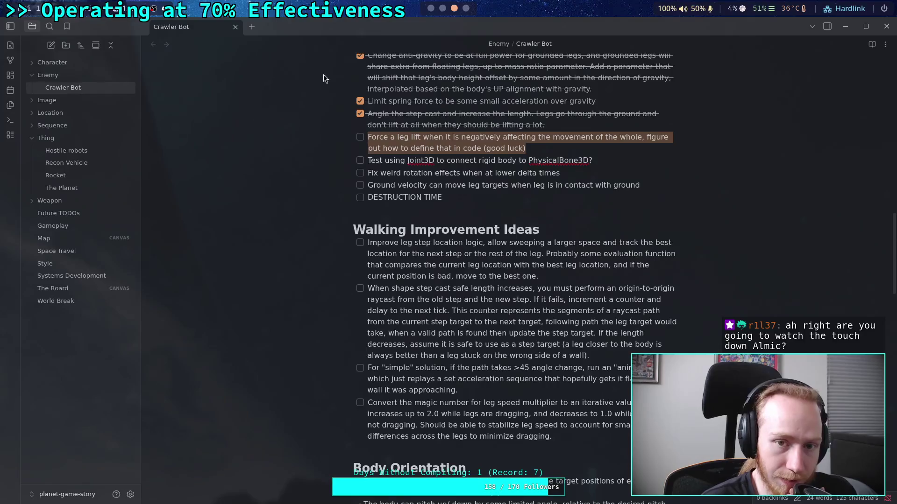
key(super+4)
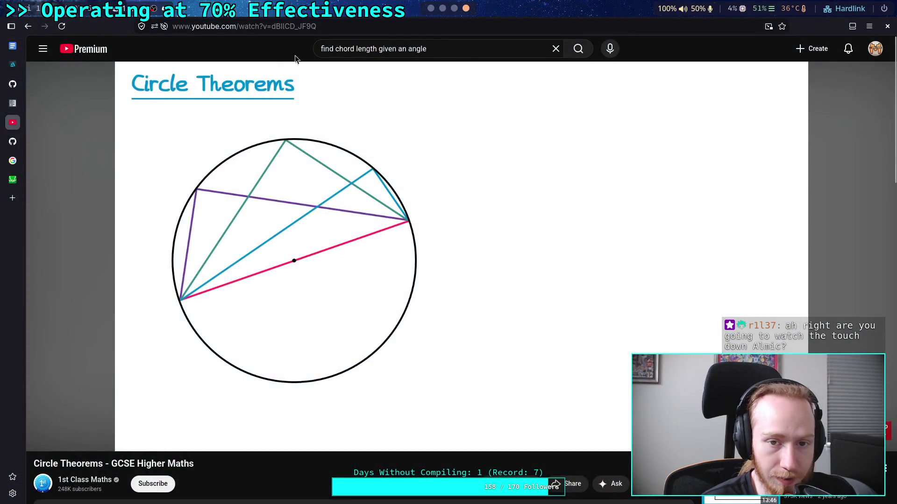
Replace the old YouTube query with 'artemis', search, and scroll through the results.
click(468, 50)
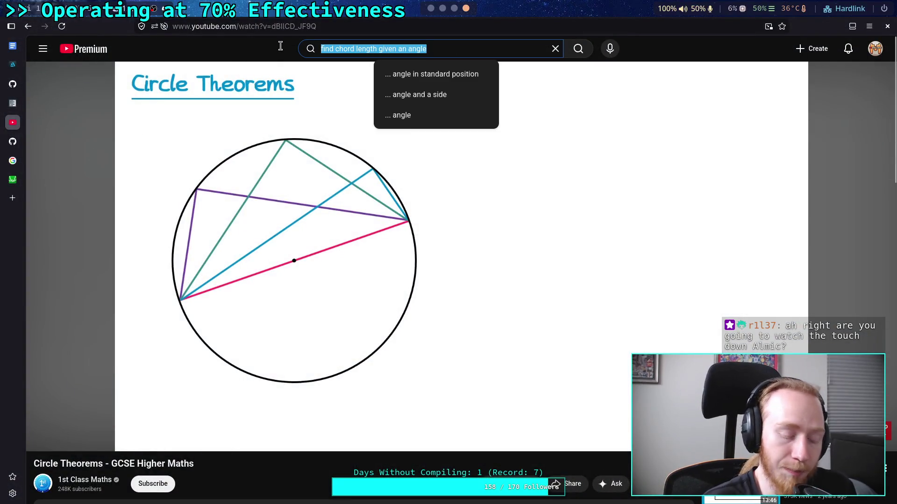
text(artemis)
key(Return)
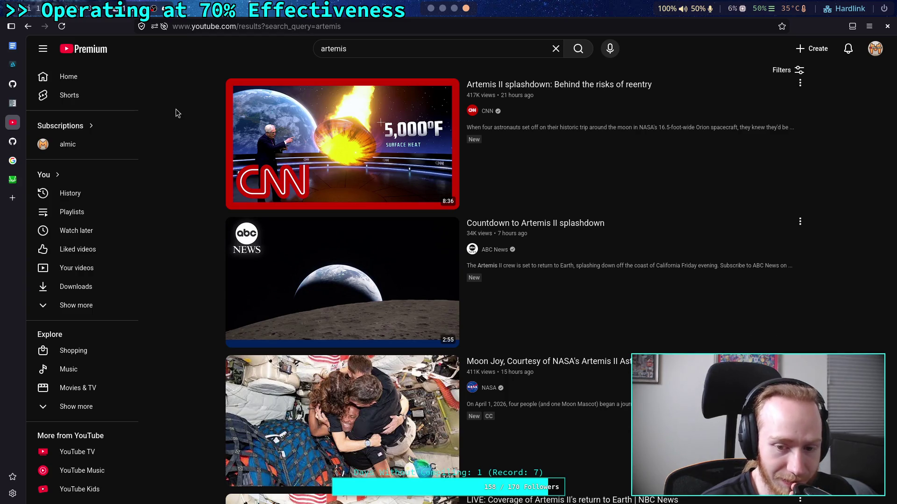
scroll(176, 112, down, 1)
scroll(176, 113, down, 2)
scroll(176, 114, down, 2)
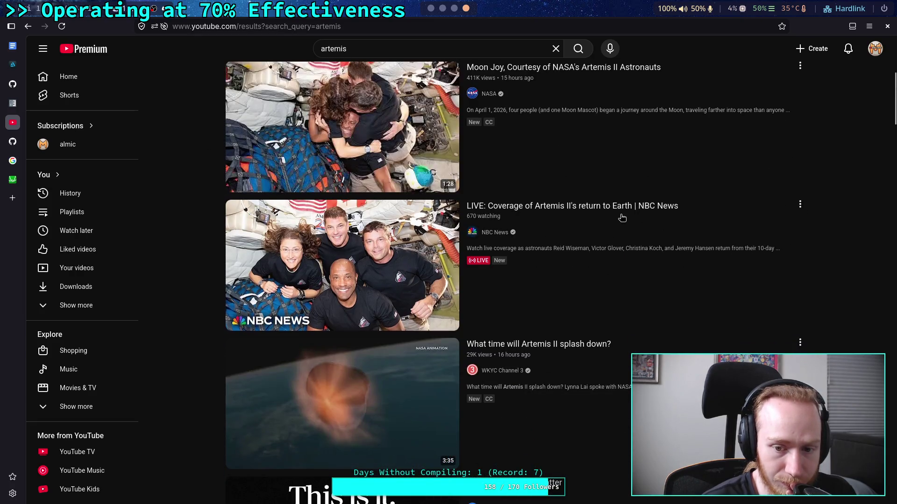
scroll(327, 200, down, 3)
scroll(212, 193, up, 8)
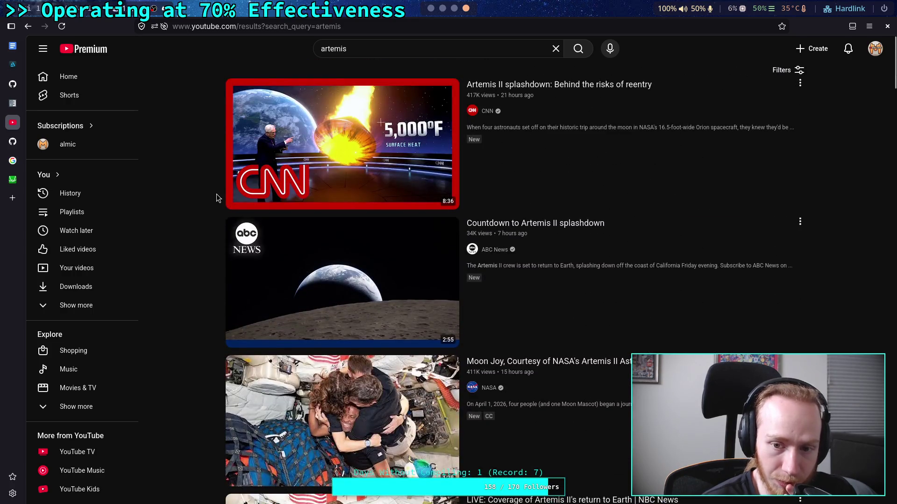
scroll(185, 179, down, 15)
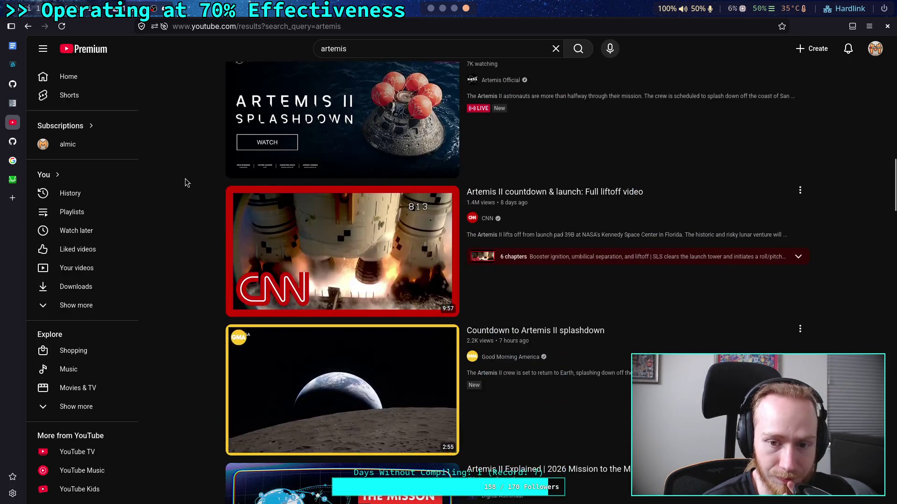
Refine the search to 'artemis 2 nasa' and open the NASA channel page.
click(400, 49)
text(2 nasa)
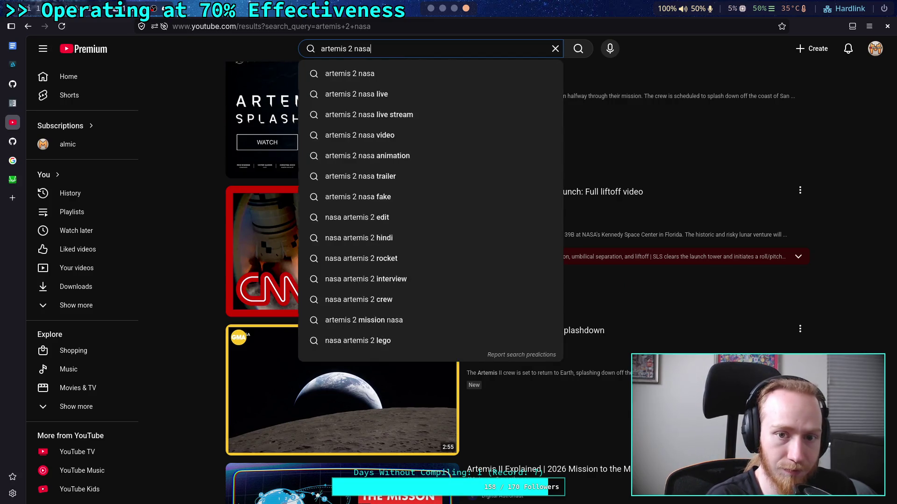
key(Return)
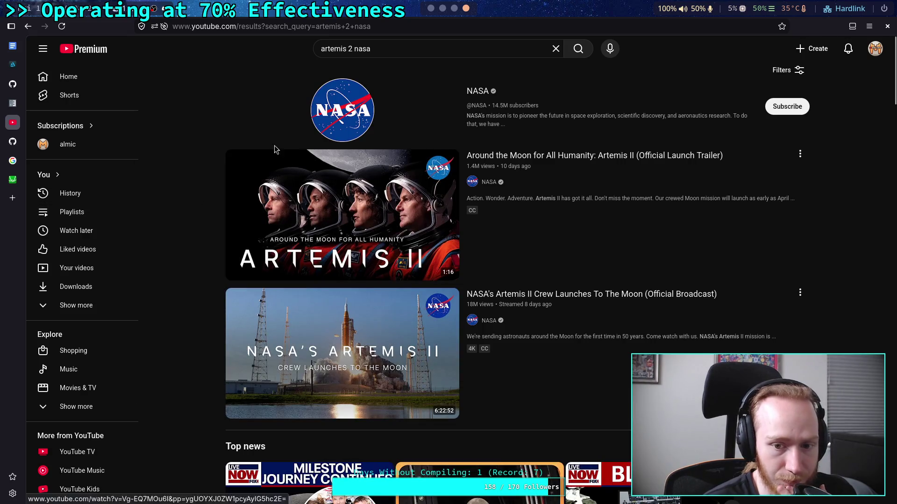
click(481, 91)
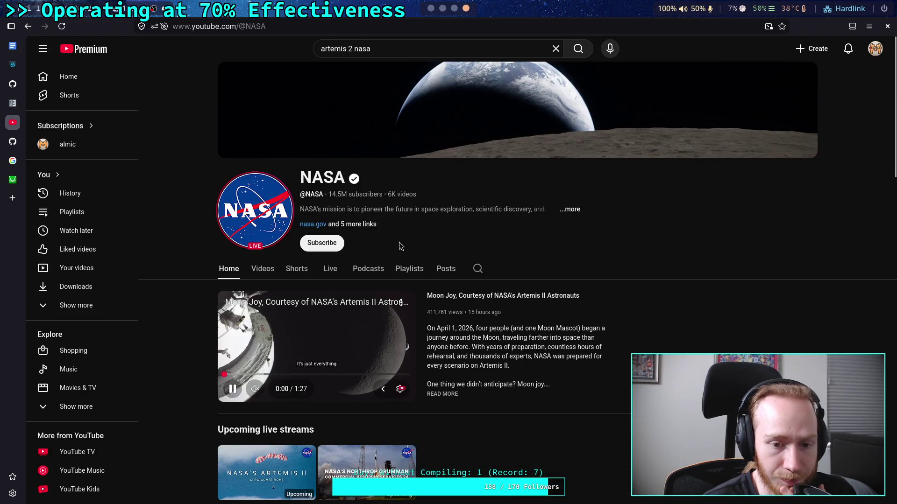
Open the Artemis II Live Mission Coverage broadcast from the NASA channel's Live streams.
click(263, 270)
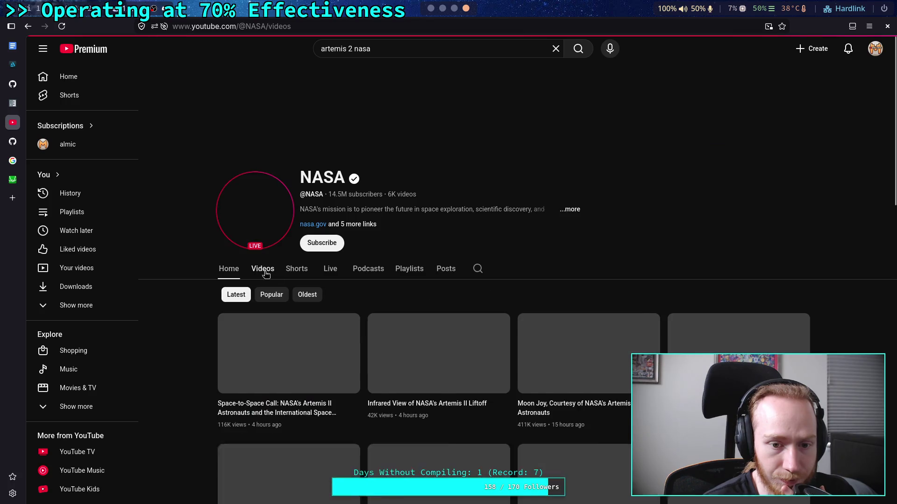
click(330, 271)
scroll(182, 284, down, 4)
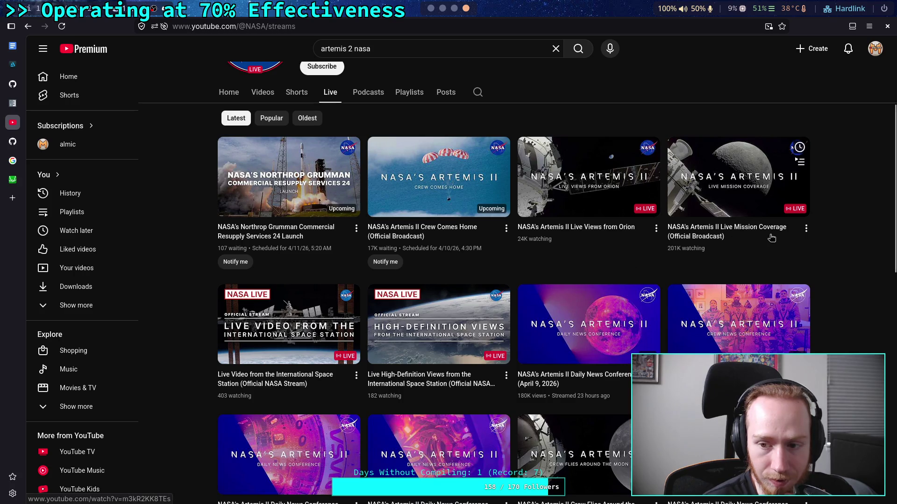
click(696, 237)
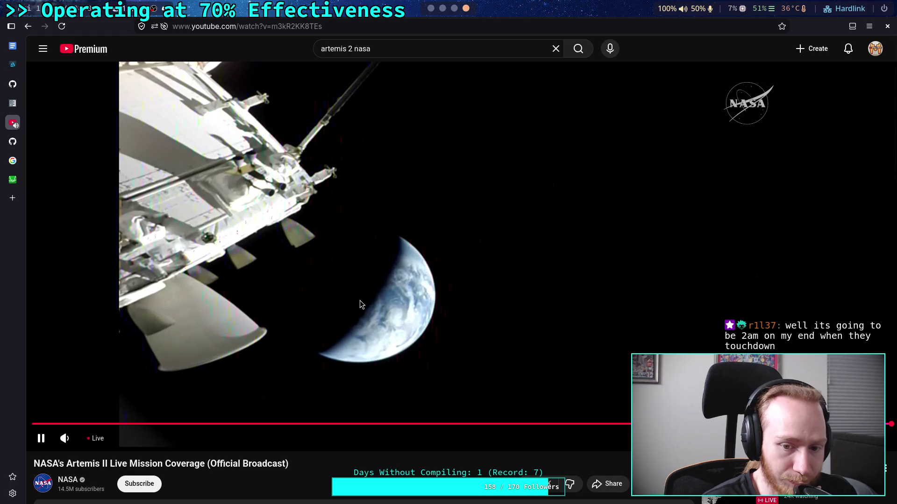
Scroll the stream's watch page, pause the livestream, and switch to the notes workspace.
scroll(360, 303, down, 5)
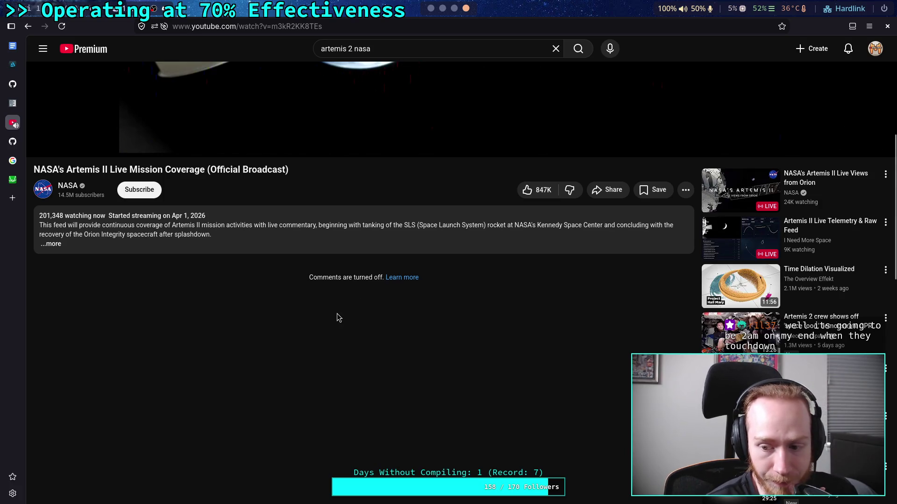
scroll(336, 314, down, 2)
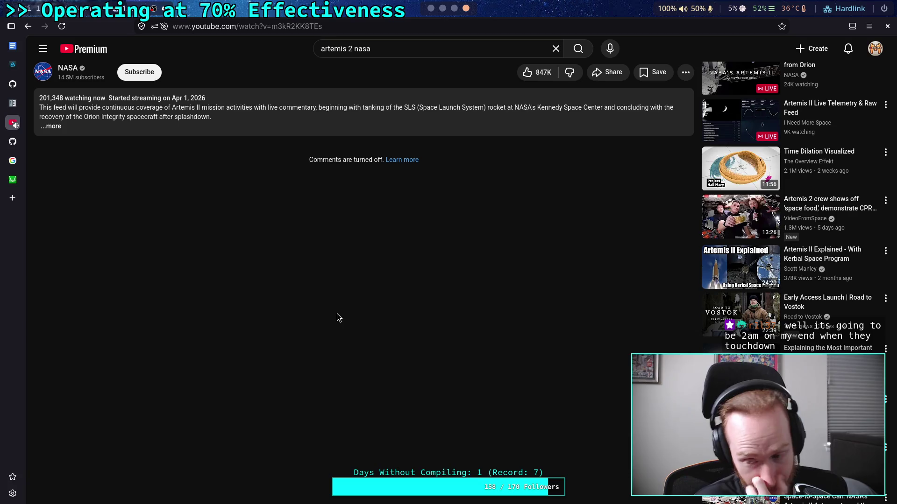
scroll(338, 313, up, 4)
scroll(326, 337, up, 3)
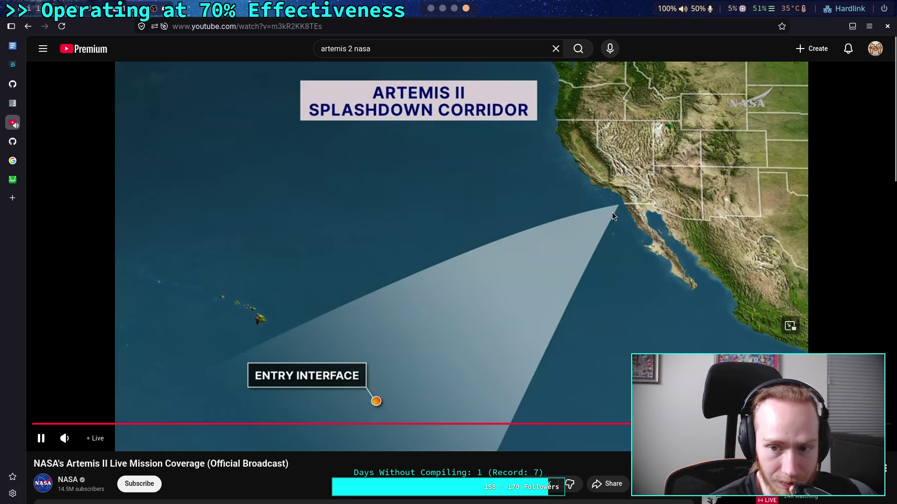
key(space)
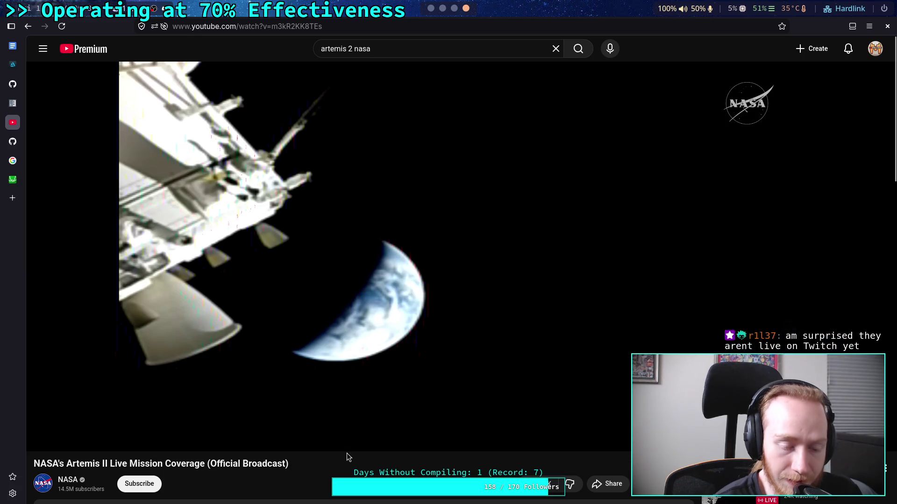
click(455, 11)
Check the terminal, return to Godot, and open CrawlerCharacter.gd at _update_legs.
click(444, 13)
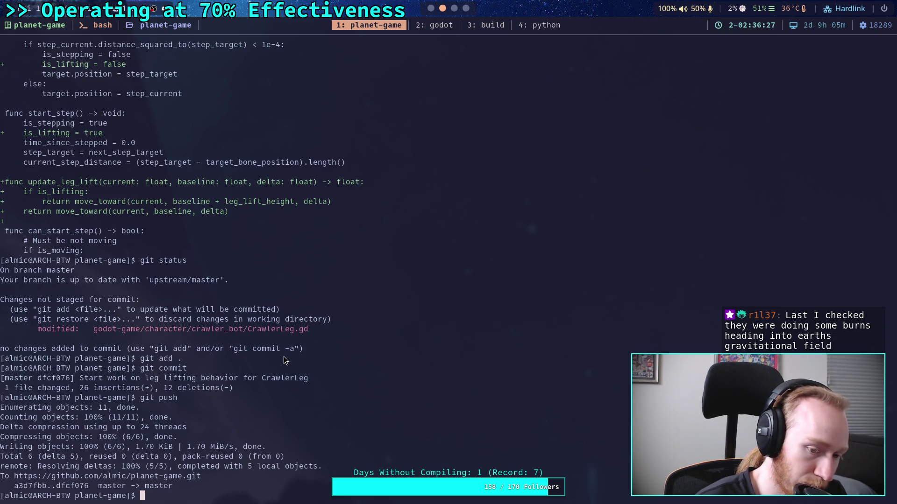
click(430, 8)
scroll(246, 301, up, 5)
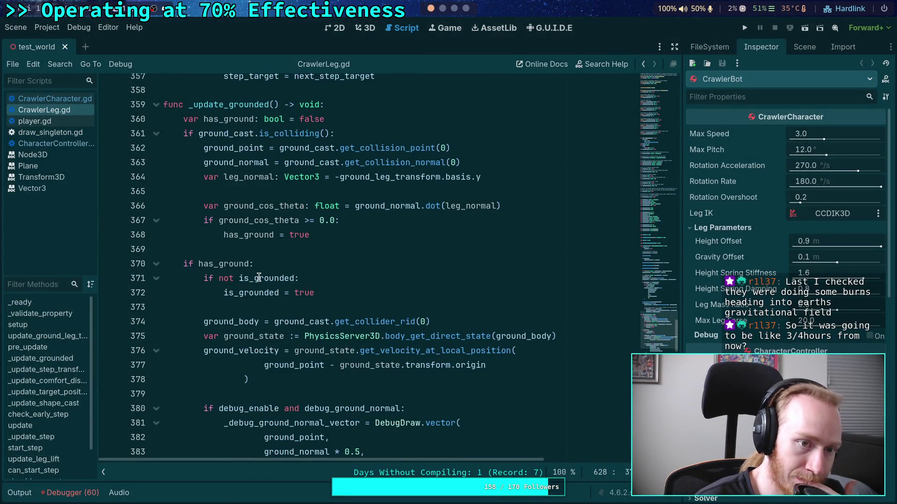
scroll(258, 278, down, 5)
scroll(261, 271, down, 6)
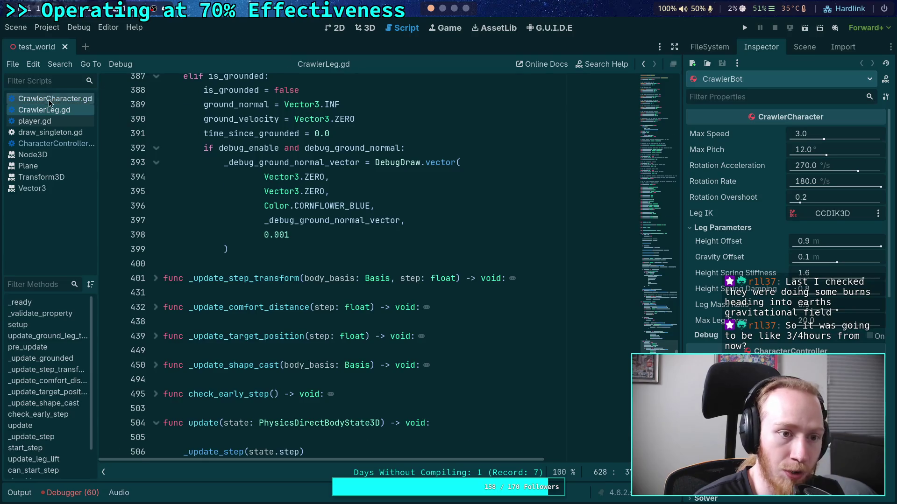
click(50, 99)
scroll(304, 269, down, 2)
scroll(304, 270, up, 3)
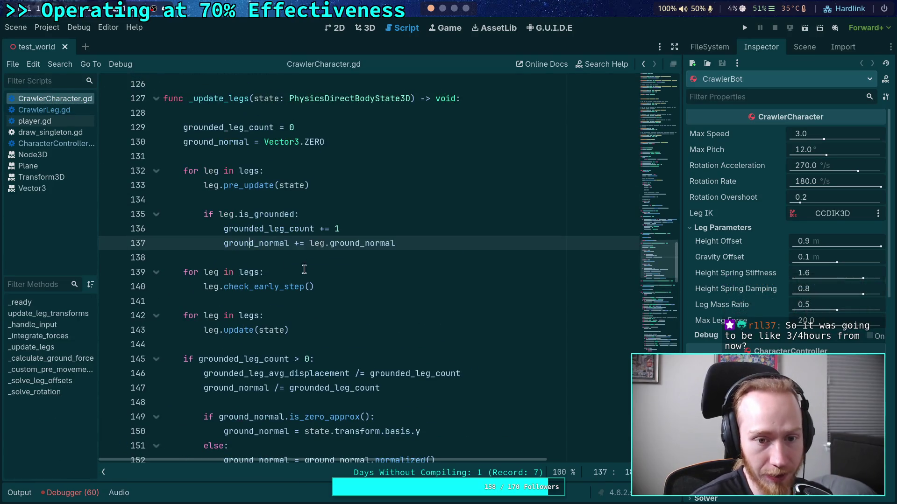
Inspect grounded_leg_count's uses on line 136 and where it resets to 0.
double_click(287, 229)
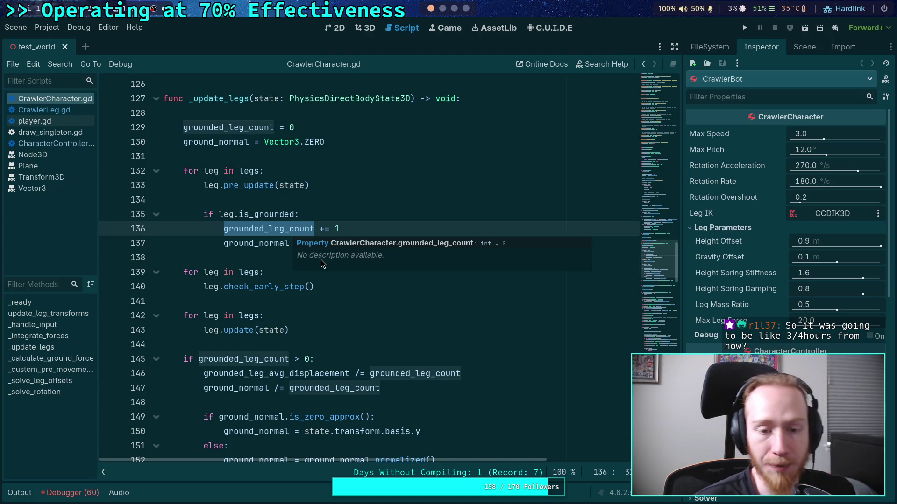
click(230, 256)
click(367, 230)
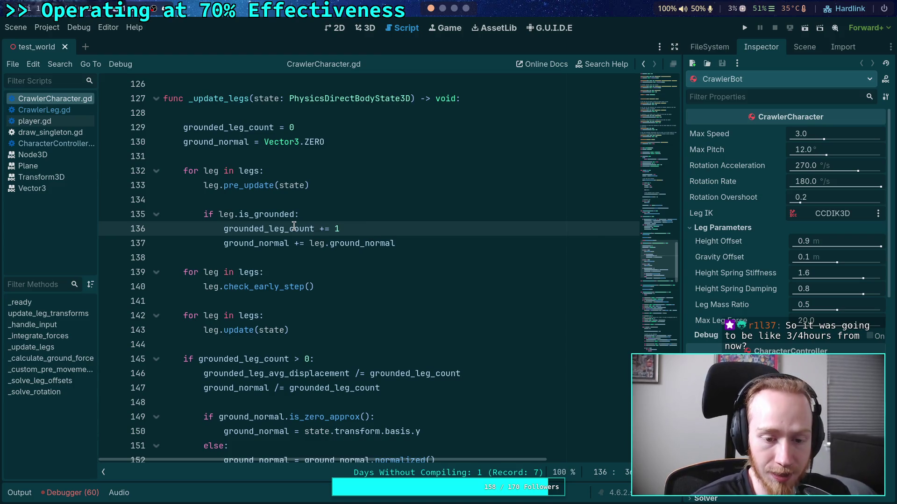
click(284, 223)
double_click(284, 223)
click(369, 229)
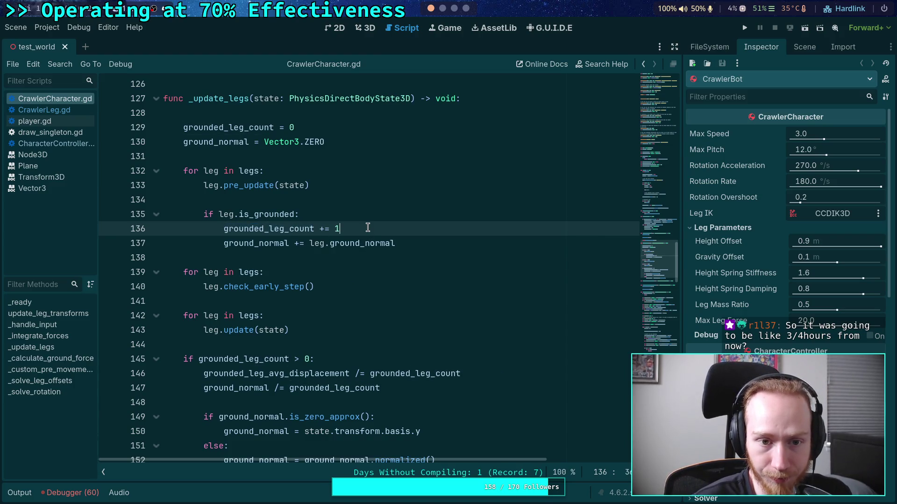
scroll(387, 231, up, 3)
double_click(224, 259)
Scroll up to the line 70 declaration and insert an empty line 71 below it.
scroll(668, 255, up, 1)
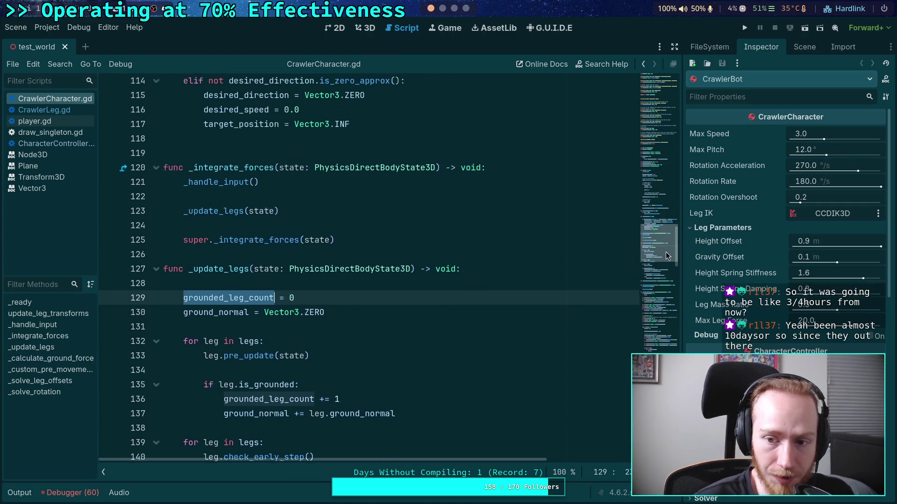
mouse_move(666, 251)
mouse_down()
mouse_move(671, 193)
mouse_move(648, 181)
mouse_up()
click(398, 251)
click(422, 267)
key(Return)
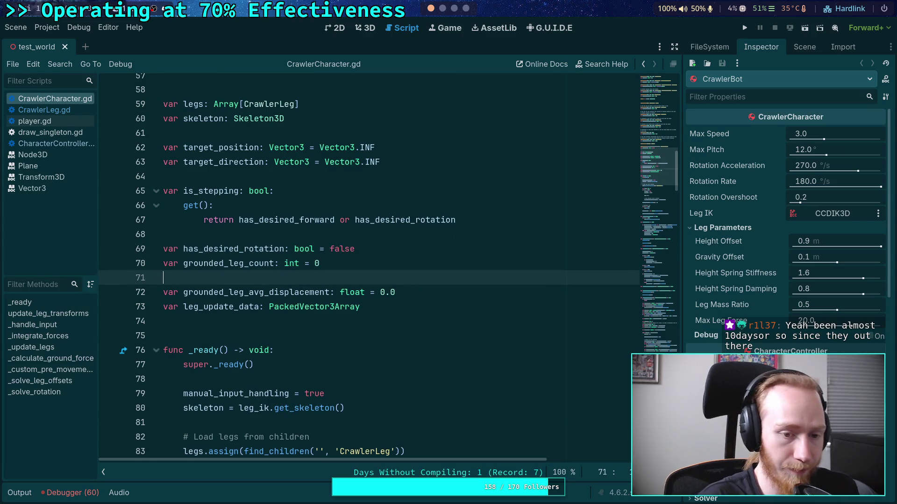
Start a var declaration on line 71, read float's docs, then switch to the YouTube livestream.
text(var)
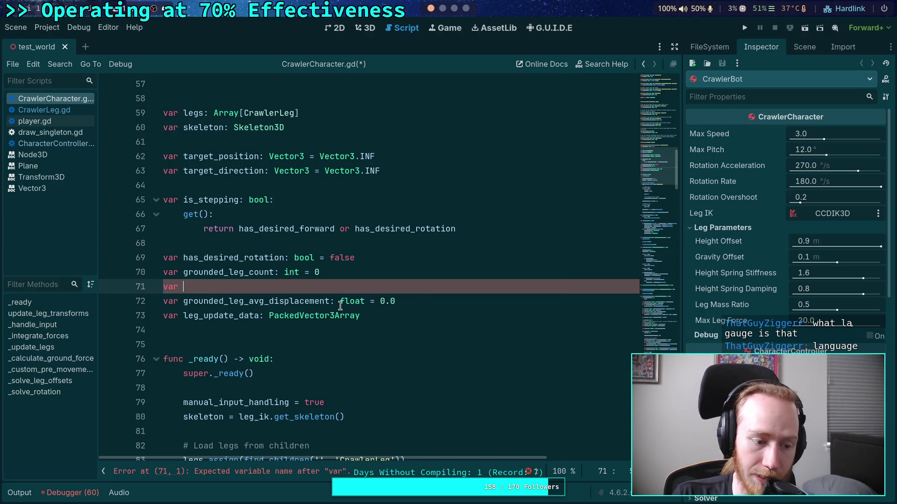
mouse_move(340, 305)
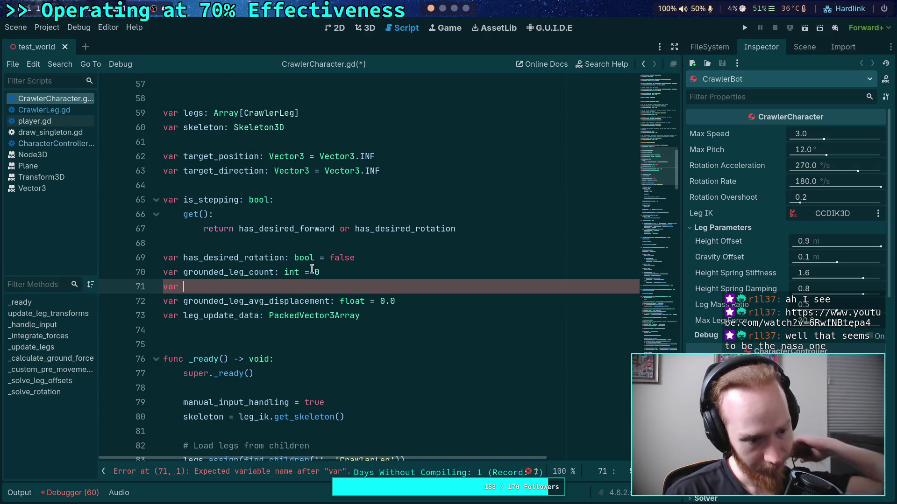
key(super+3)
key(super+4)
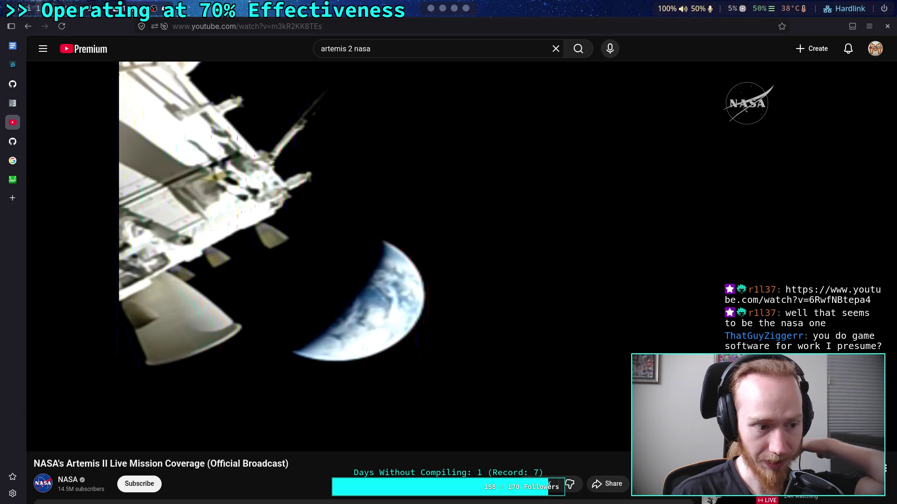
click(424, 25)
Load the pasted Artemis II Live Views from Orion link and start it playing.
text(https://www.youtube.com/watch?v=6RwfNBtepa4)
key(Return)
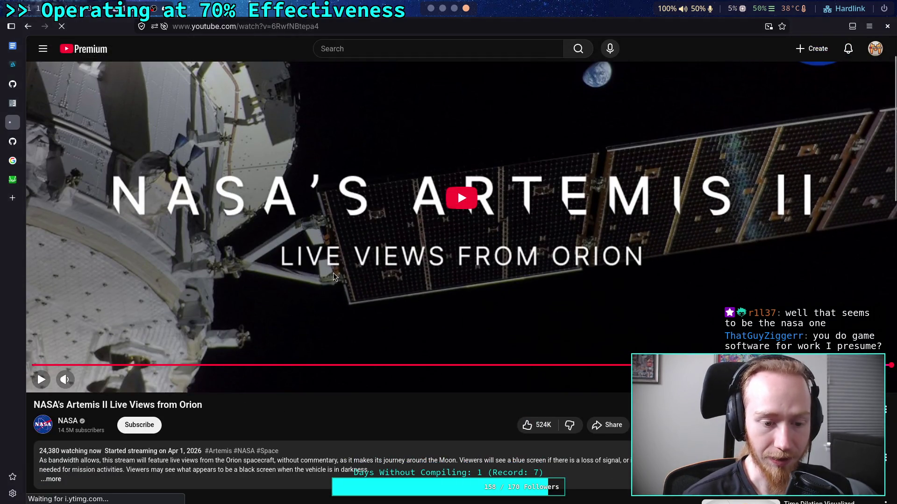
click(330, 276)
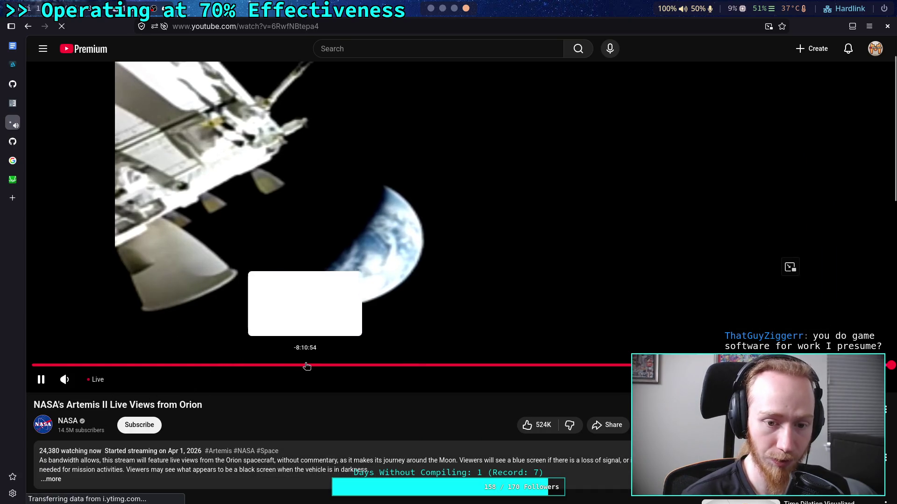
Return to the Live Mission Coverage broadcast, pause it, and go back to the Godot editor.
key(alt+Left)
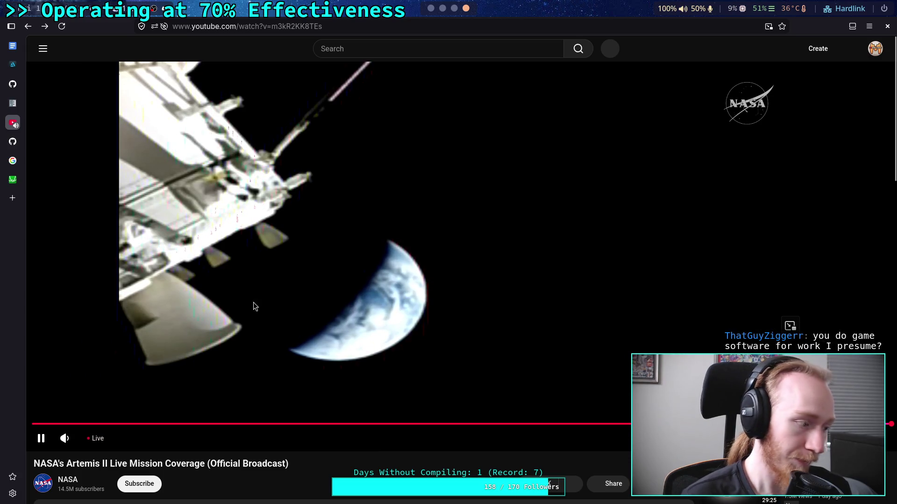
click(279, 297)
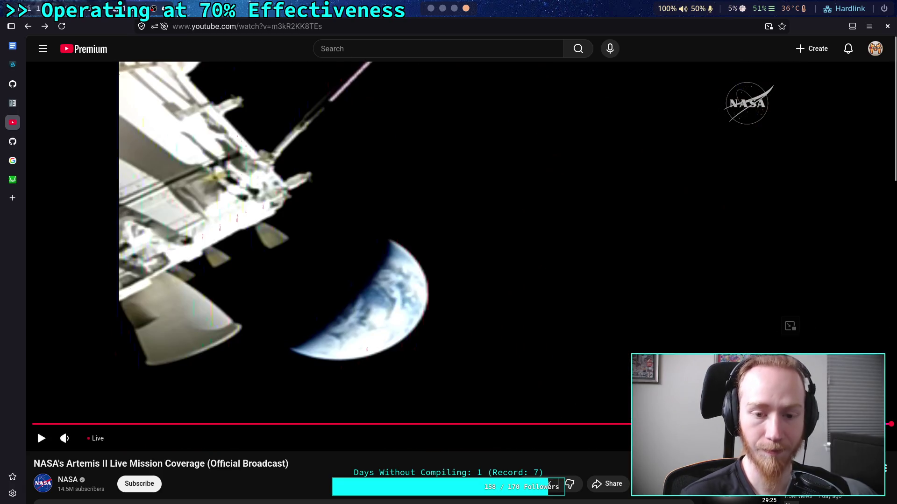
click(454, 8)
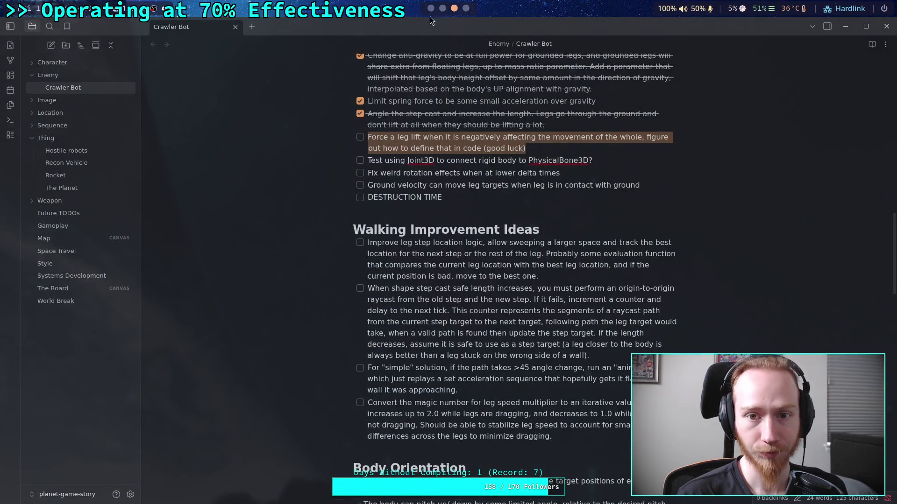
click(430, 8)
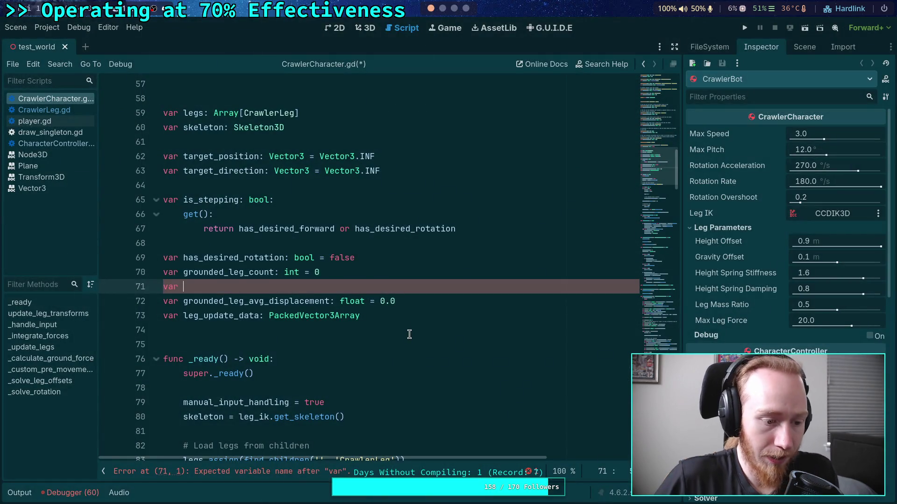
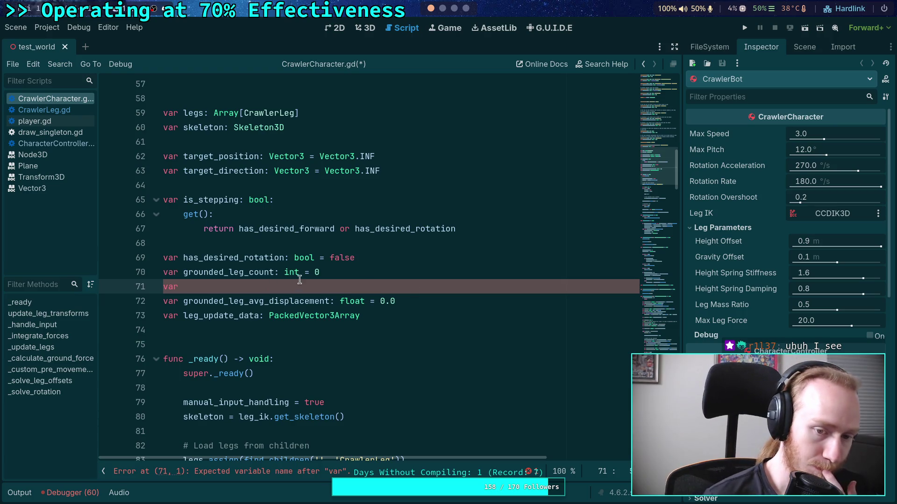
Delete the stray 'var' on line 71 to clear the error.
double_click(257, 274)
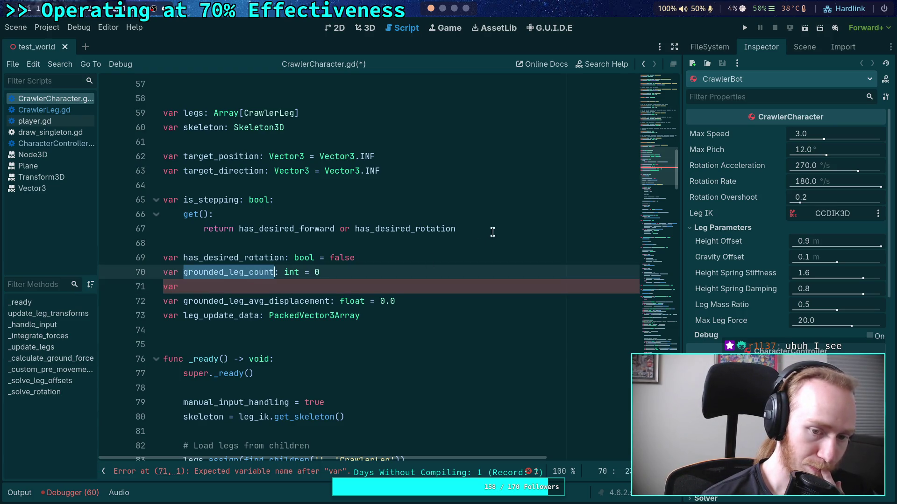
drag(389, 288, 372, 277)
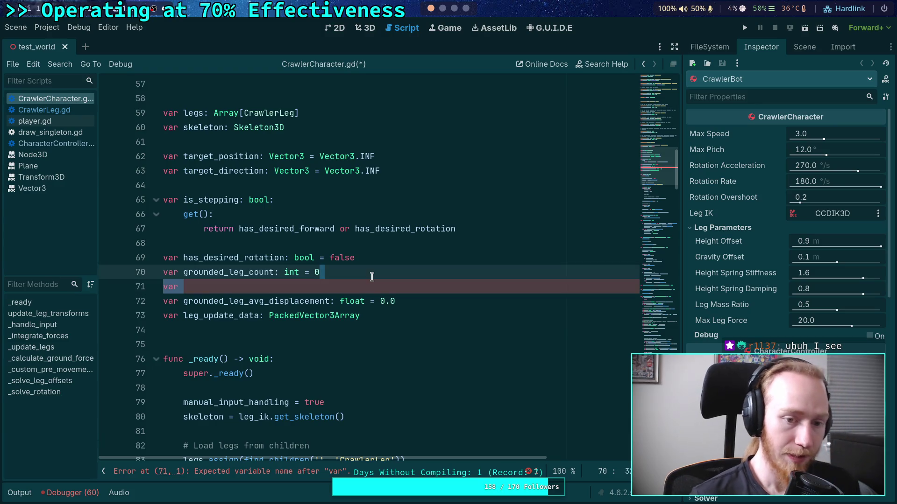
key(BackSpace)
Change line 226 to 'if (not leg.is_grounded) or (leg.is_lifting):'.
drag(655, 172, 669, 345)
scroll(266, 273, up, 2)
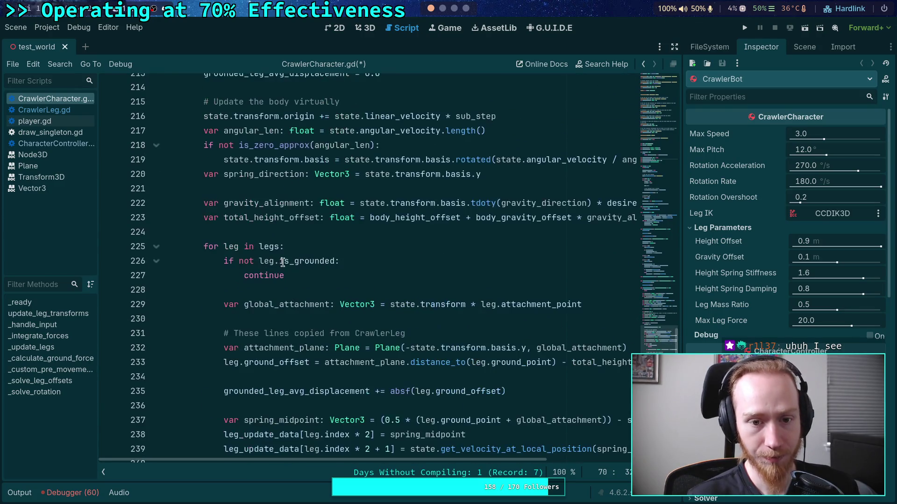
double_click(290, 262)
drag(239, 261, 335, 262)
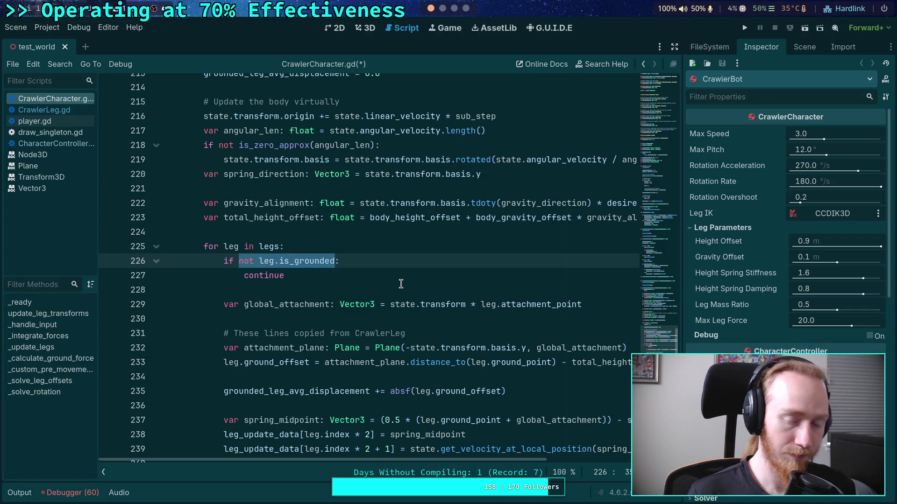
text(()
key(Right)
text(or (leg.is_li)
key(Return)
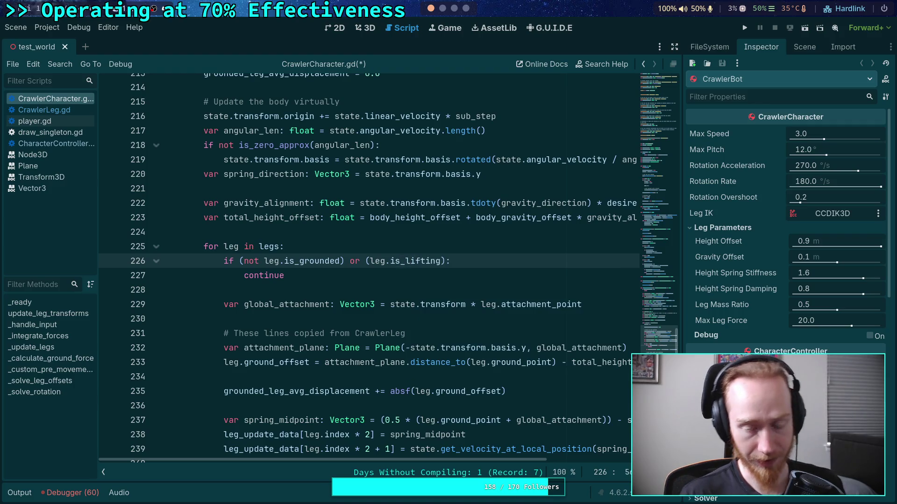
scroll(289, 297, up, 4)
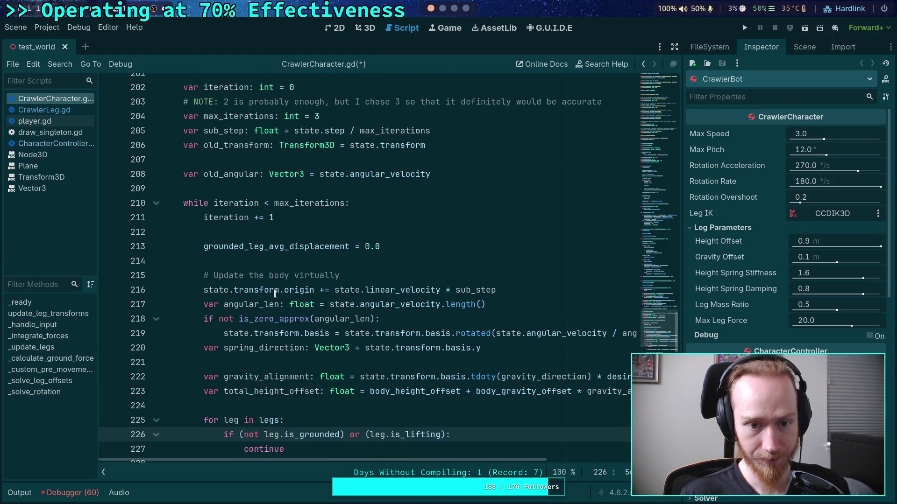
scroll(272, 255, up, 5)
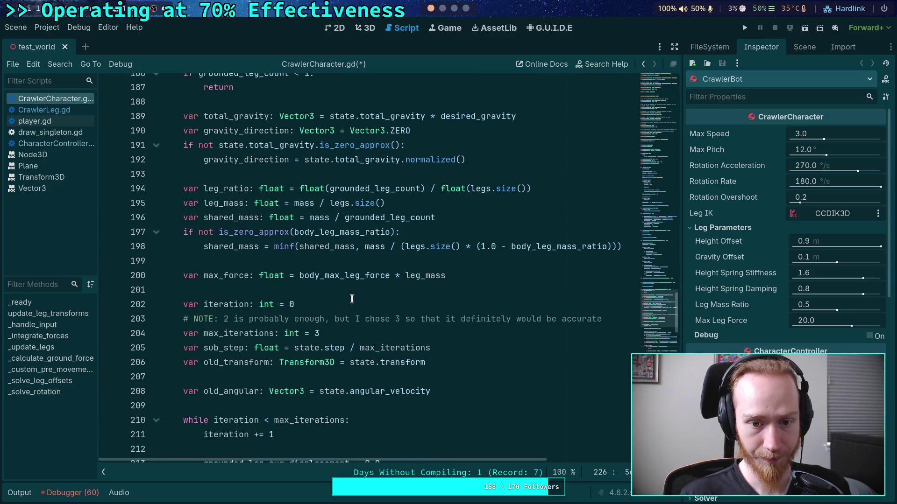
scroll(352, 299, up, 3)
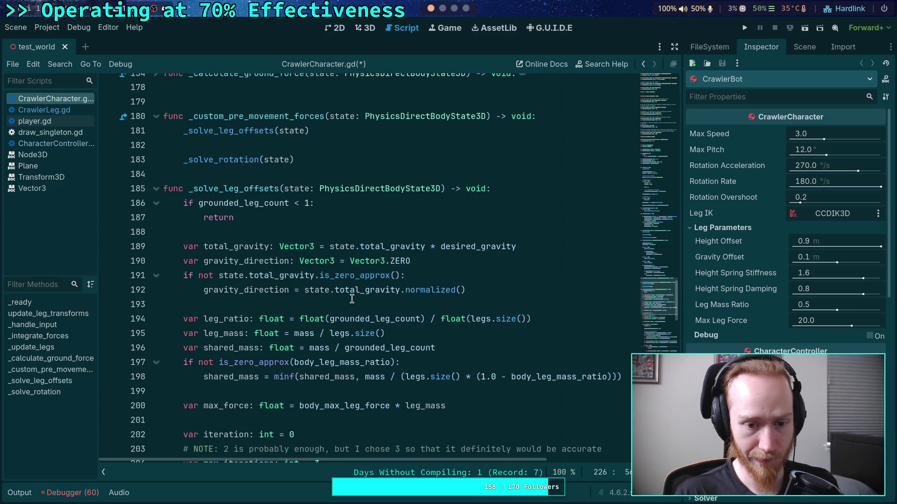
scroll(352, 299, up, 4)
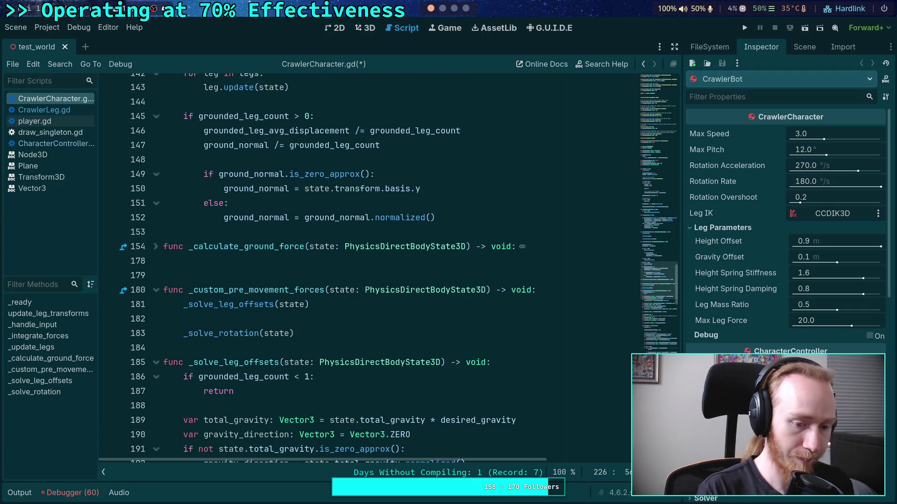
key(ctrl+f)
Find is_grounded and wrap line 244's condition as '(not leg.is_grounded) or'.
text(is-)
key(BackSpace)
key(BackSpace)
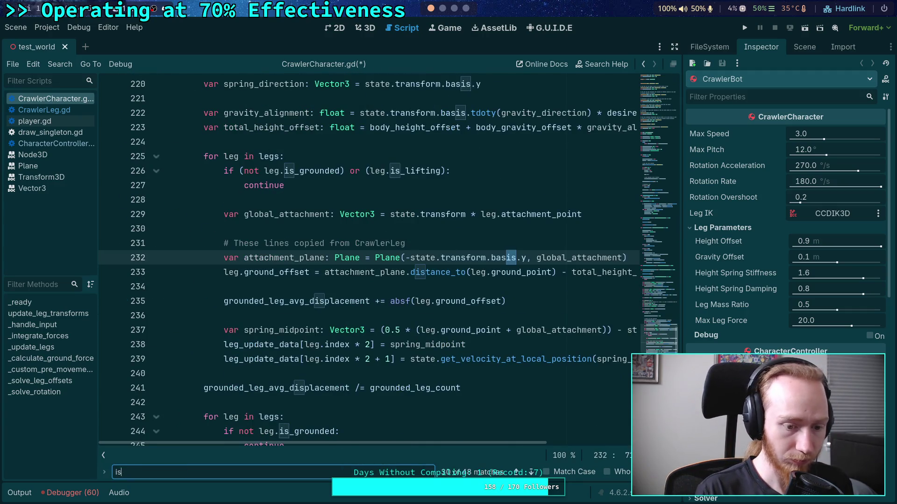
text(_grounded)
click(374, 258)
scroll(397, 273, down, 3)
scroll(397, 273, up, 2)
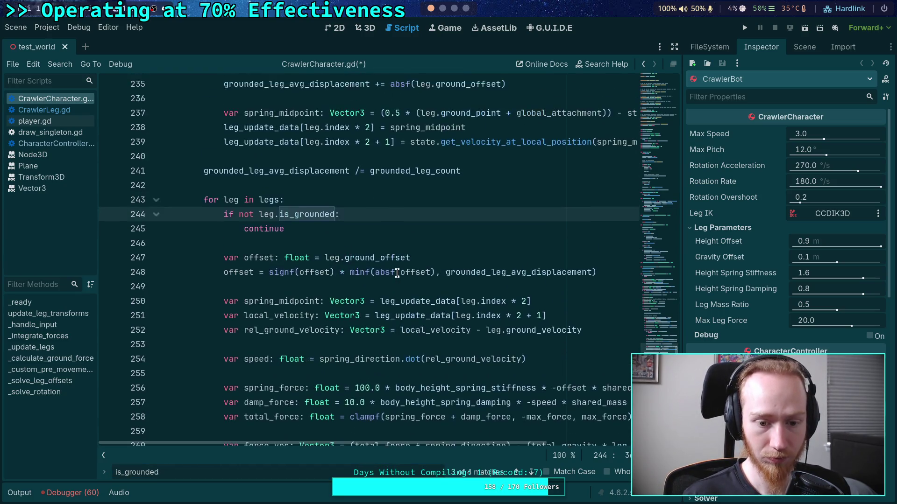
drag(238, 214, 340, 214)
text(()
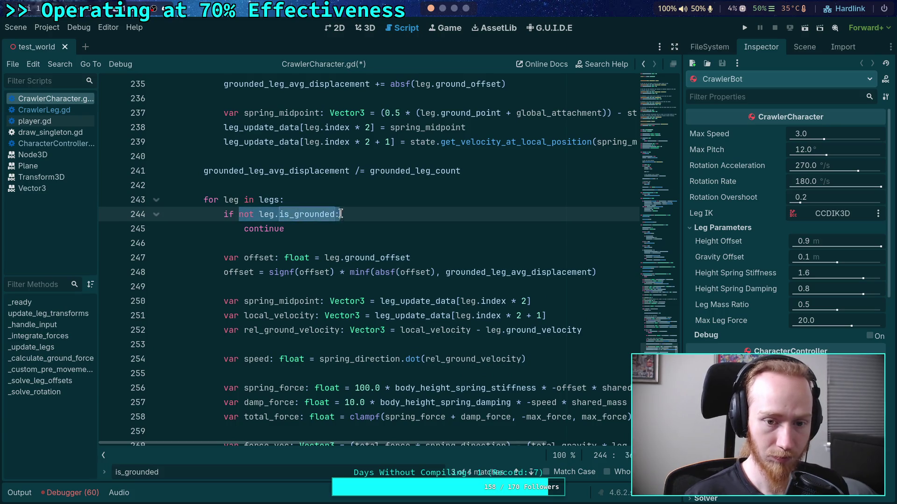
key(Right)
key(Right)
text(or)
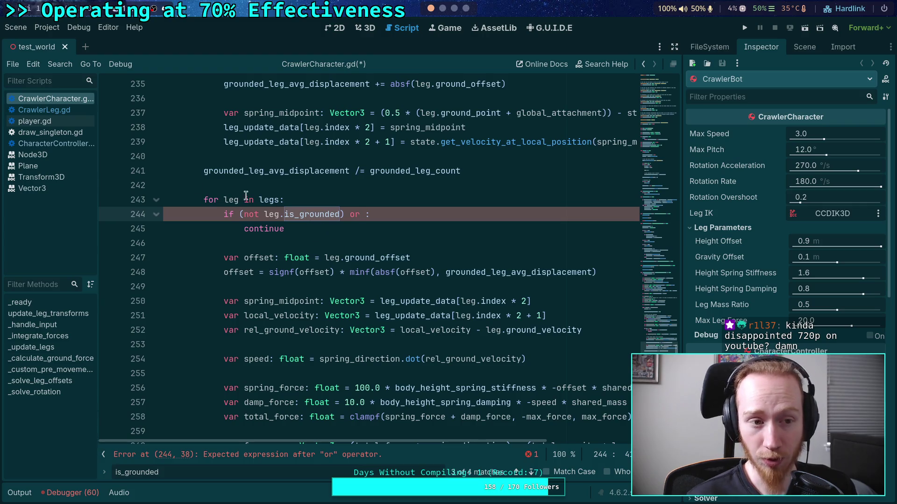
drag(244, 214, 341, 214)
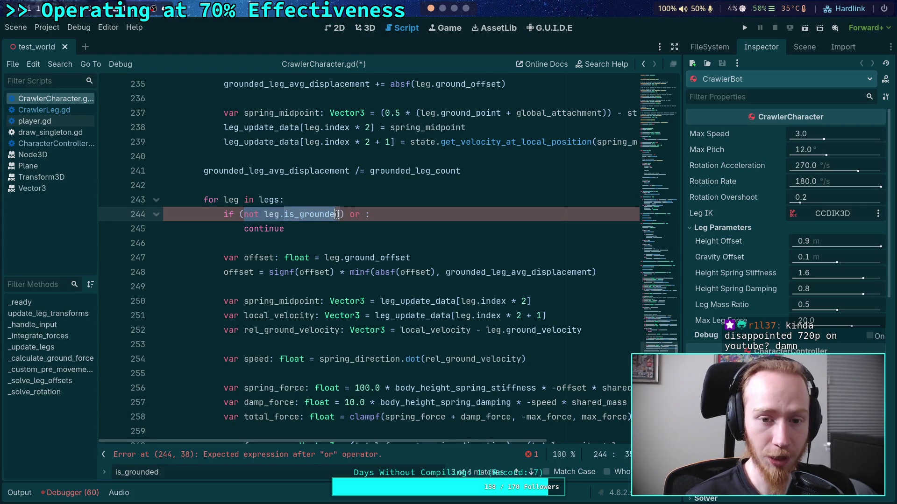
Strip the lifting clause from line 226 and swap is_grounded for apply_ground_forces.
scroll(369, 223, up, 4)
click(359, 229)
scroll(357, 219, up, 2)
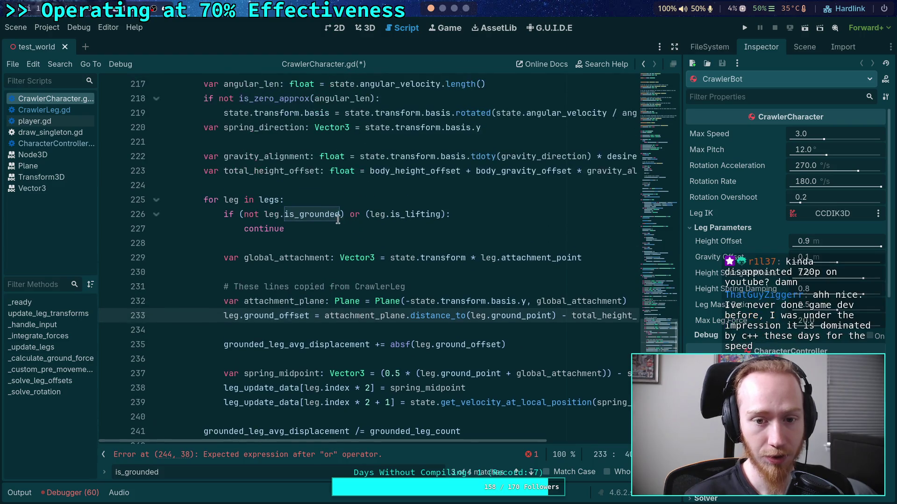
drag(342, 214, 445, 214)
key(BackSpace)
click(244, 214)
key(BackSpace)
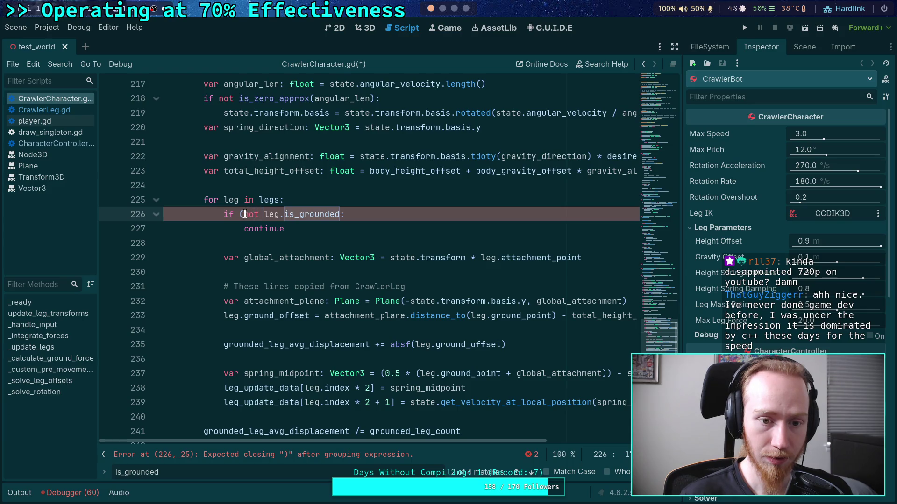
double_click(285, 214)
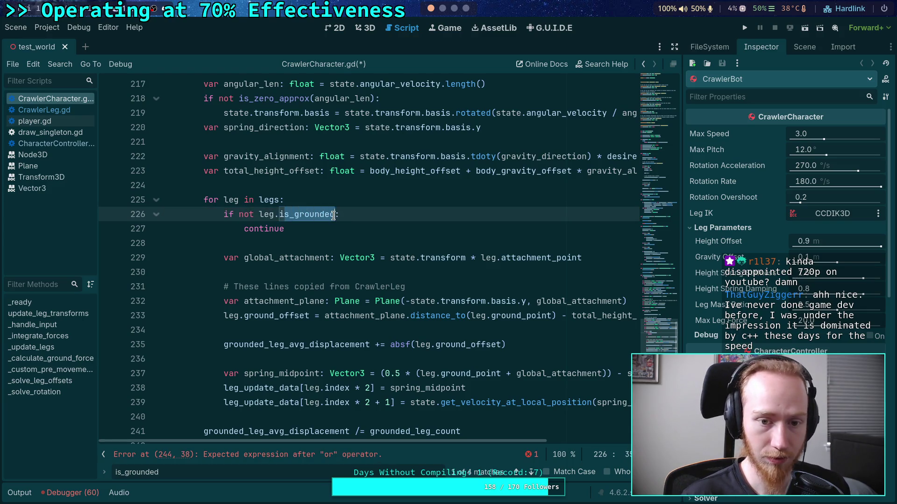
text(apply_)
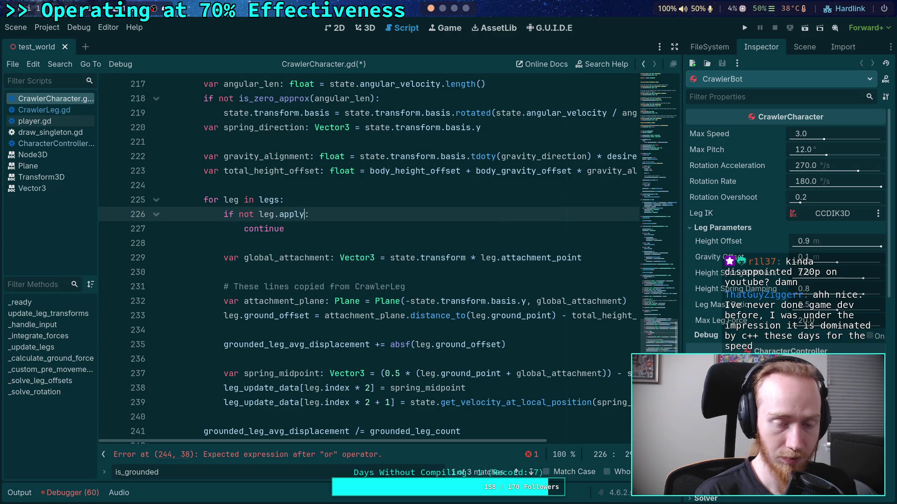
text(ground_fo)
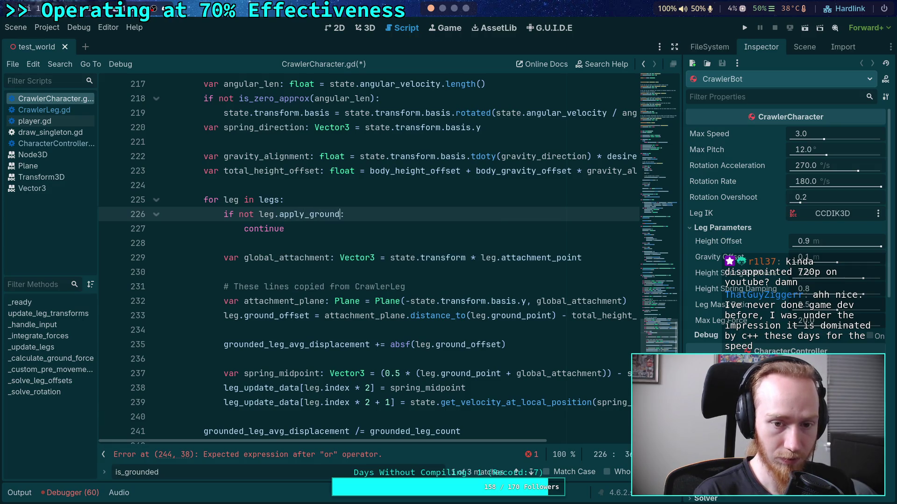
text(rces)
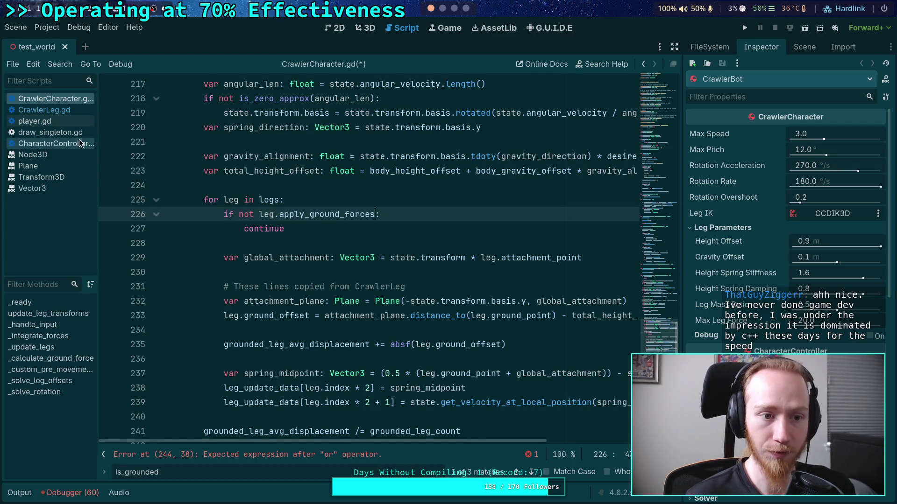
click(72, 111)
Add an apply_ground_forces bool to CrawlerLeg.gd returning is_grounded and (not is_lifting).
click(661, 97)
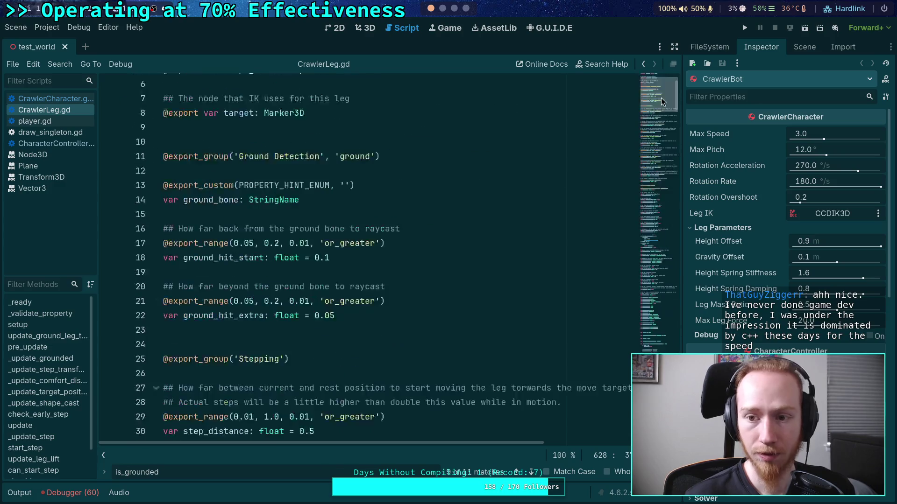
mouse_move(661, 100)
mouse_down()
mouse_move(664, 291)
mouse_move(679, 252)
mouse_move(671, 204)
mouse_up()
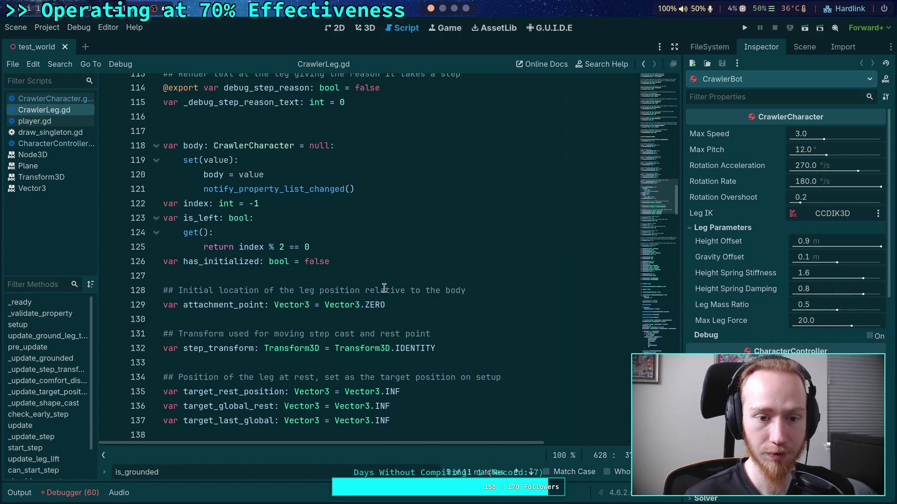
click(394, 243)
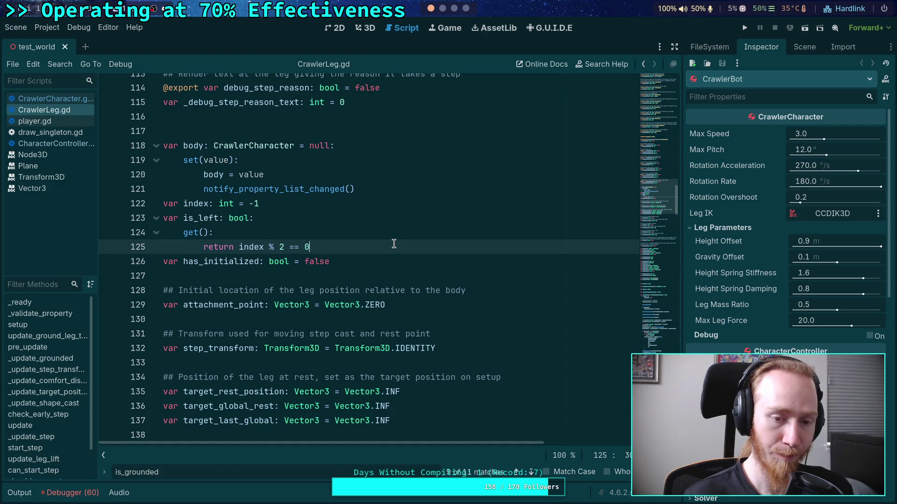
key(Return)
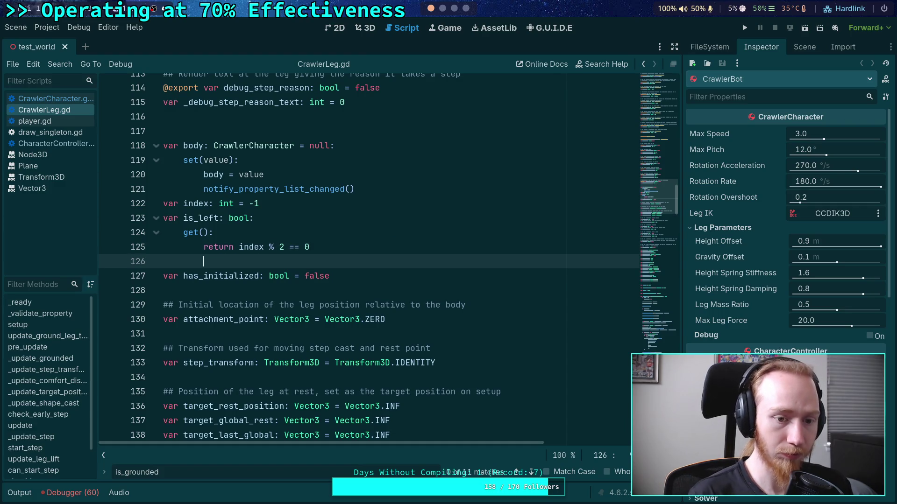
text(varapply_fgr)
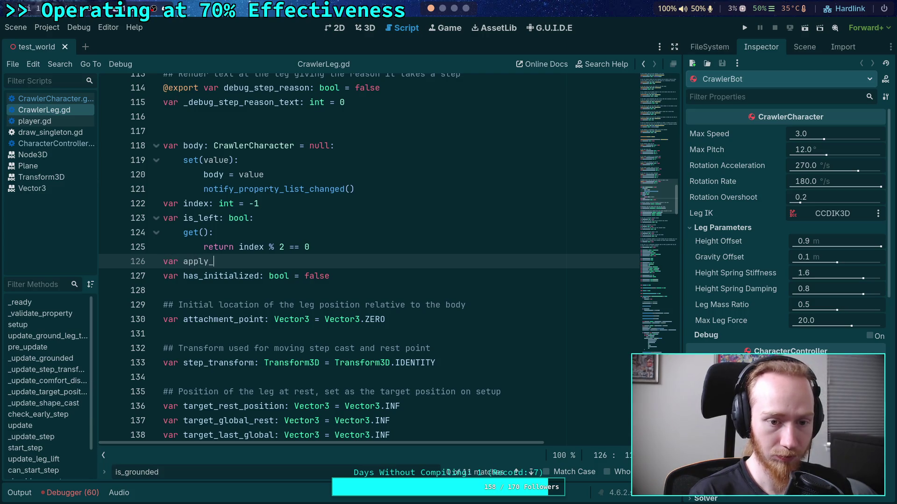
text(und_)
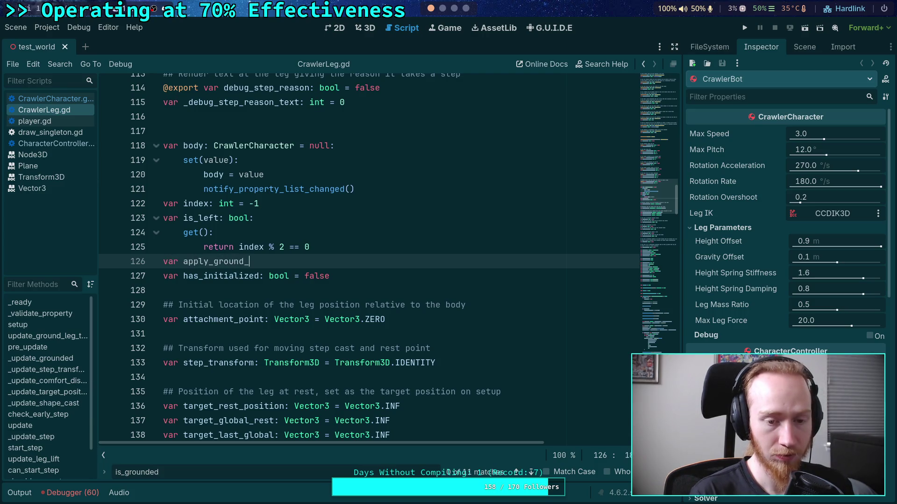
text(forces: bool)
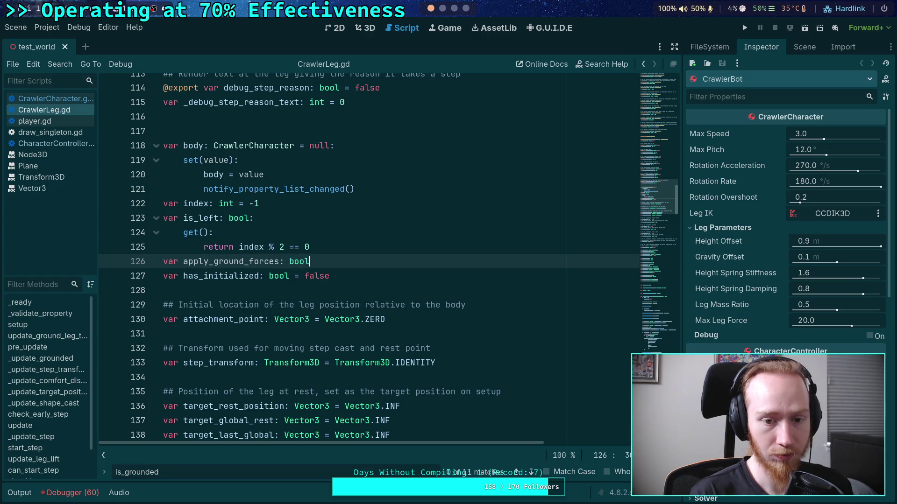
text(:)
key(Return)
text(get(*)
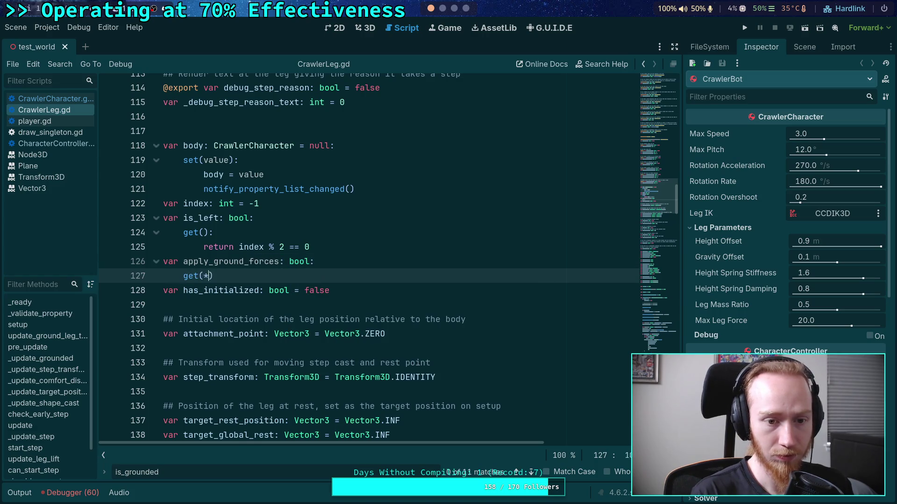
text():)
key(Return)
text(retu)
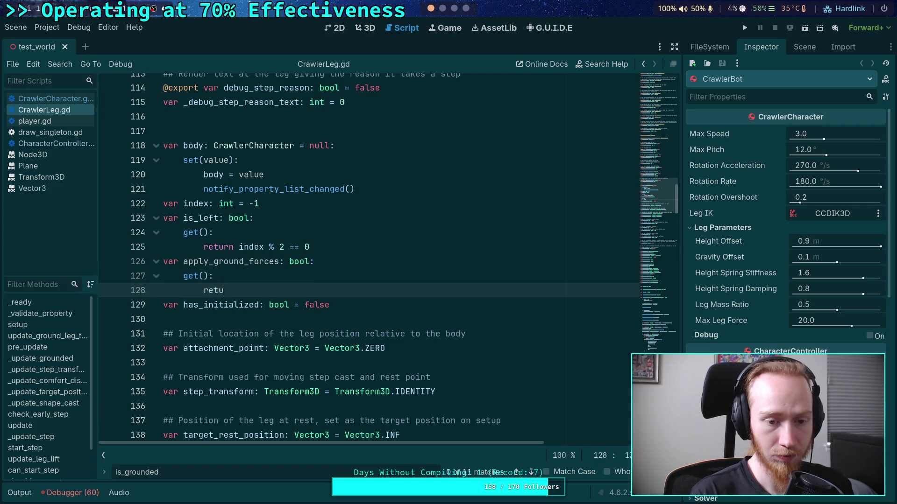
text(rn is_ground)
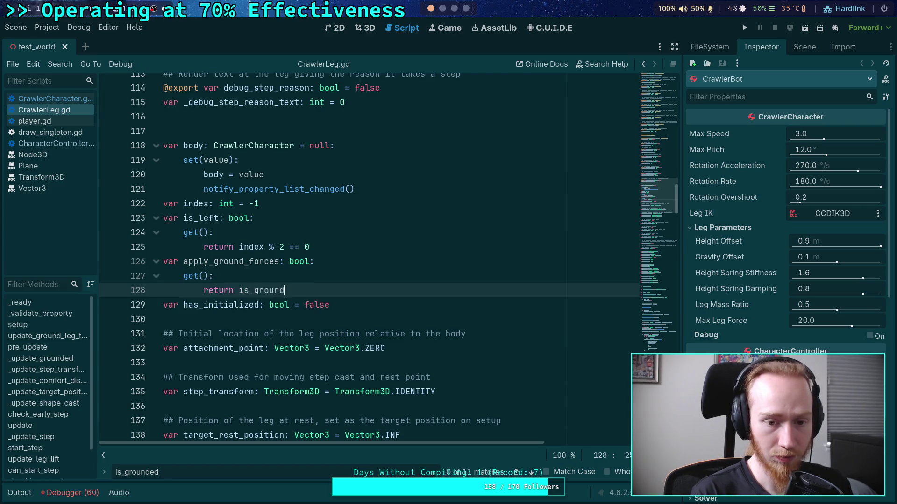
text(ed and not )
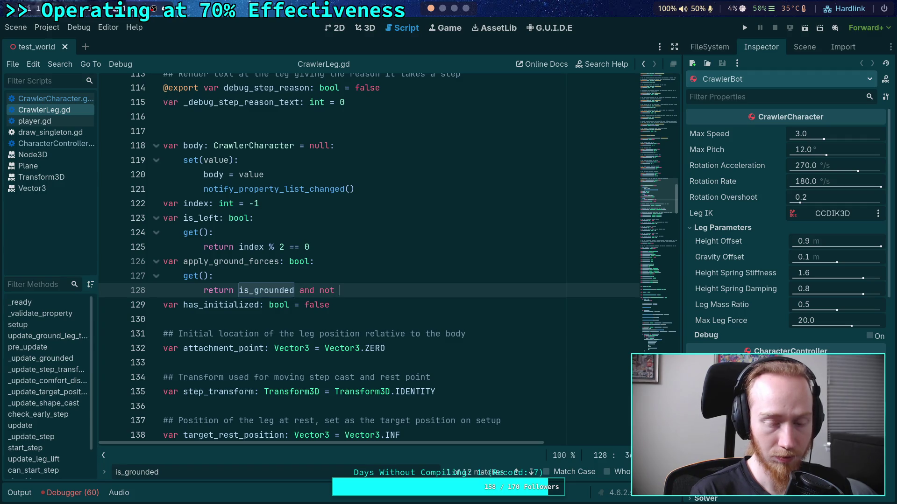
text(is_li)
key(Return)
drag(320, 290, 408, 290)
text(()
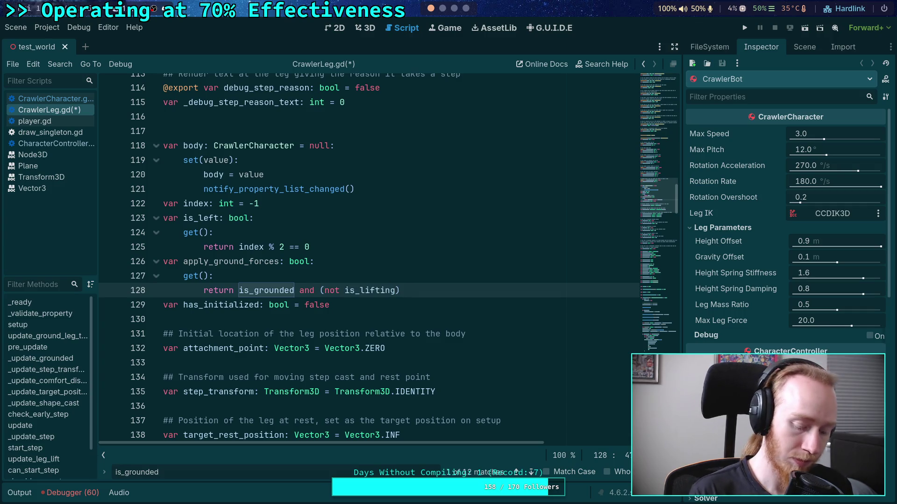
Save CrawlerLeg.gd and return to CrawlerCharacter.gd.
key(ctrl+s)
click(398, 291)
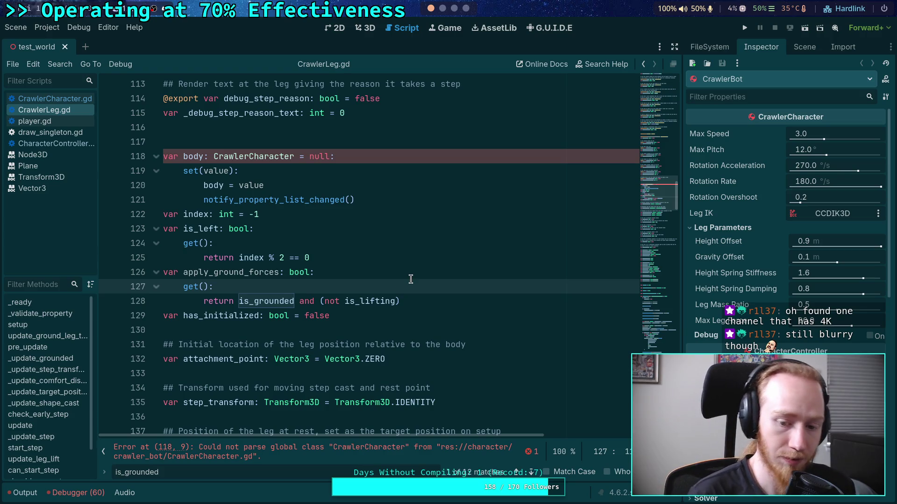
key(ctrl+s)
click(319, 316)
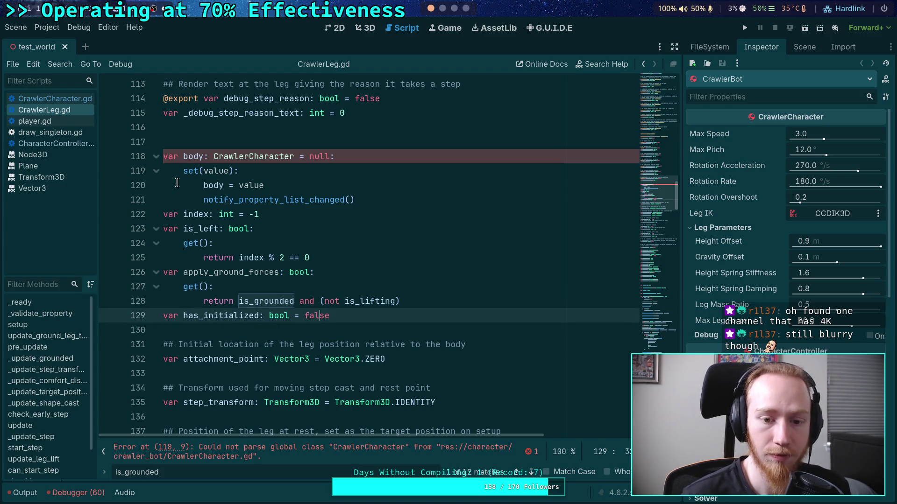
click(75, 99)
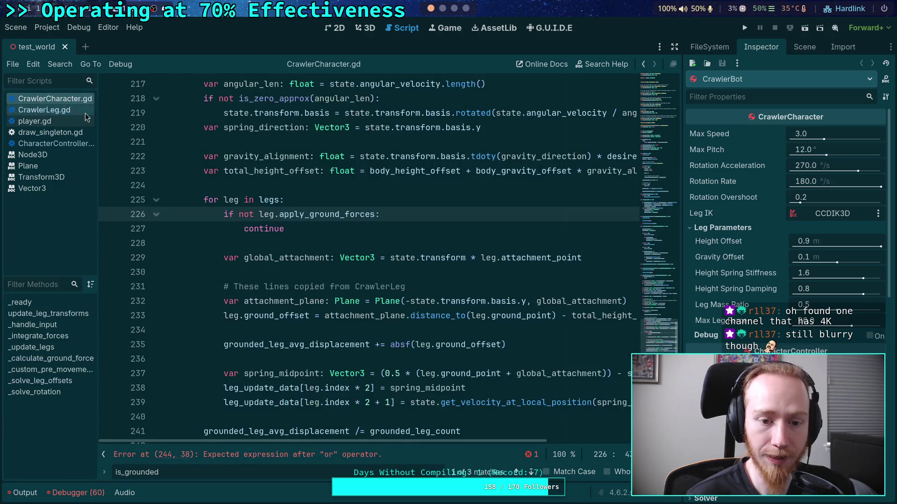
Replace line 244's broken condition with 'if not leg.apply_ground_forces:'.
scroll(373, 232, up, 1)
scroll(420, 280, down, 8)
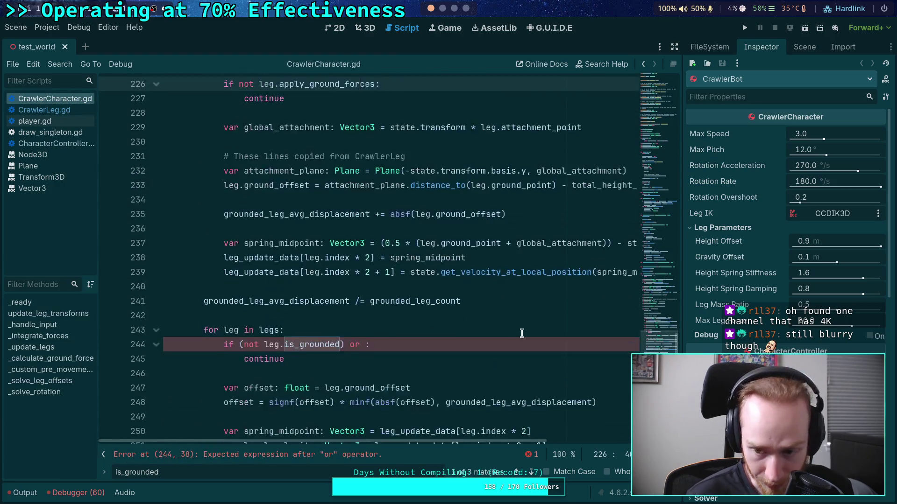
scroll(281, 301, up, 2)
drag(239, 257, 366, 255)
text(not leg.:)
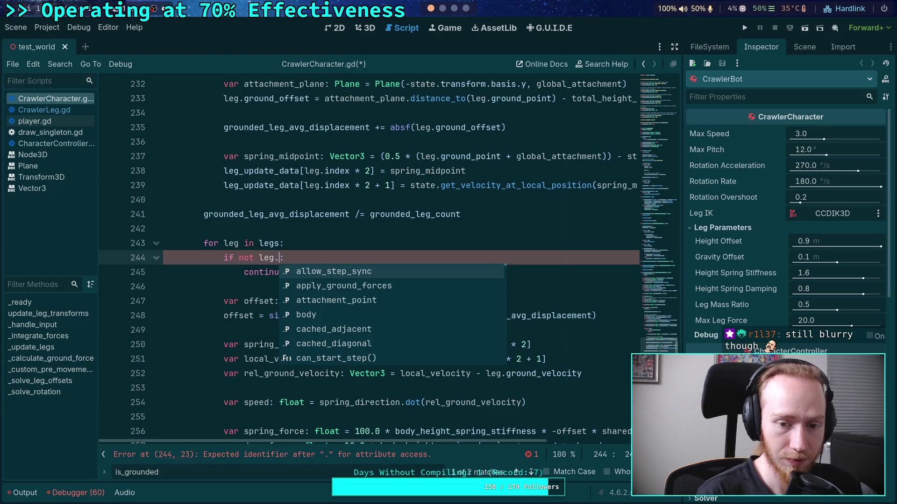
key(Down)
key(Return)
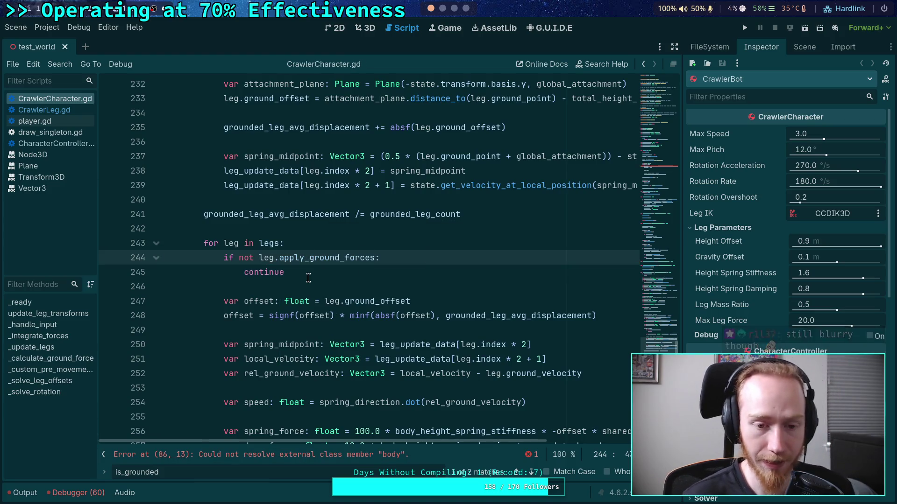
key(Down)
key(Down)
key(Escape)
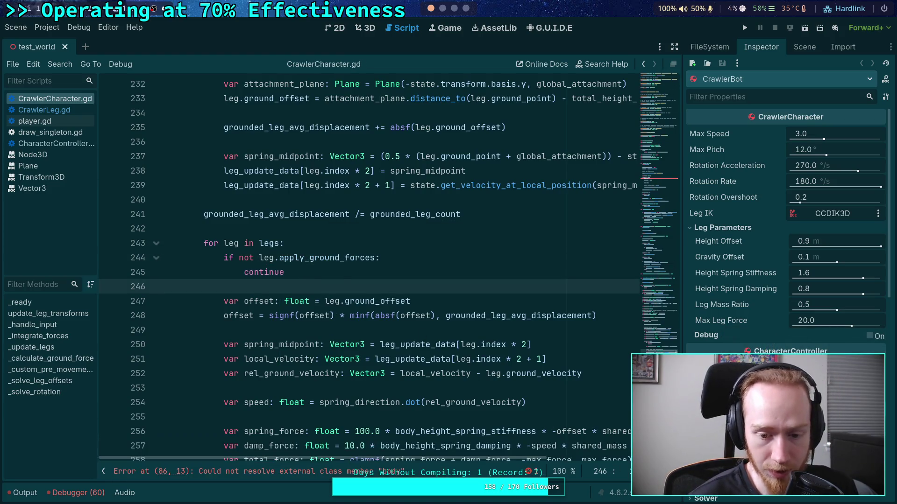
Look through CrawlerCharacter.gd's leg loops, briefly checking CrawlerLeg.gd.
click(271, 330)
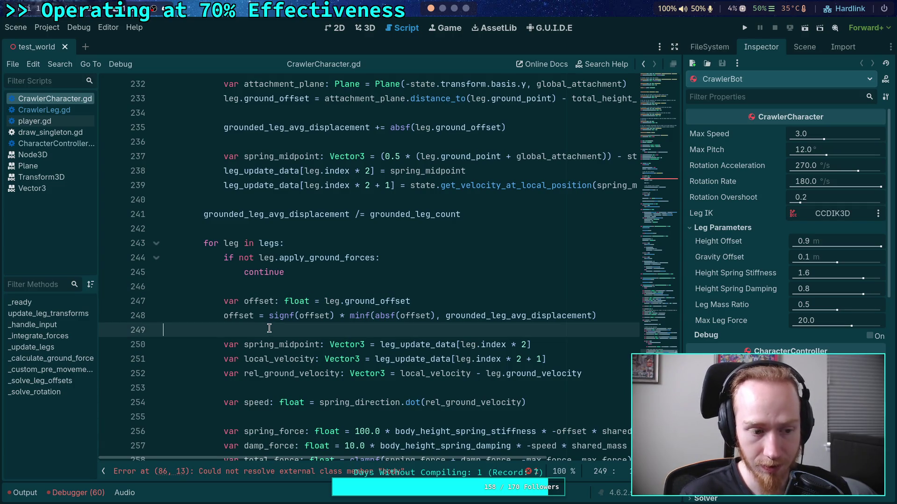
scroll(280, 330, down, 4)
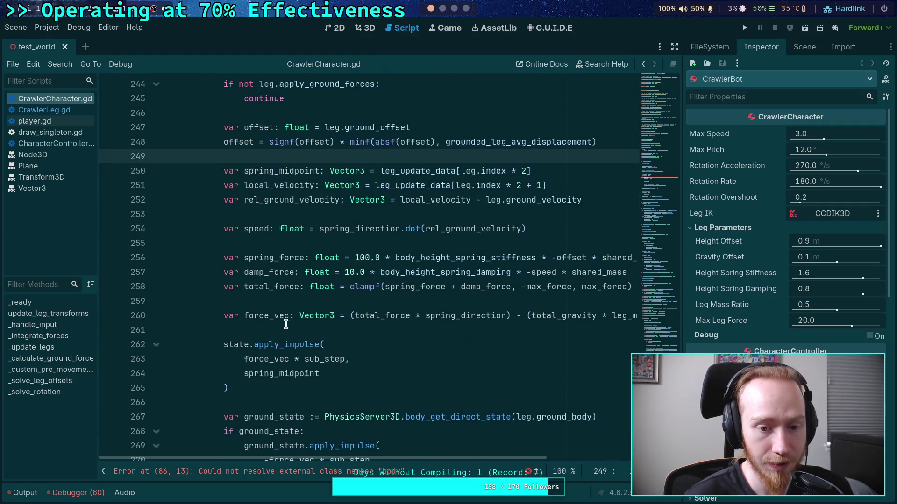
click(296, 239)
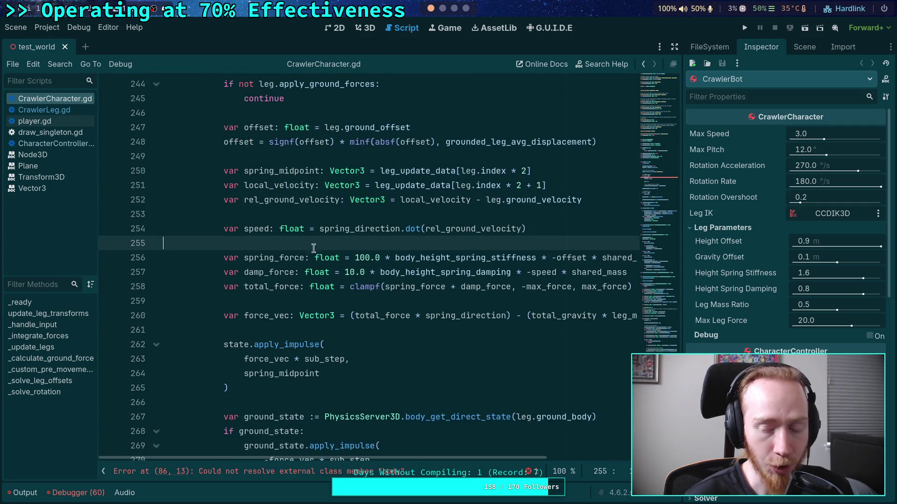
click(368, 330)
scroll(625, 204, up, 20)
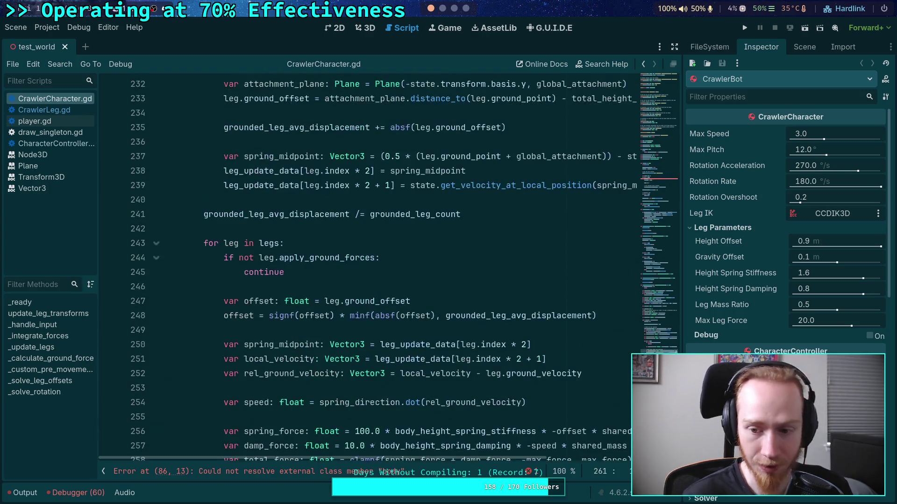
scroll(626, 204, up, 3)
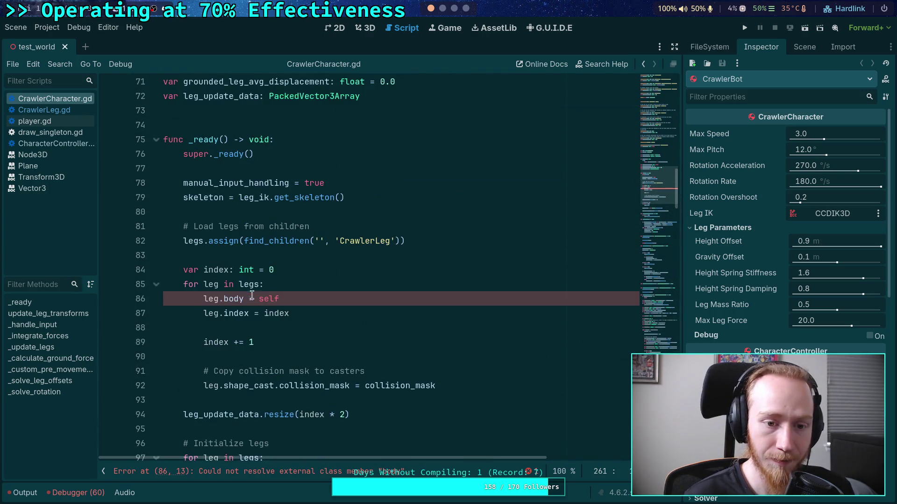
click(337, 306)
click(44, 110)
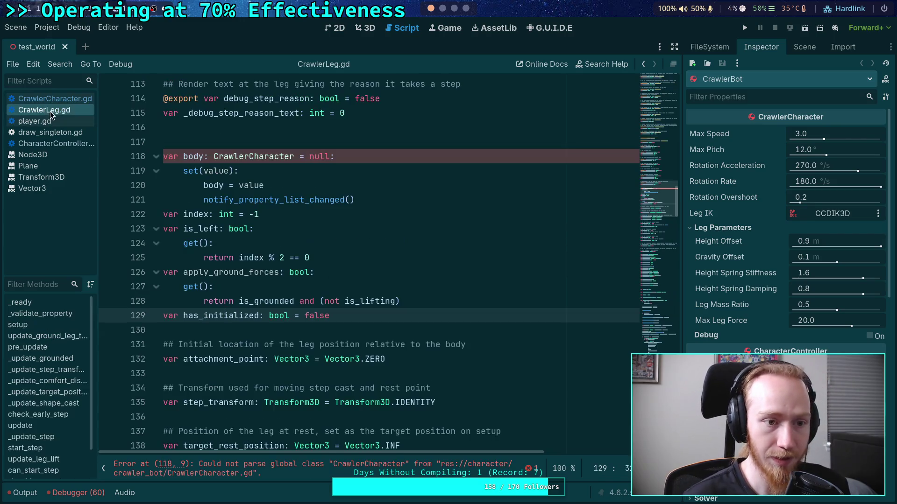
click(66, 99)
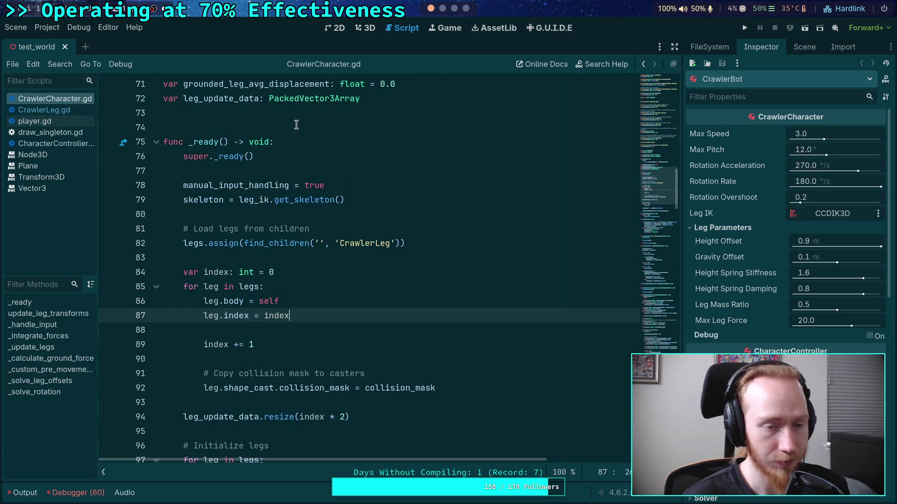
scroll(428, 298, down, 7)
scroll(467, 301, down, 13)
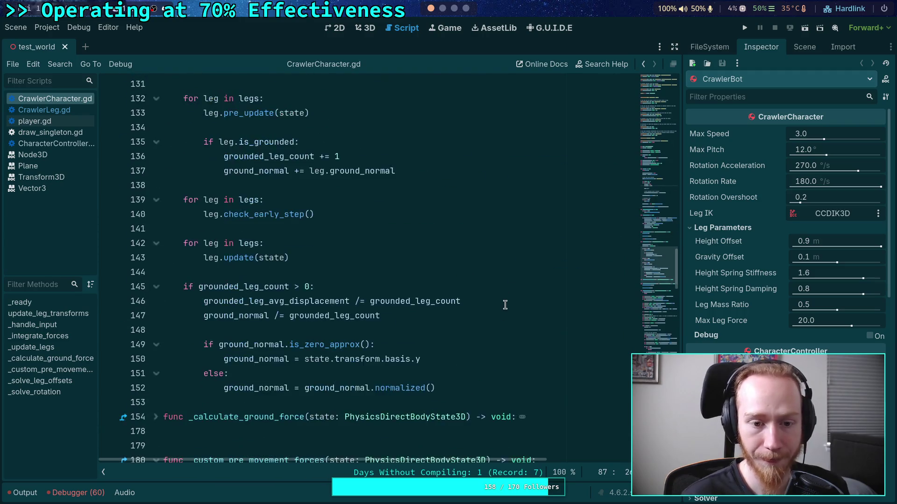
click(505, 301)
Search for the next is_grounded use and inspect the ground-point loop at line 311.
key(ctrl+f)
key(Return)
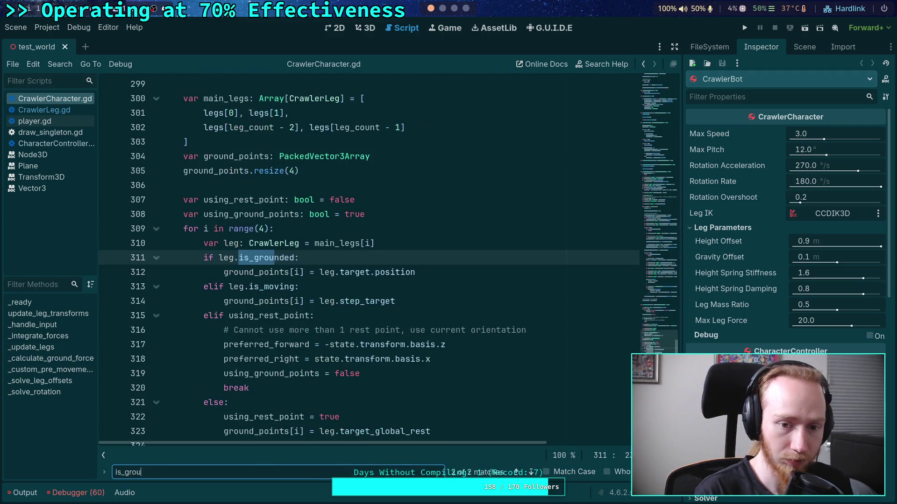
scroll(276, 226, up, 9)
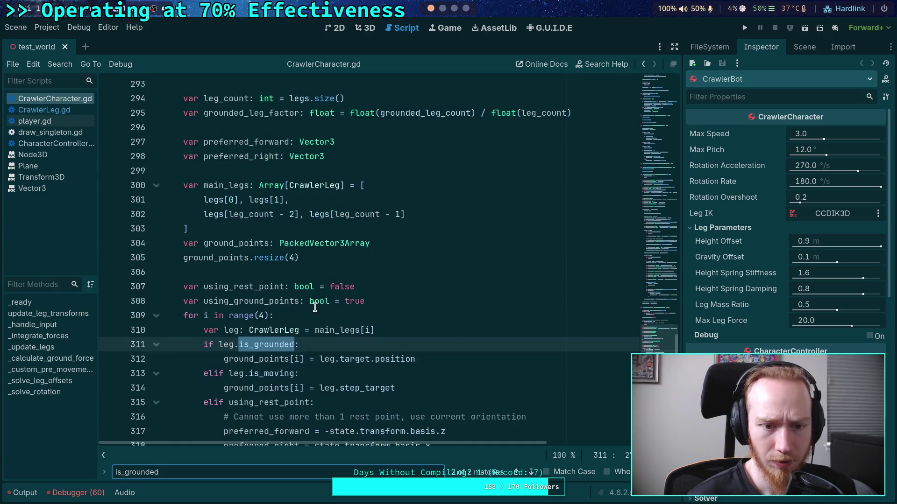
scroll(248, 223, down, 10)
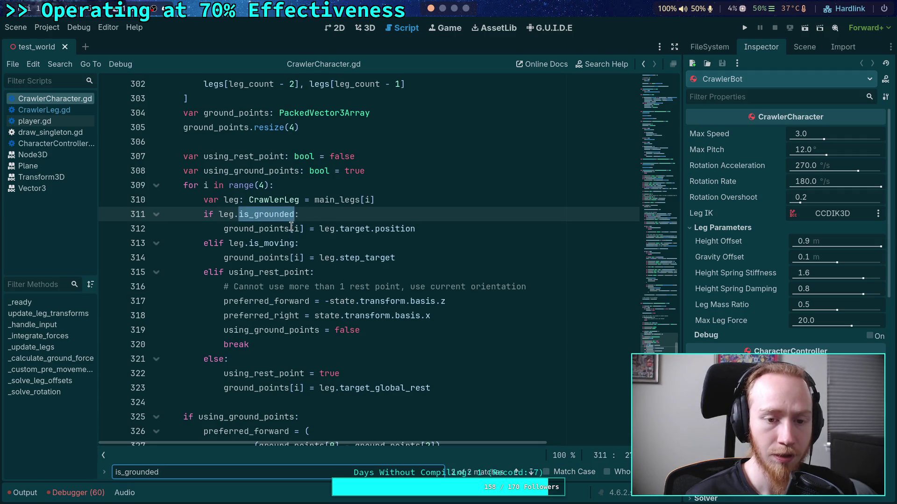
mouse_move(282, 230)
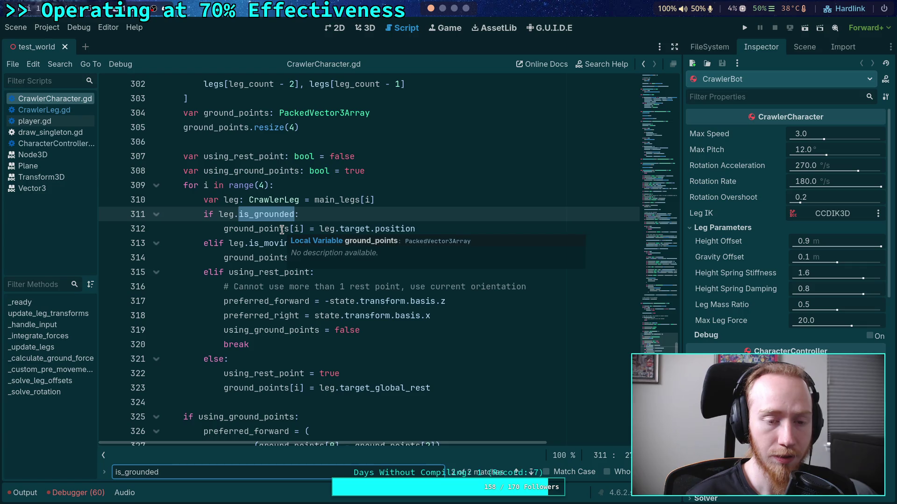
scroll(265, 228, up, 4)
scroll(265, 228, down, 1)
scroll(264, 228, down, 2)
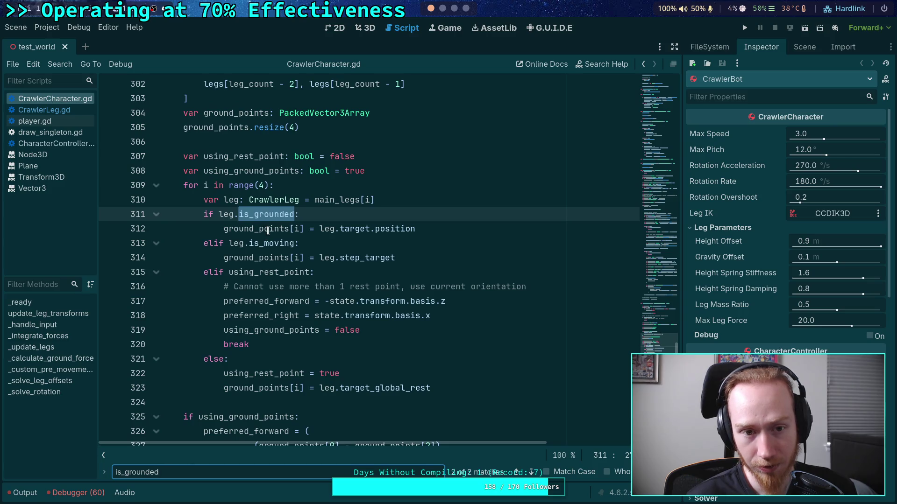
scroll(268, 230, up, 4)
scroll(268, 231, down, 5)
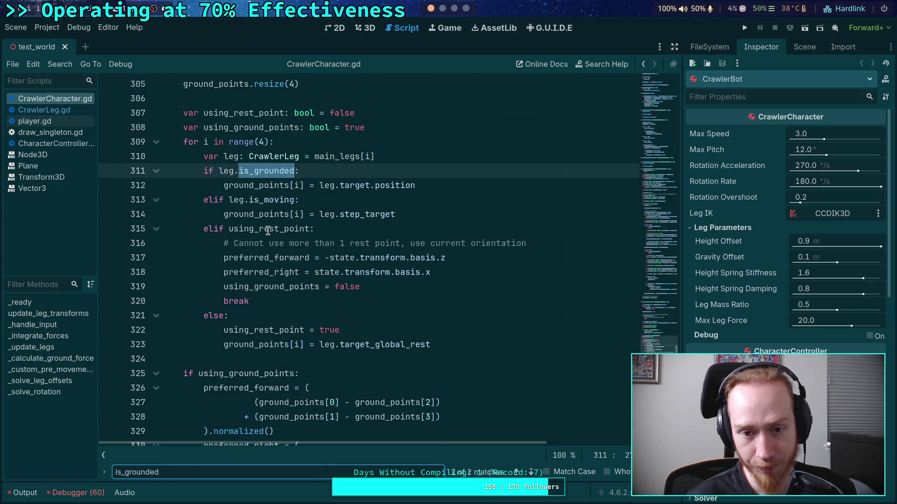
scroll(268, 231, down, 3)
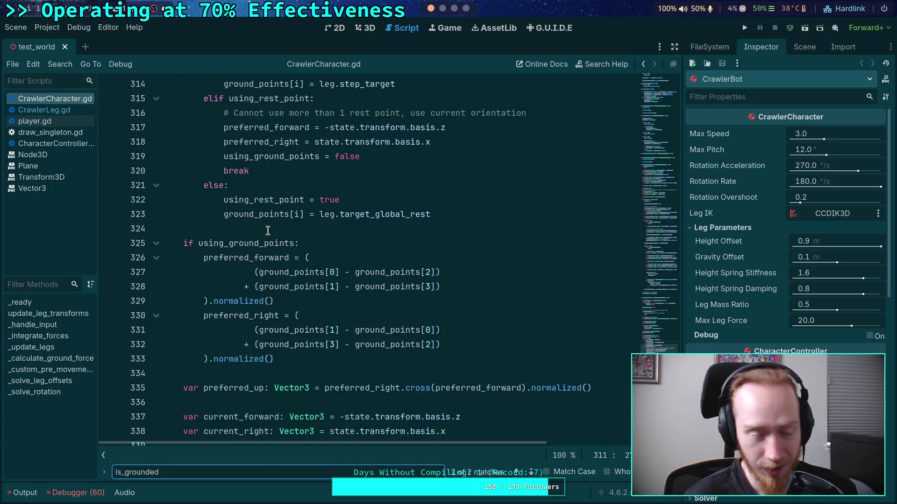
scroll(268, 231, down, 5)
scroll(268, 230, up, 6)
scroll(267, 230, up, 3)
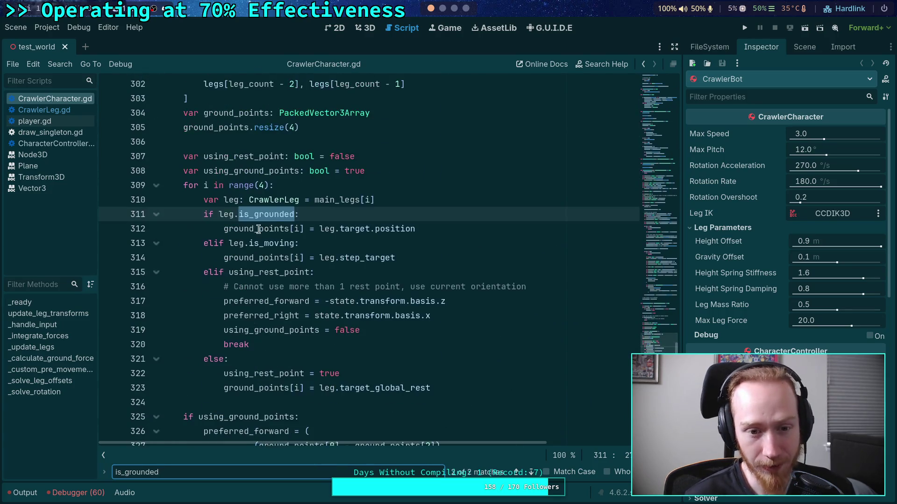
drag(238, 215, 295, 217)
text(appl:)
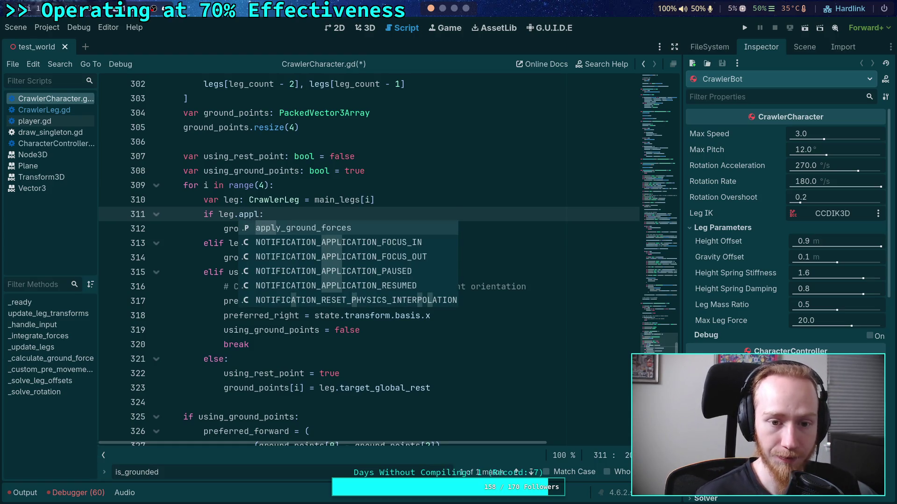
key(Return)
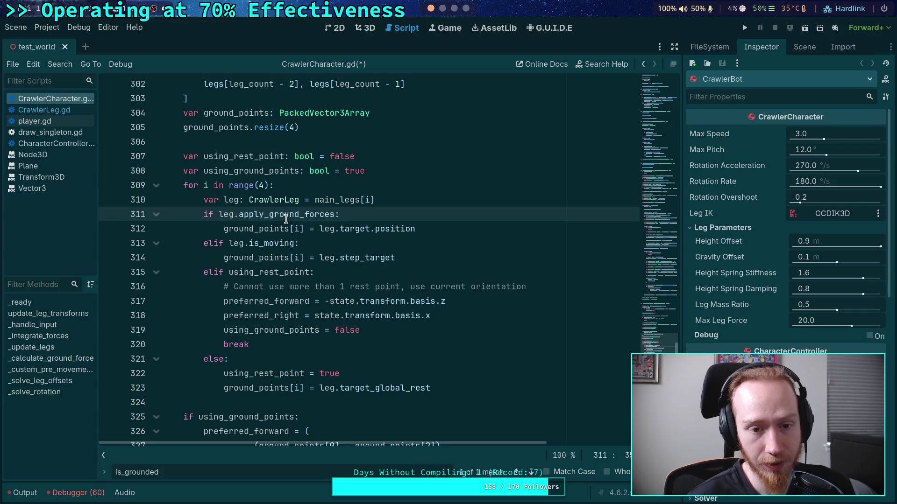
mouse_move(286, 218)
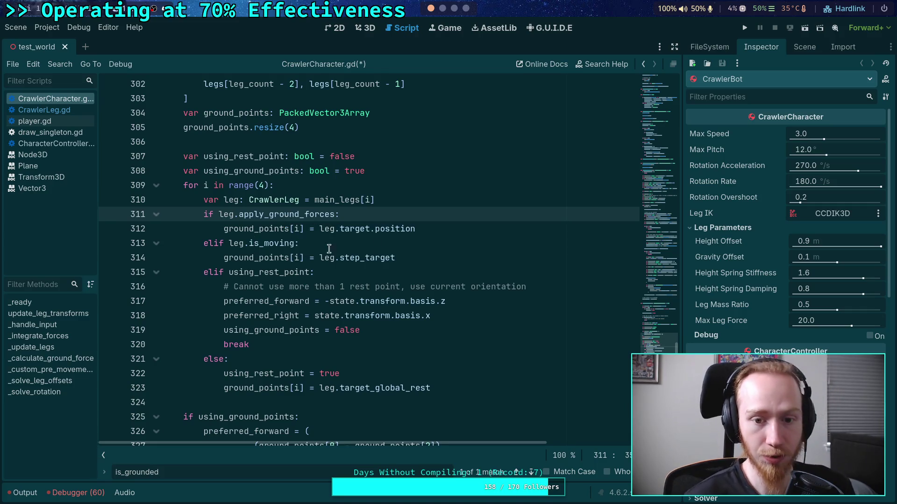
drag(317, 229, 423, 225)
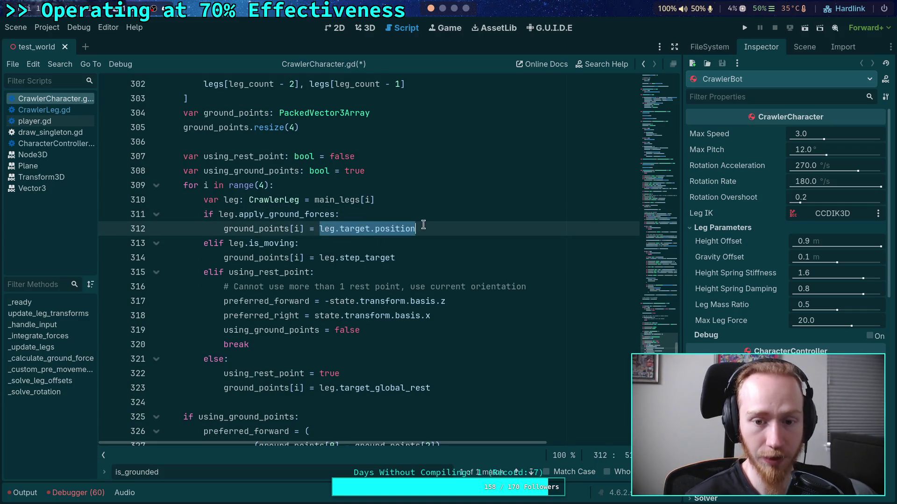
click(363, 238)
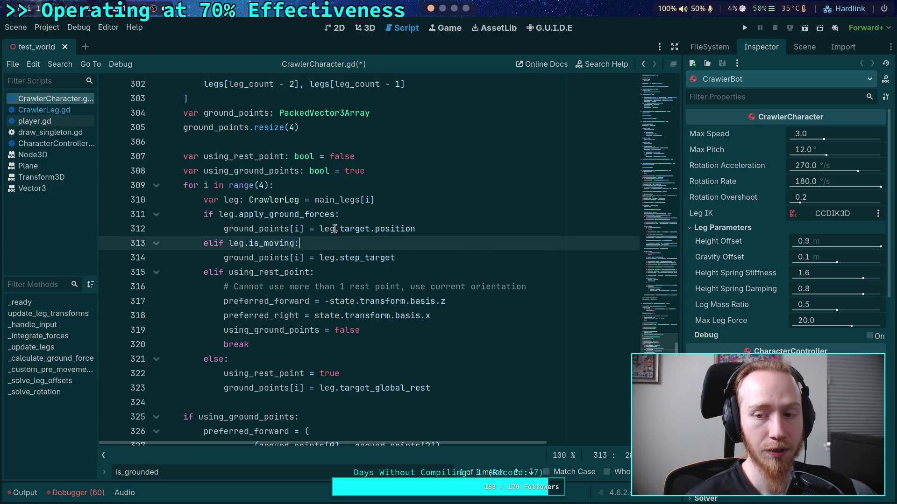
mouse_move(335, 230)
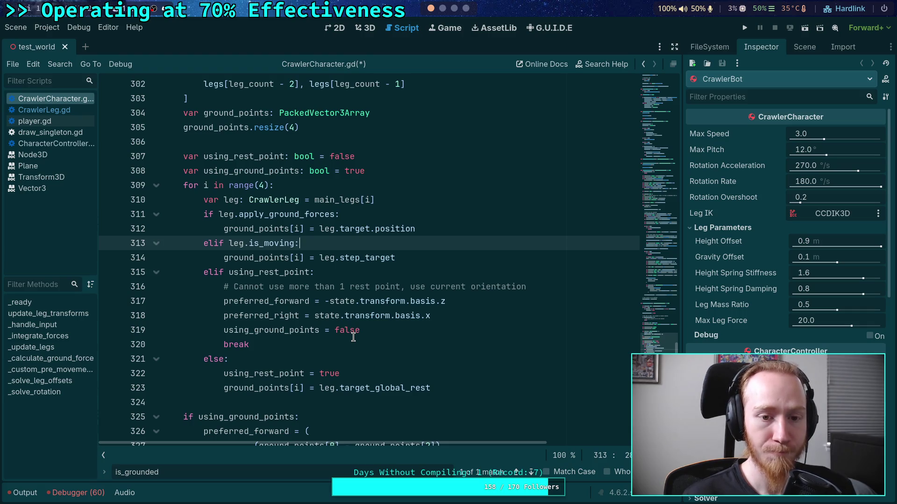
scroll(353, 337, up, 4)
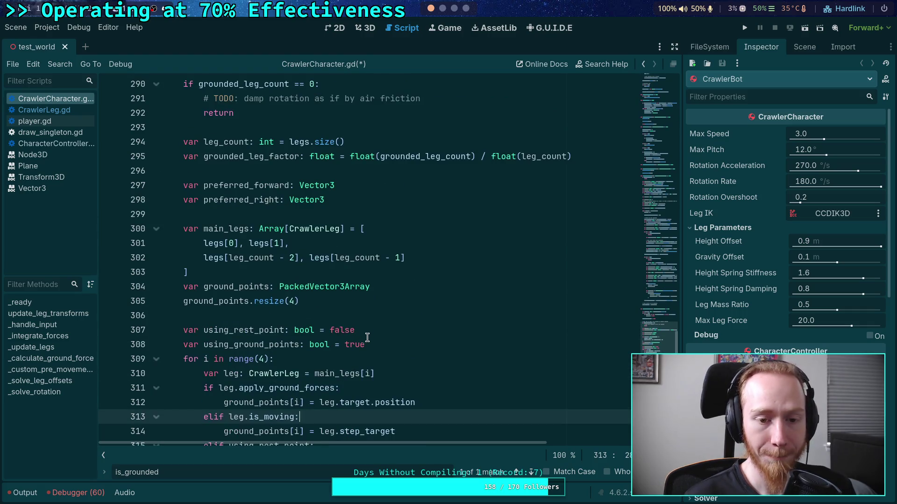
scroll(369, 337, down, 2)
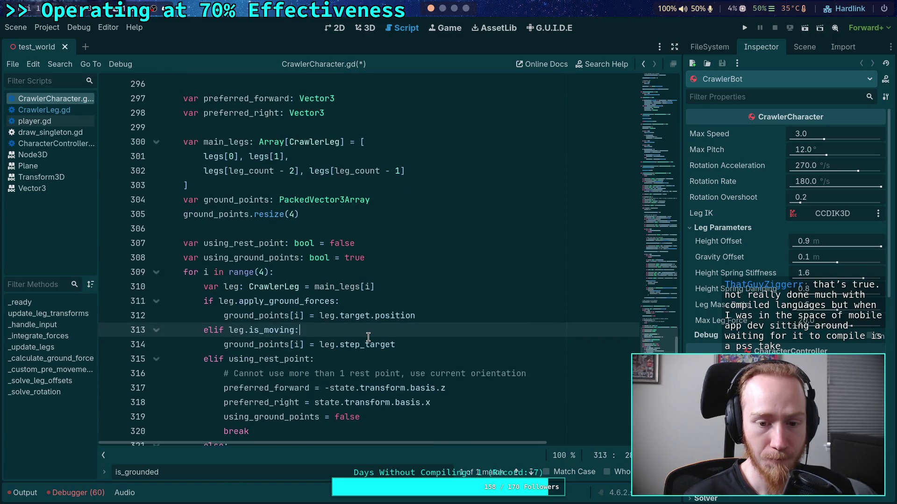
mouse_move(237, 314)
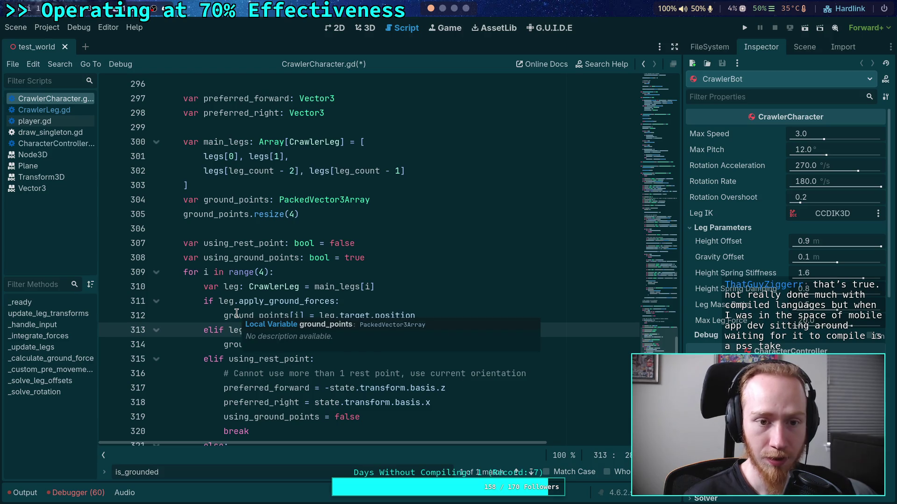
double_click(236, 314)
scroll(423, 343, down, 5)
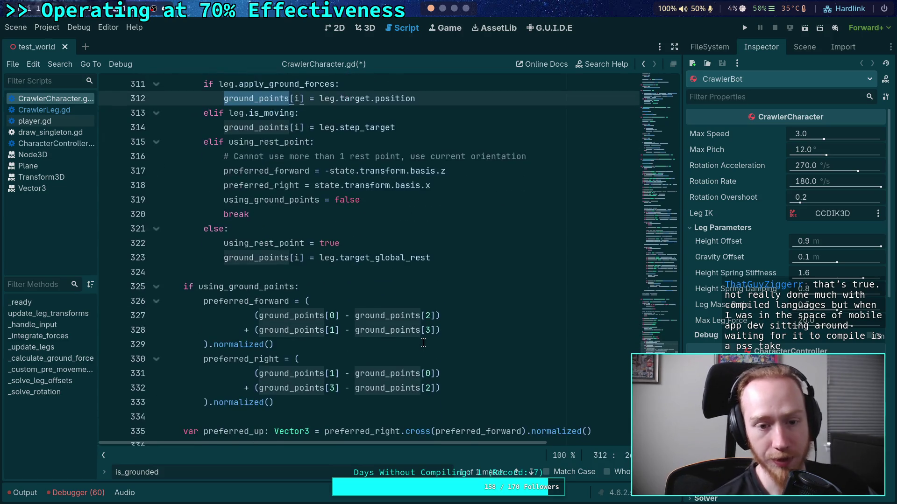
scroll(423, 343, down, 3)
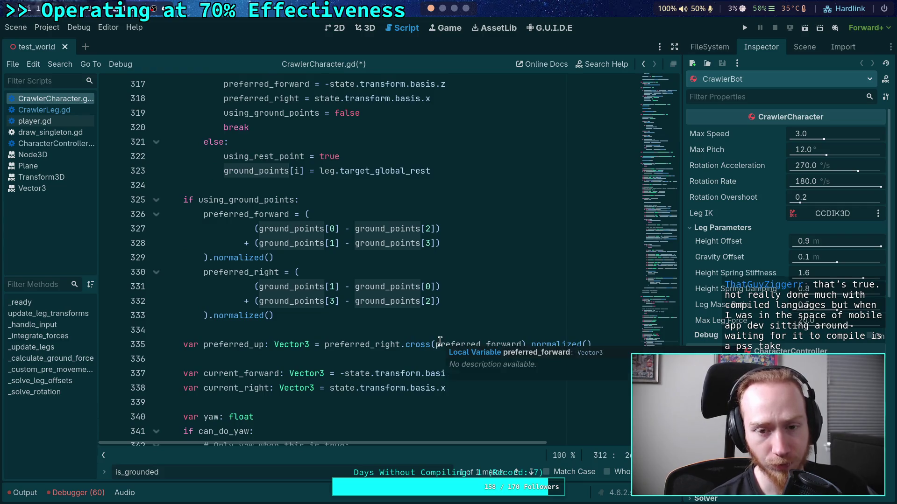
scroll(440, 342, up, 3)
scroll(440, 342, up, 1)
mouse_move(362, 301)
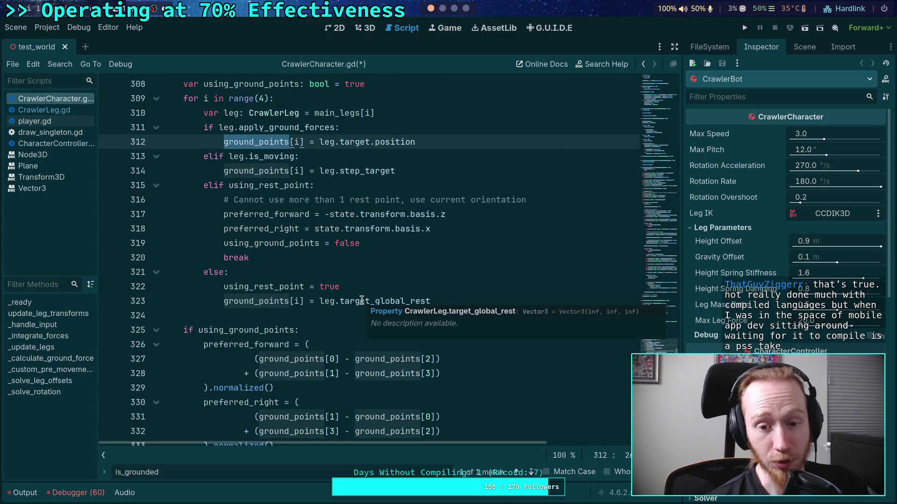
scroll(365, 324, up, 1)
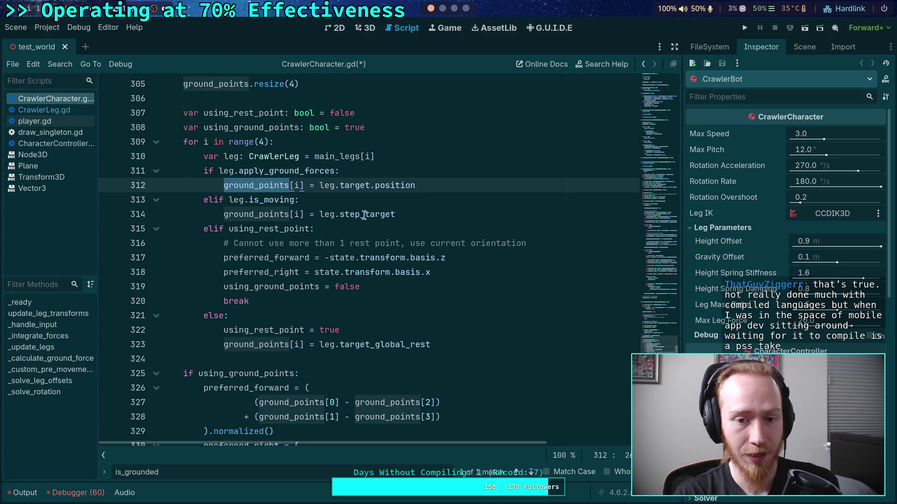
drag(340, 185, 424, 179)
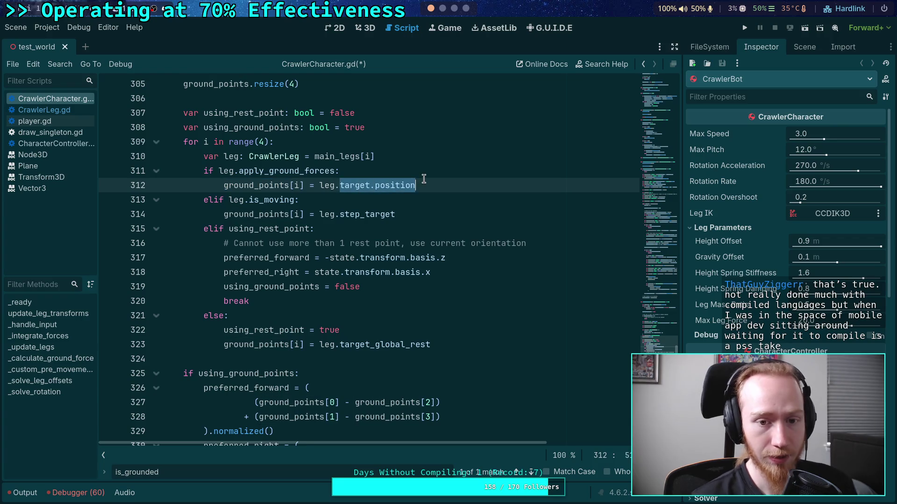
On lines 312–314, use ground_point, is_stepping, and leg.global_transform * step_target.
text(ground_pa)
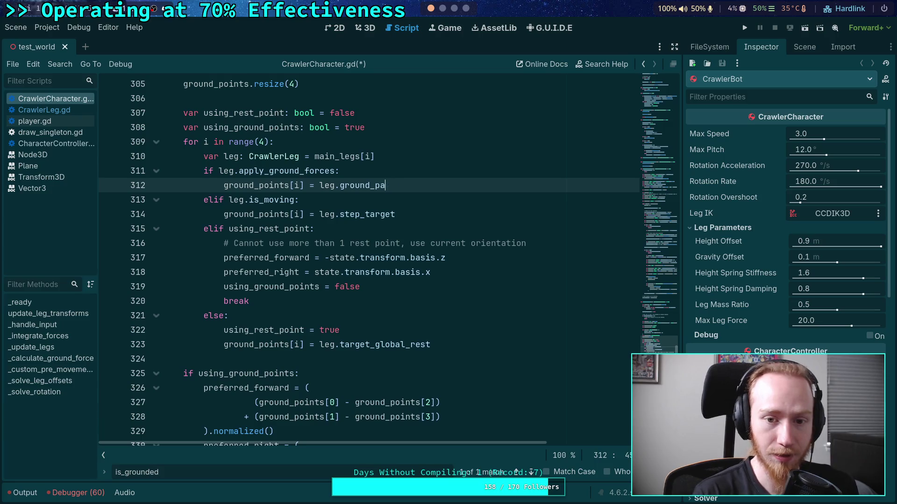
key(BackSpace)
text(oint)
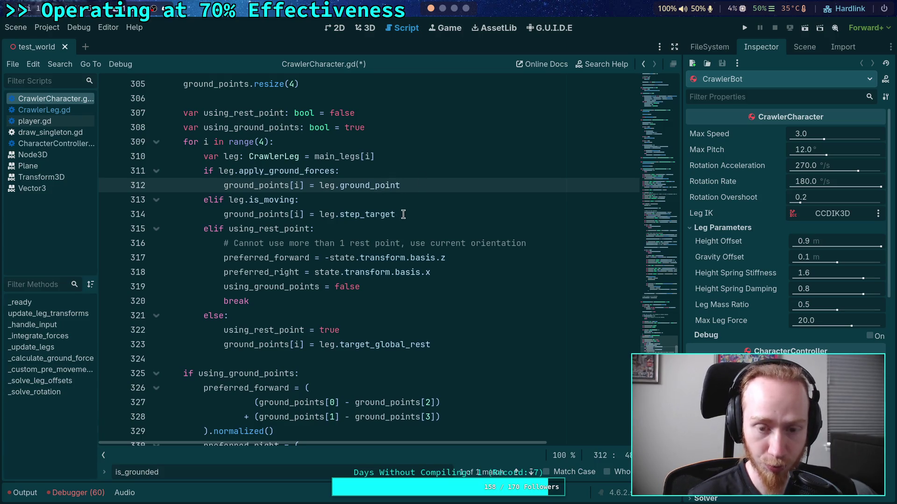
double_click(405, 215)
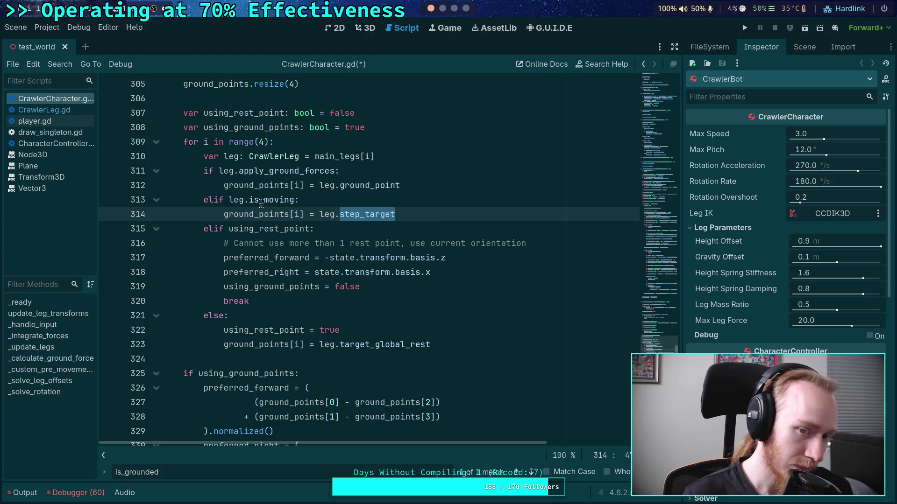
drag(262, 204, 294, 200)
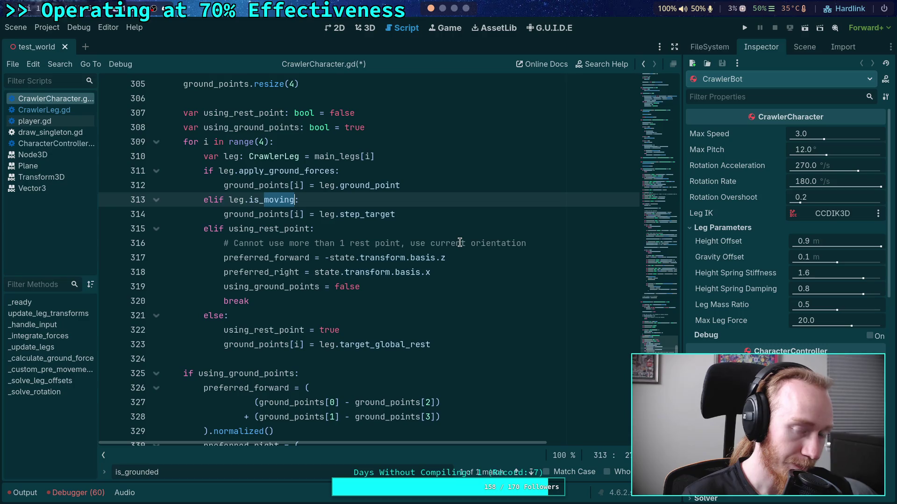
text(steppin)
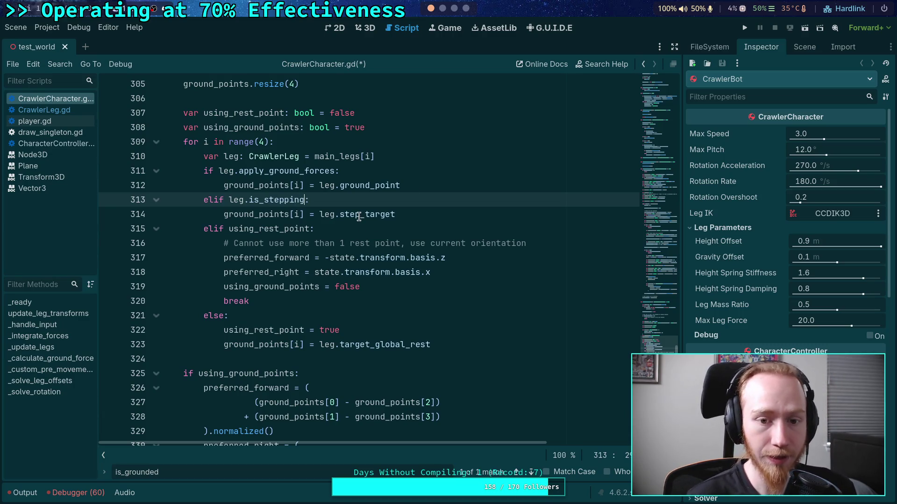
click(320, 215)
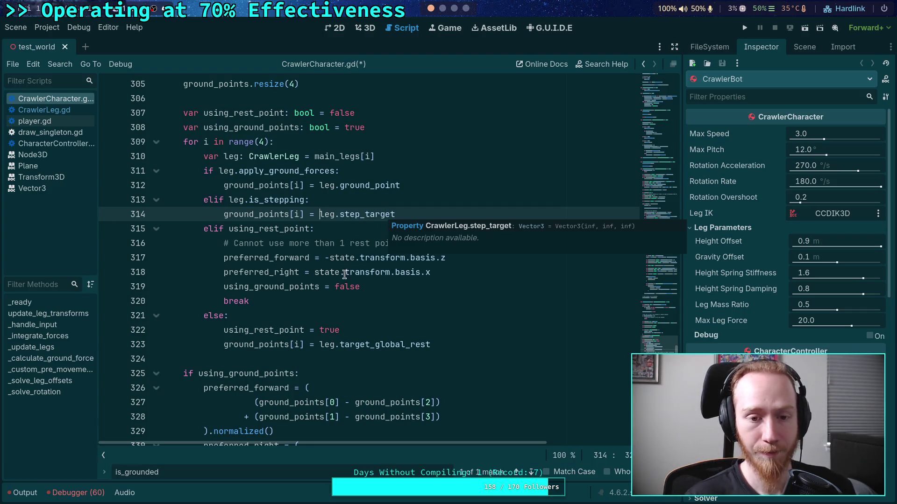
text(globleg.)
text(global_transform)
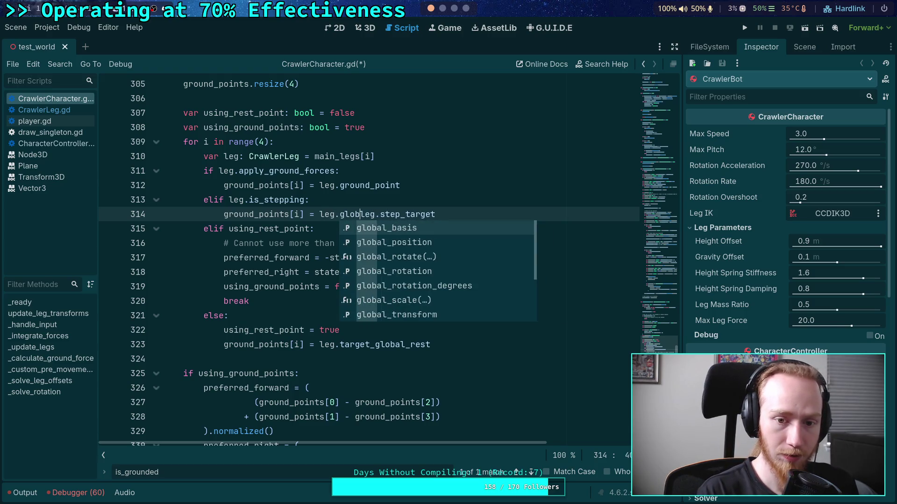
text( *)
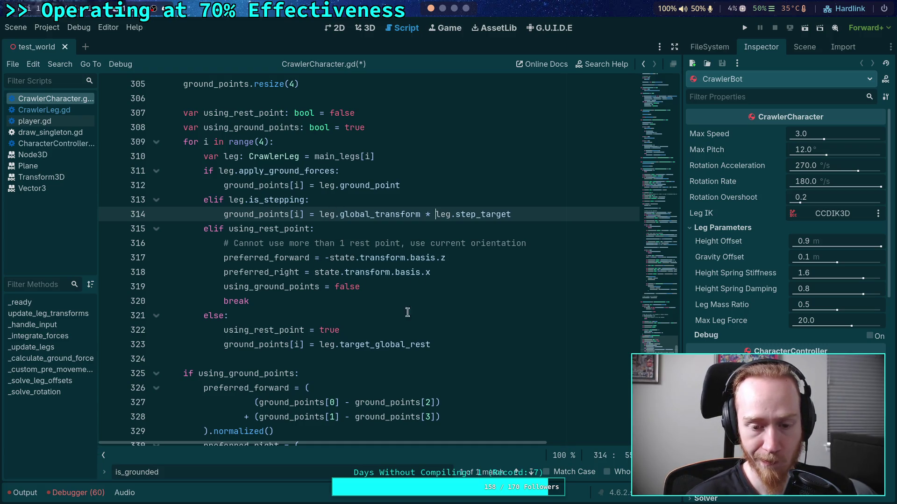
scroll(419, 281, down, 5)
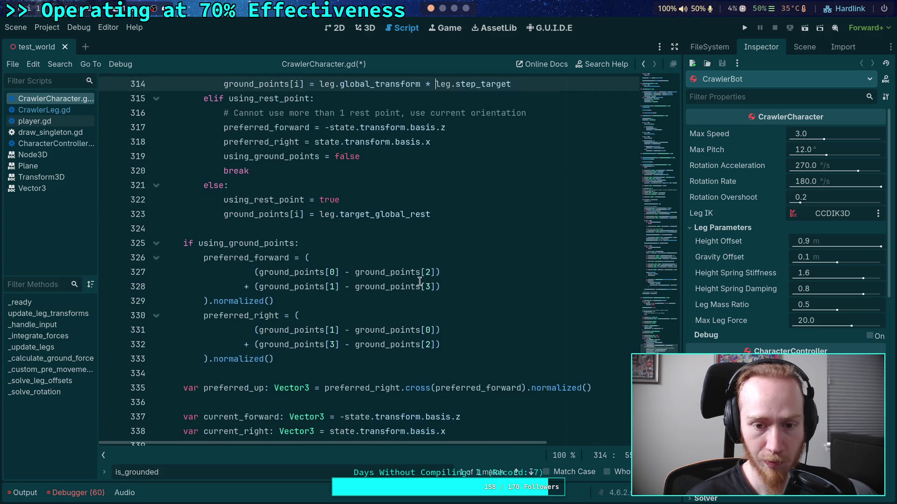
scroll(399, 302, down, 1)
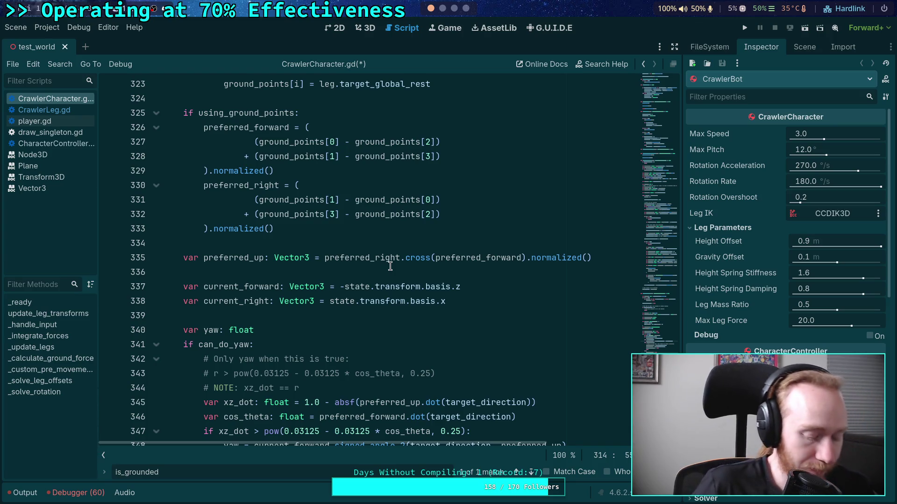
Switch workspaces over to the browser playing the NASA stream.
key(super+2)
key(super+3)
key(super+1)
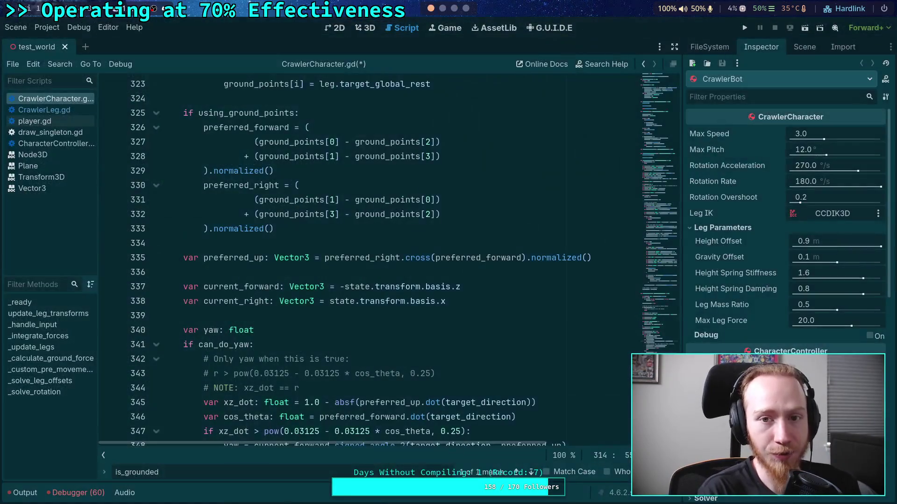
key(super+4)
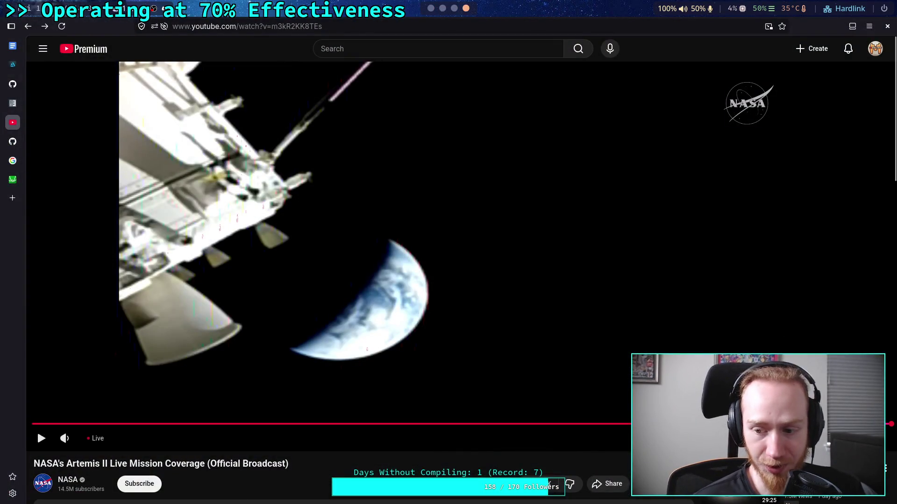
Set the Artemis II stream to 2160p and watch it fullscreen.
click(822, 362)
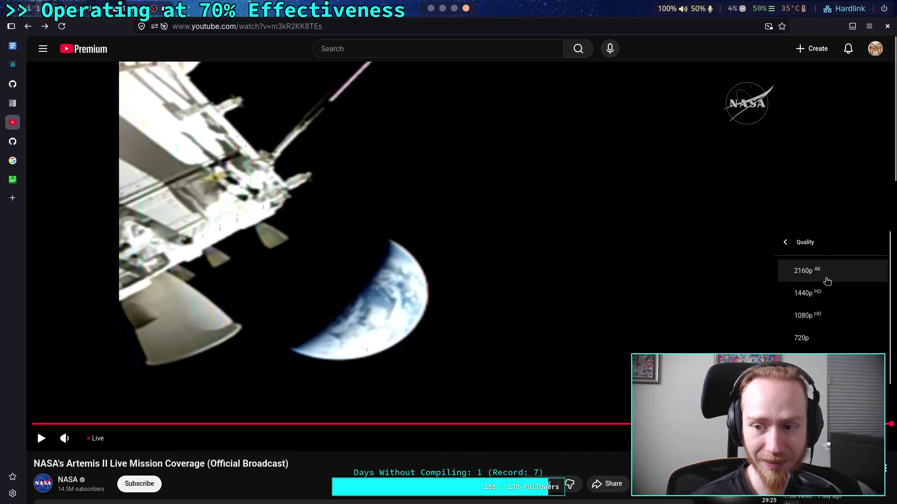
click(816, 279)
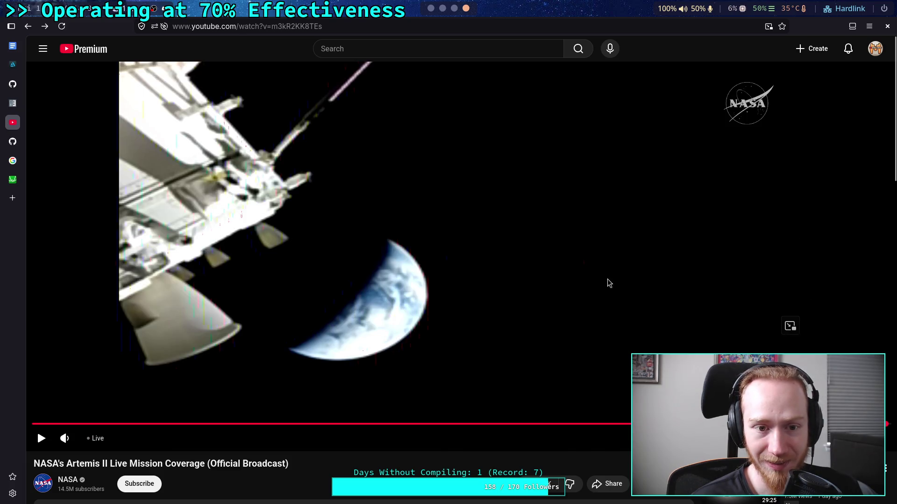
click(790, 325)
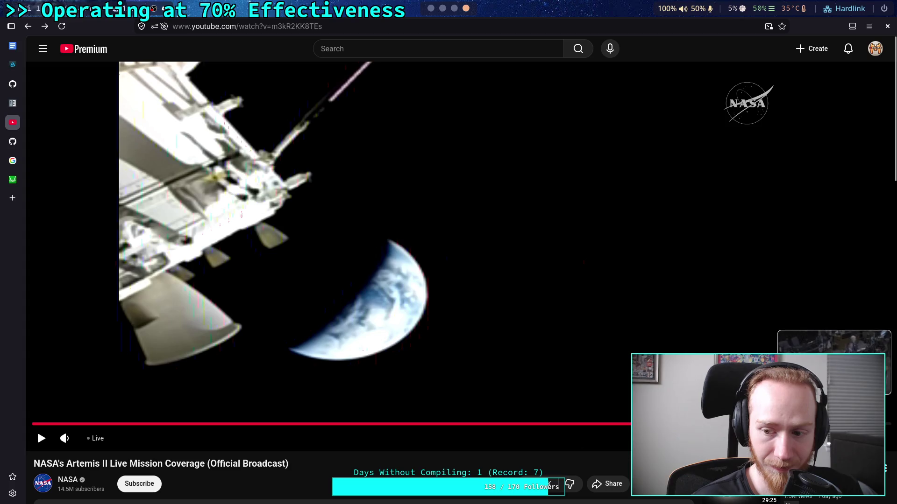
click(880, 341)
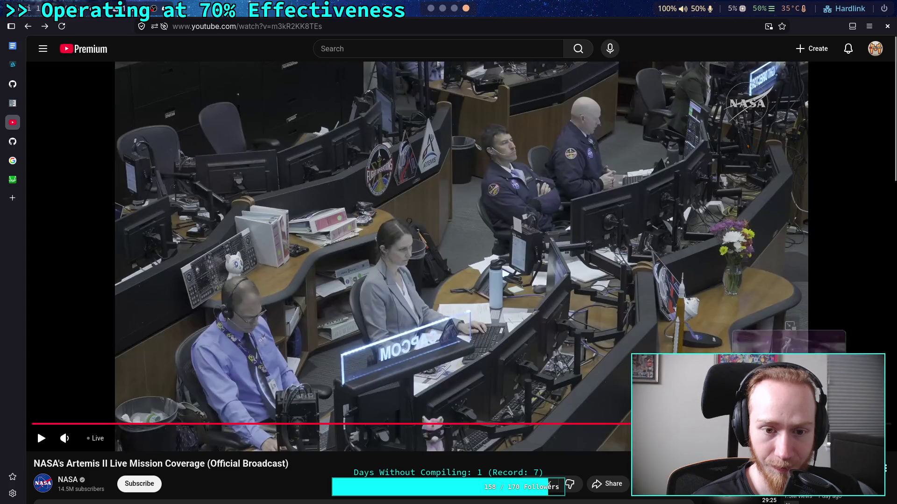
double_click(554, 366)
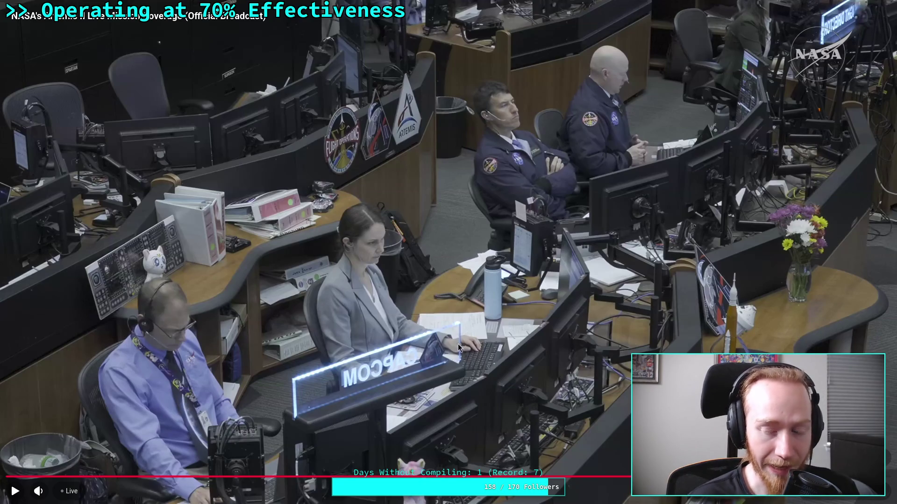
click(881, 498)
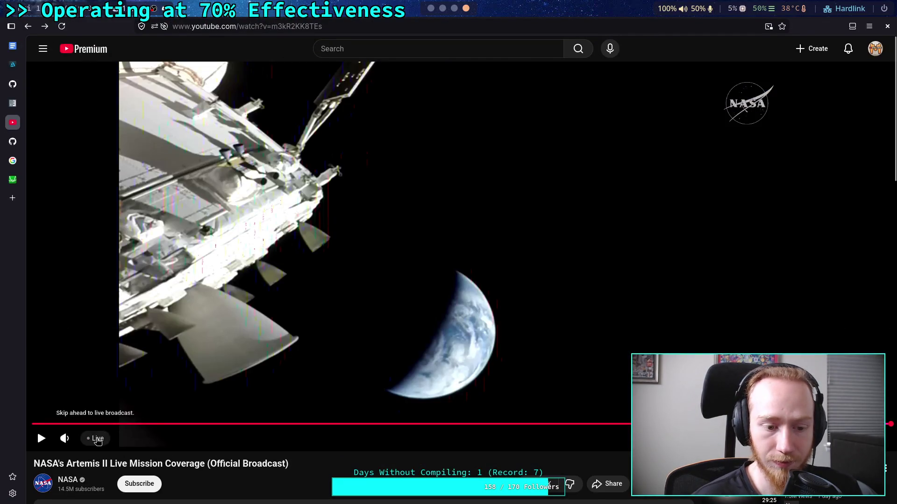
Jump the stream to live, re-pick its quality, then go to the Crawler Bot notes.
click(98, 440)
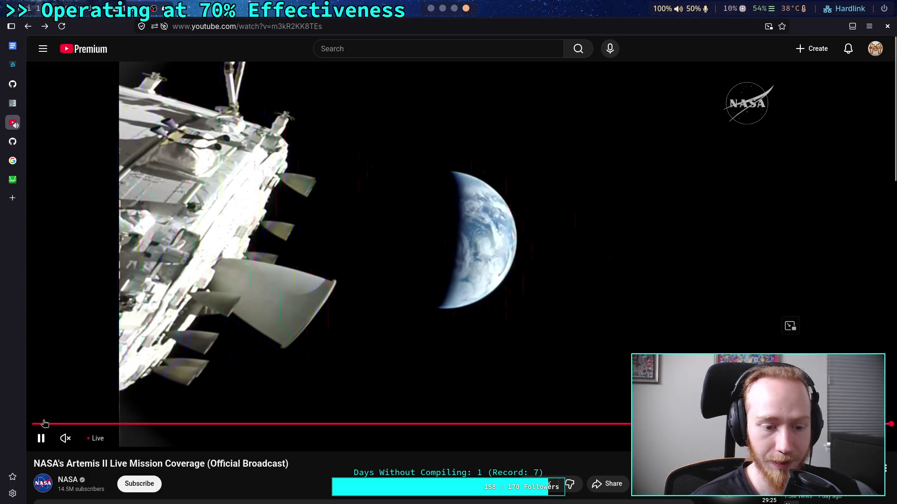
click(810, 438)
click(809, 406)
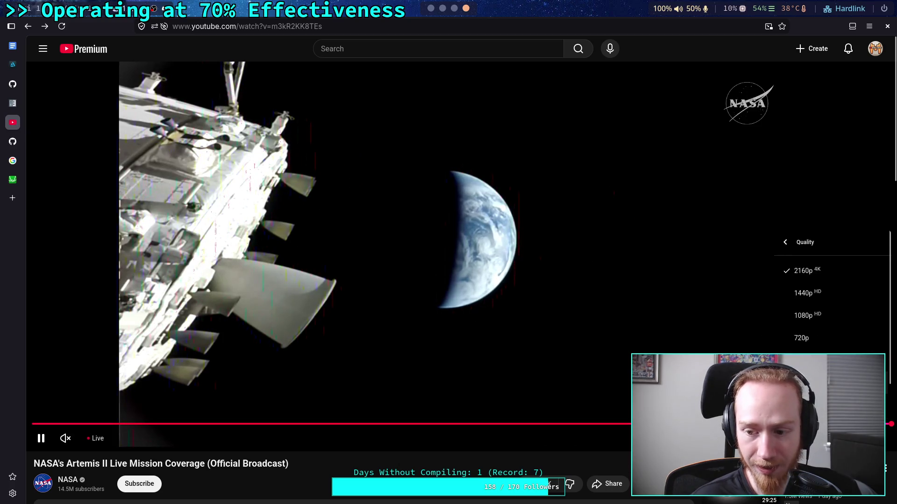
click(803, 314)
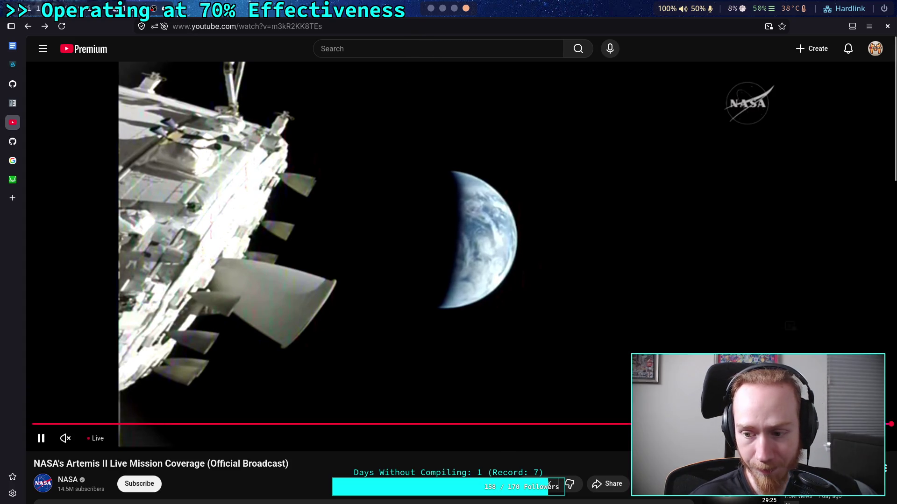
click(810, 438)
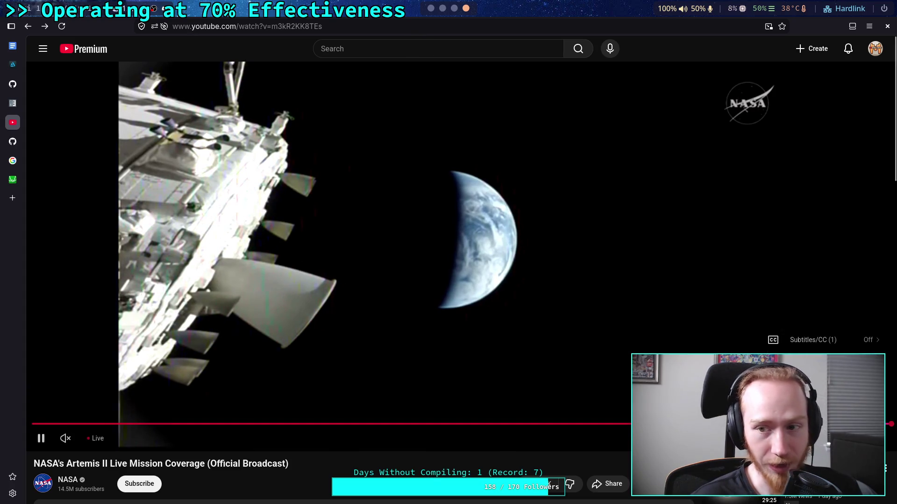
click(441, 11)
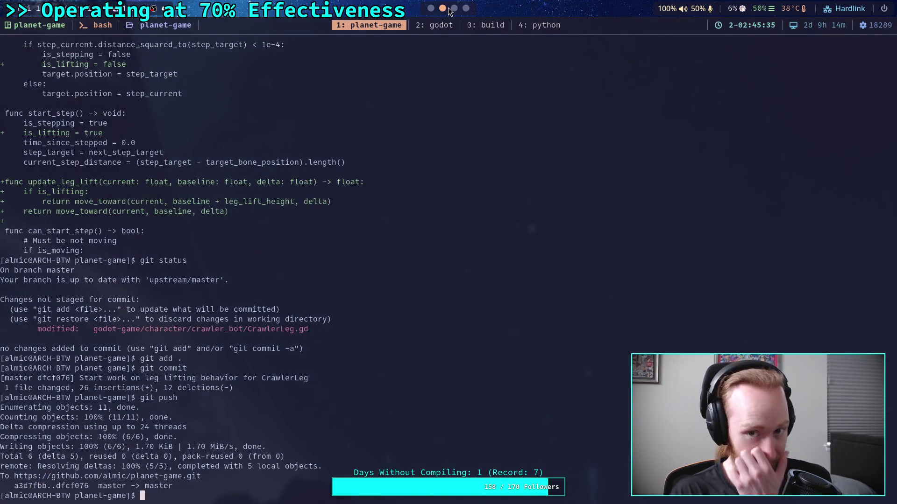
click(453, 9)
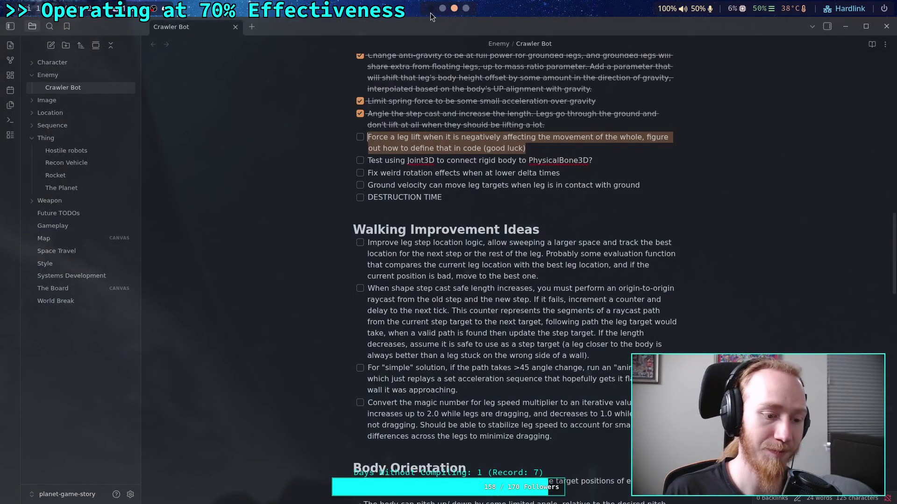